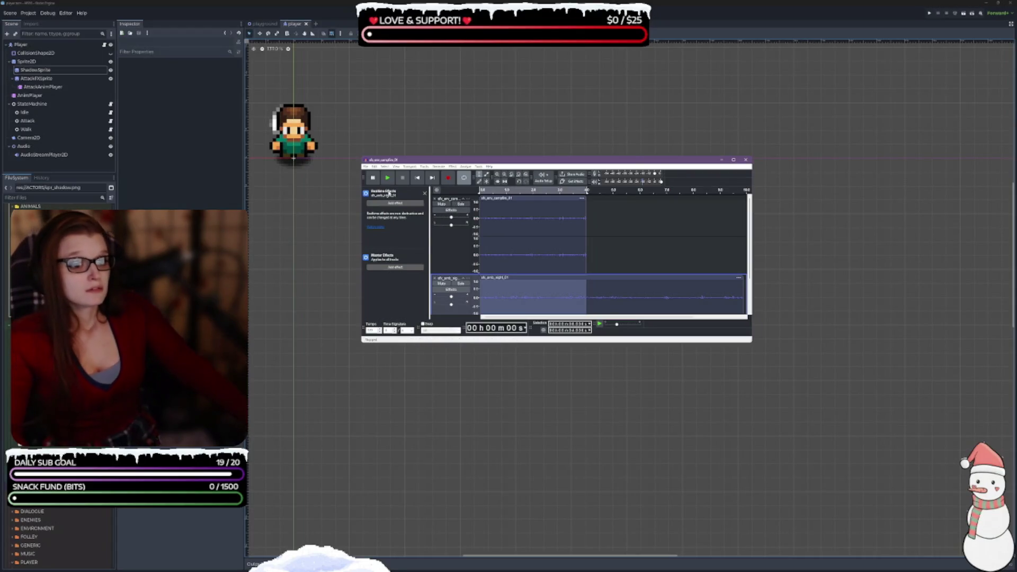
Step: Delete the campfire track, apply BitCrusher to the night ambience track, and play it back
key(Up)
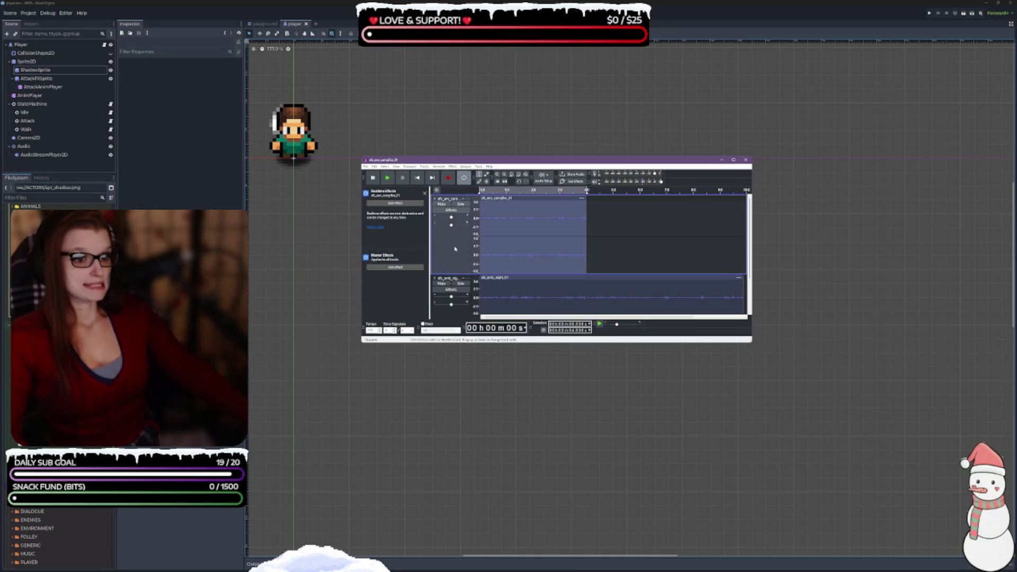
click(434, 199)
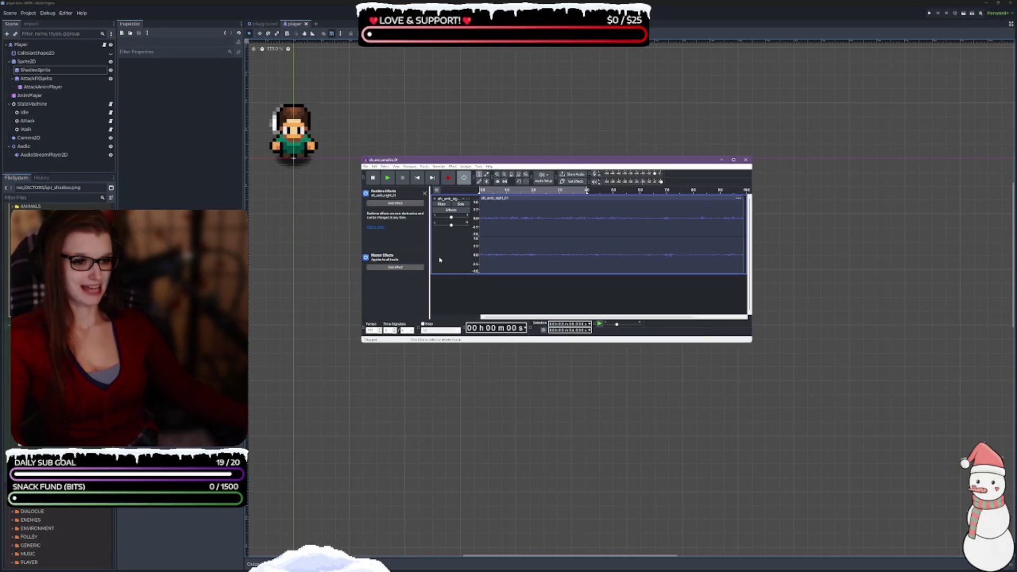
click(464, 252)
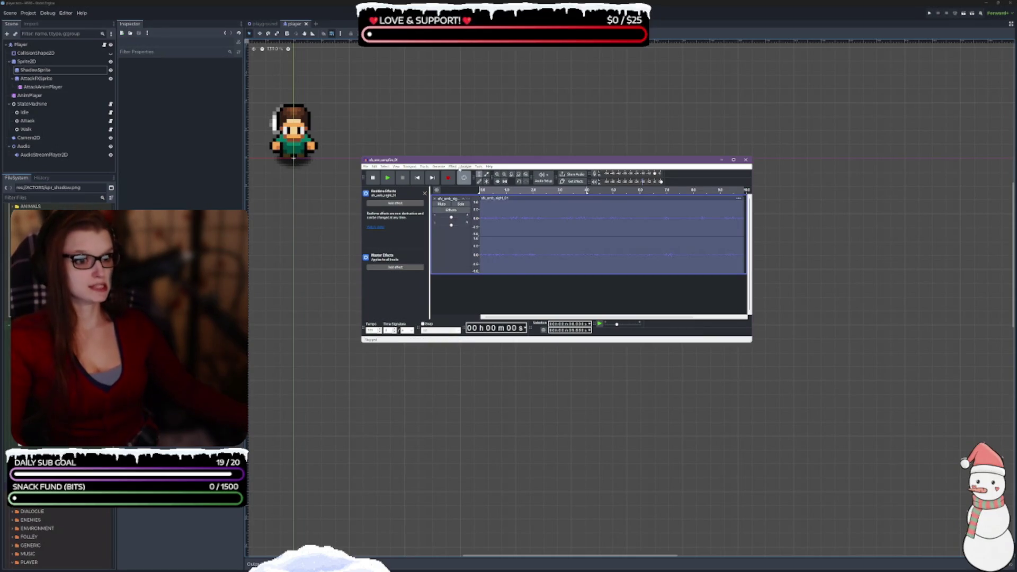
key(alt+c)
click(483, 270)
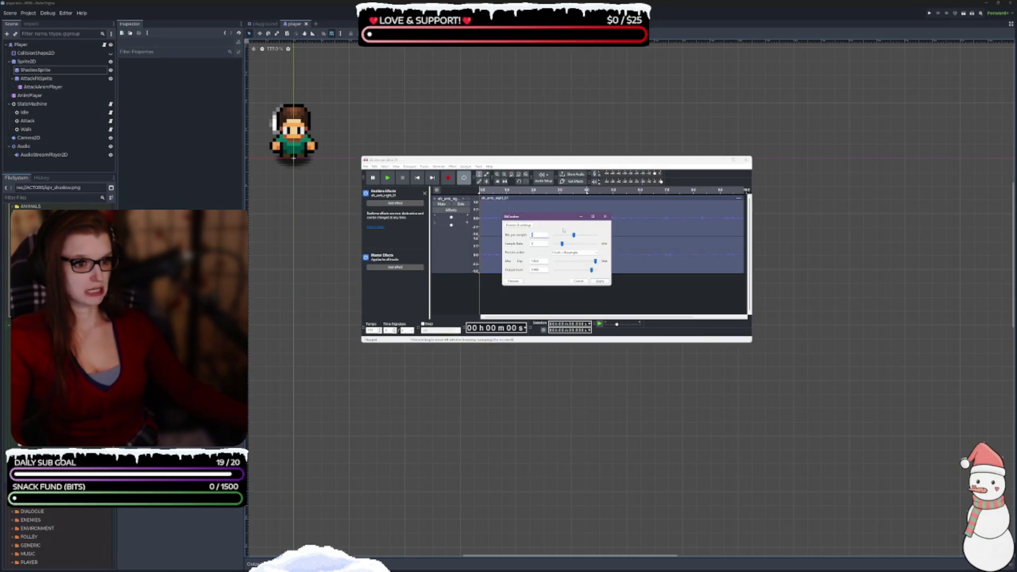
click(600, 280)
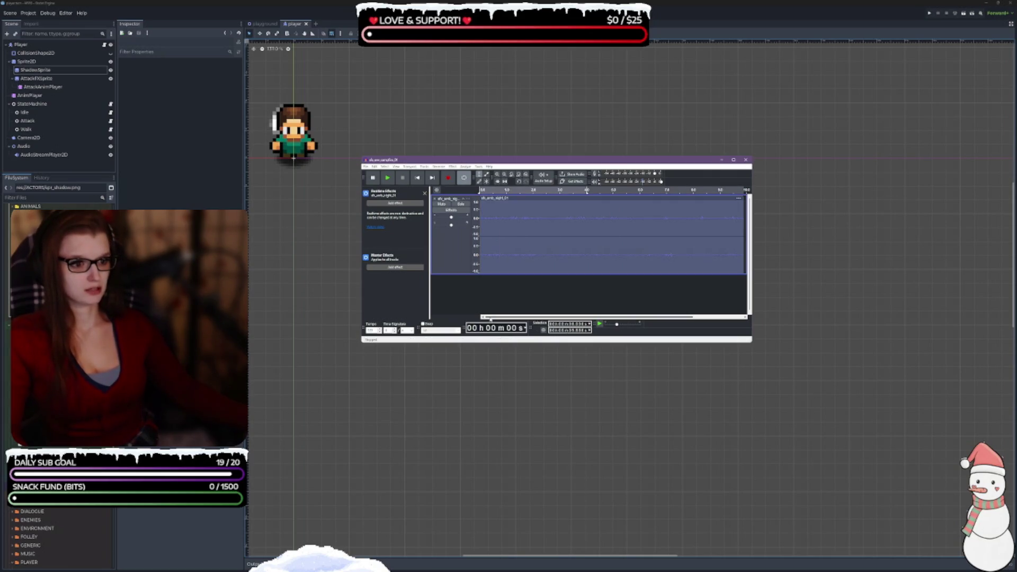
key(space)
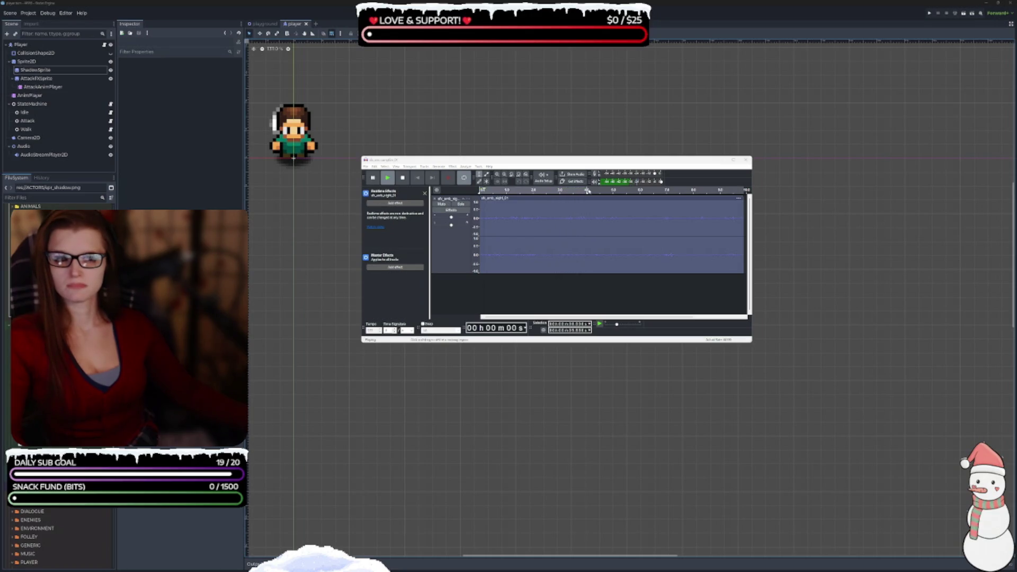
Step: Jump playback to about 2 seconds and pause the bitcrushed ambience near 4 seconds
click(587, 205)
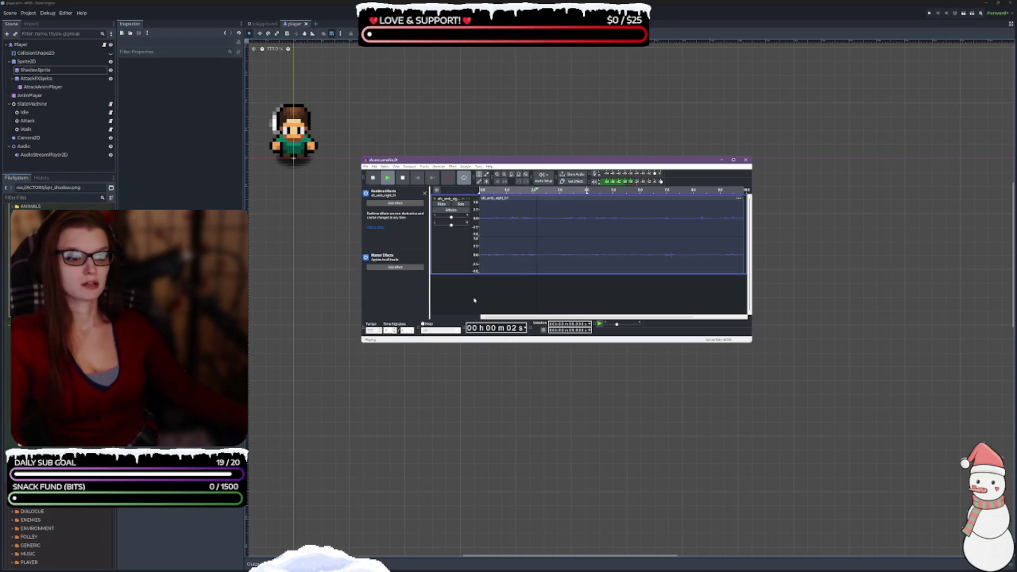
click(373, 178)
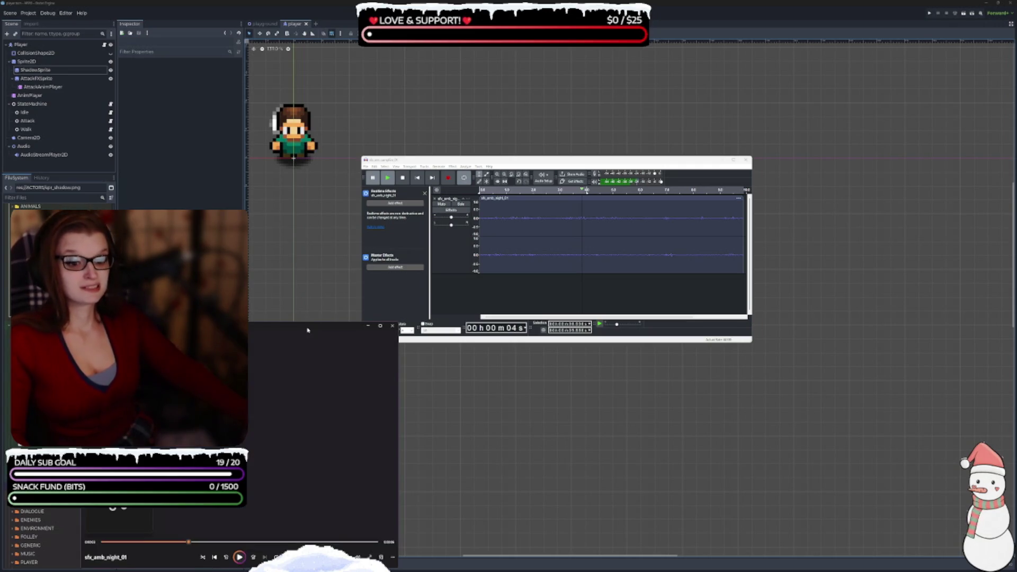
Step: Rearrange the media player and Audacity windows and browse the 150+ Free RPG Sounds folder
drag(274, 331, 280, 288)
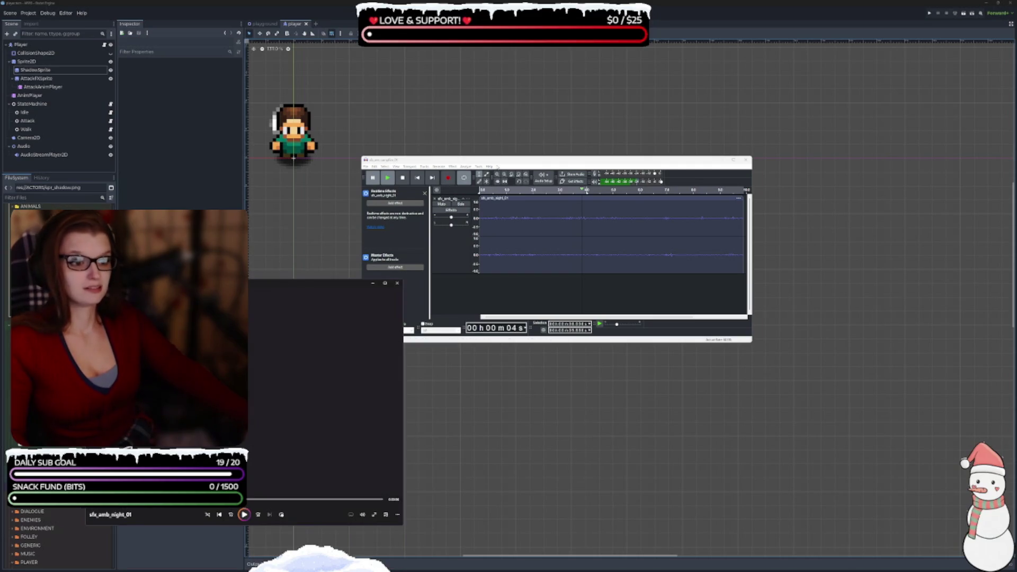
drag(530, 159, 573, 83)
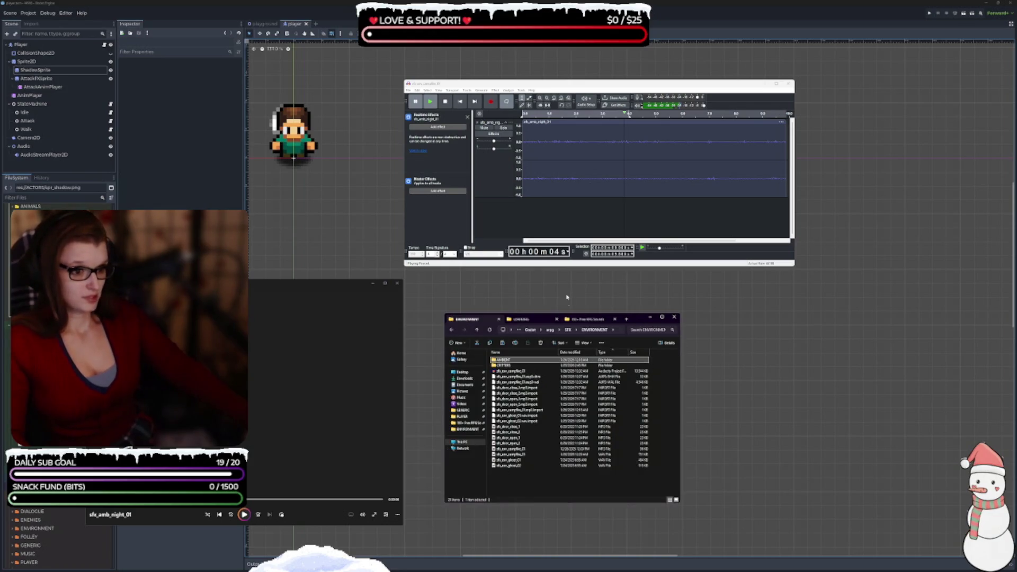
click(587, 319)
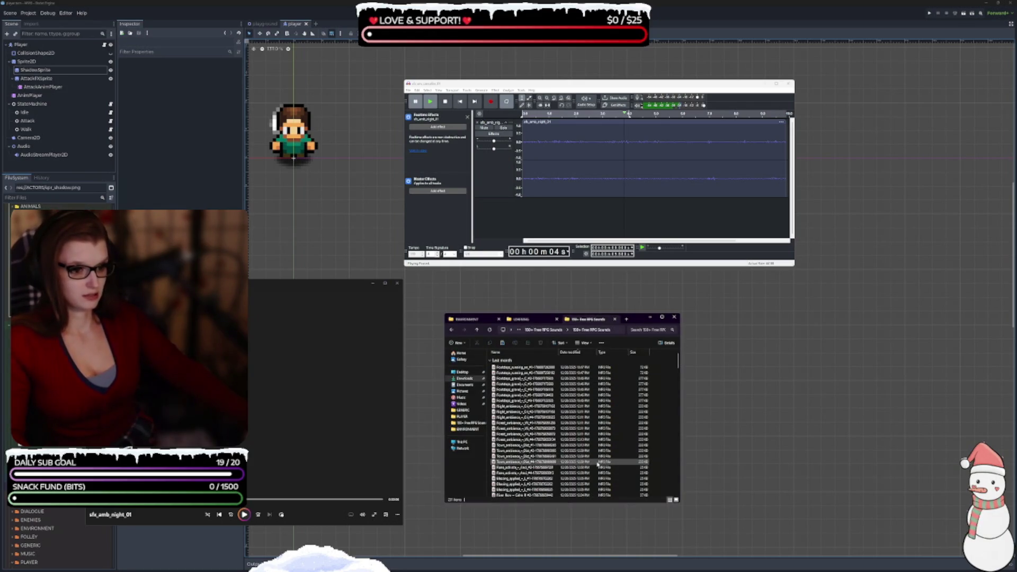
scroll(573, 466, down, 1)
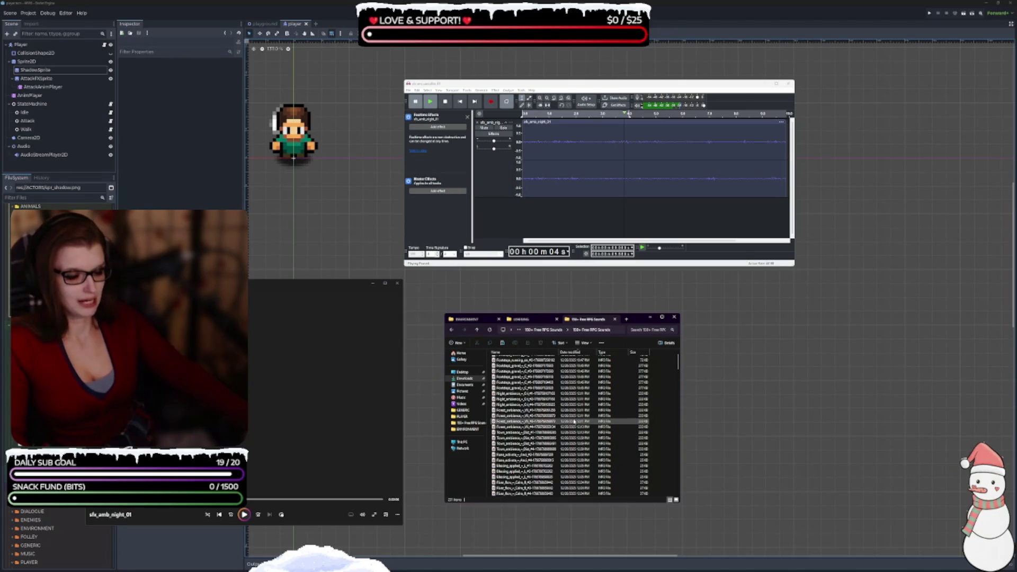
scroll(574, 422, down, 4)
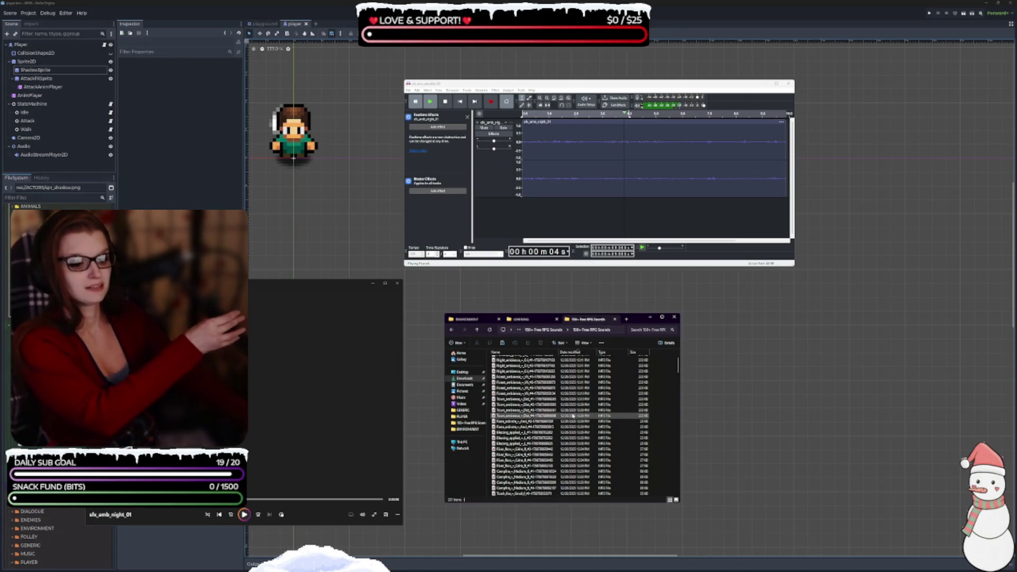
scroll(572, 414, down, 2)
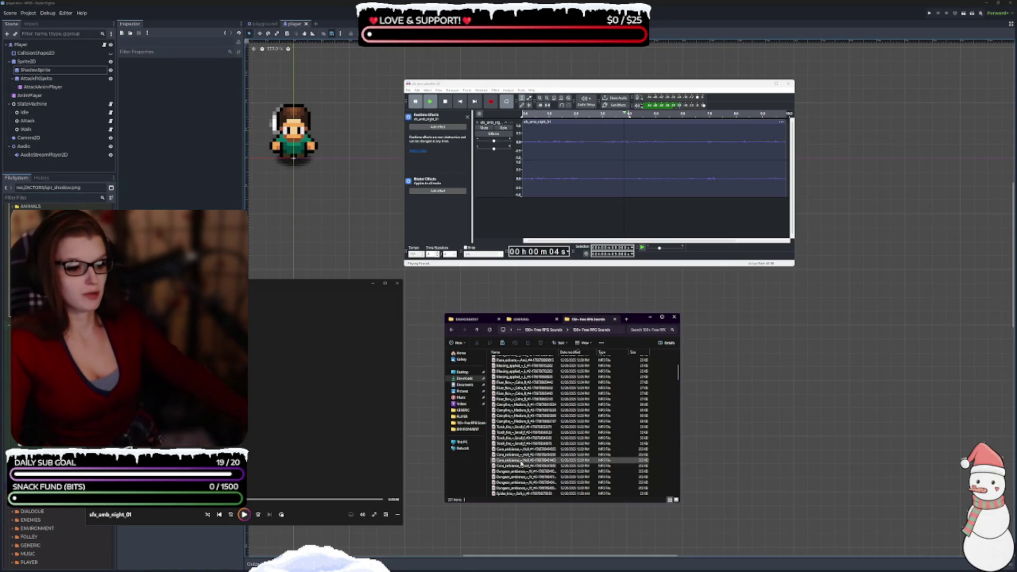
Step: Preview the first three Torch_fire clips, replaying the first and second
double_click(517, 427)
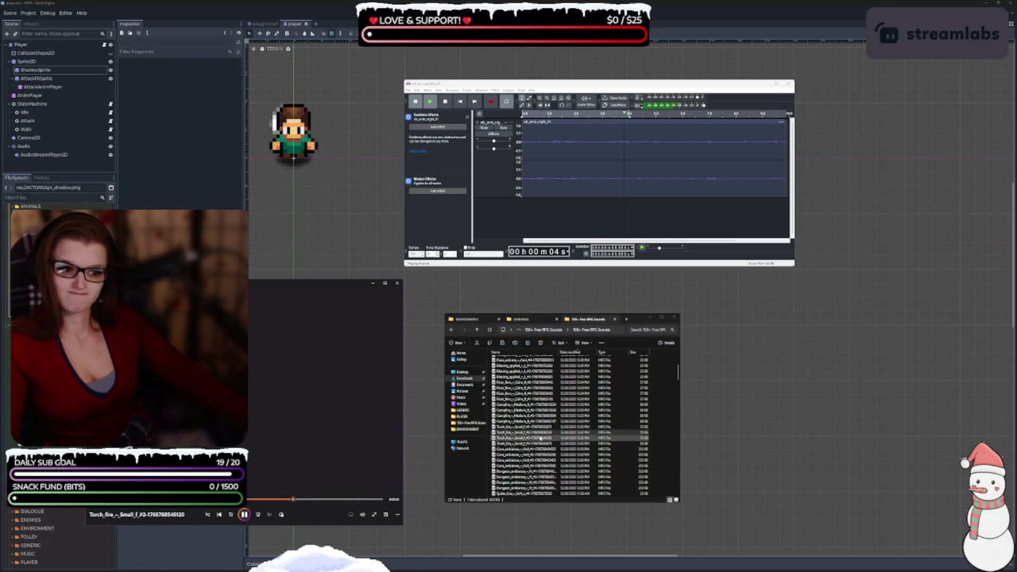
click(519, 438)
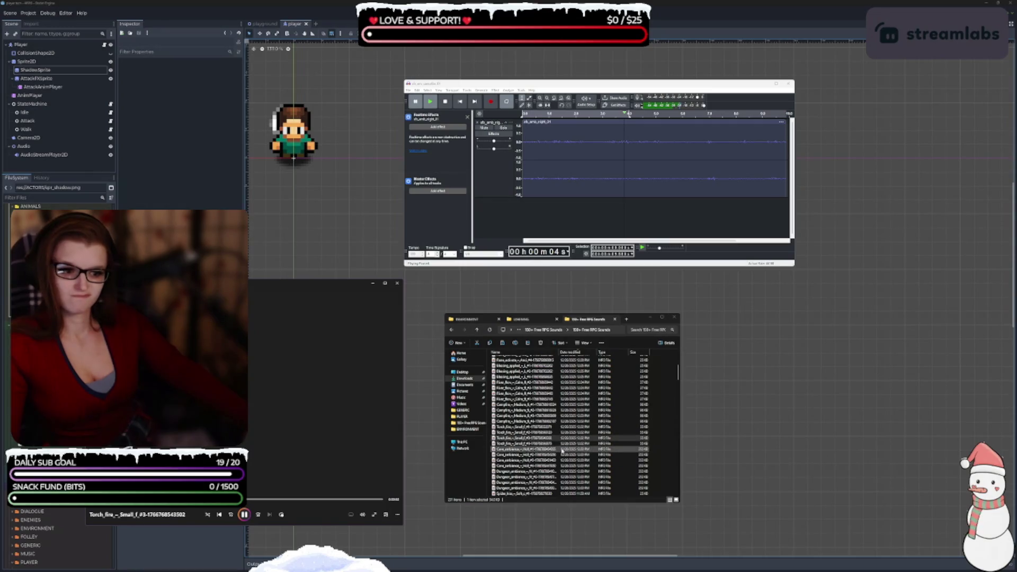
double_click(560, 444)
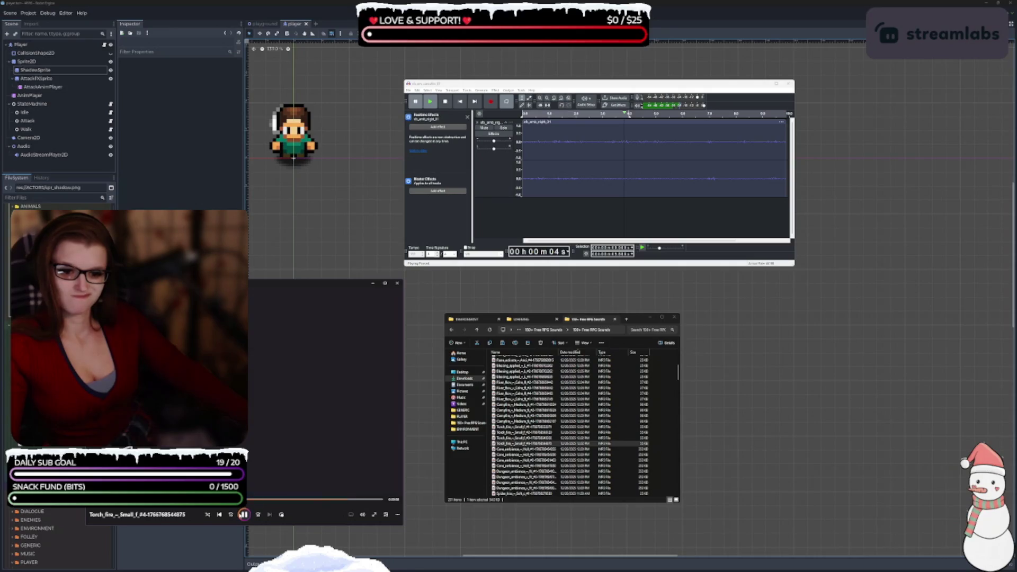
click(517, 427)
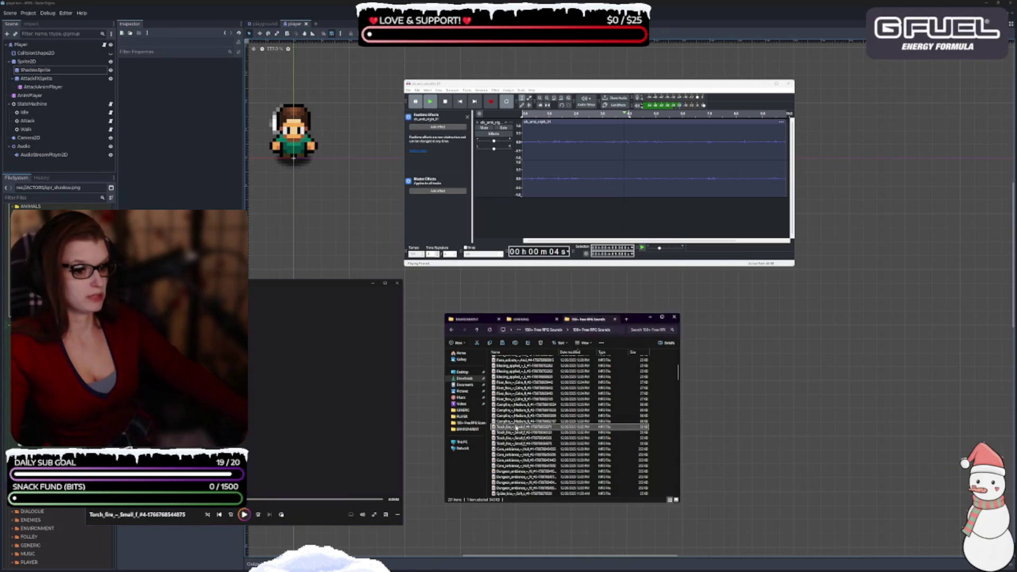
double_click(516, 427)
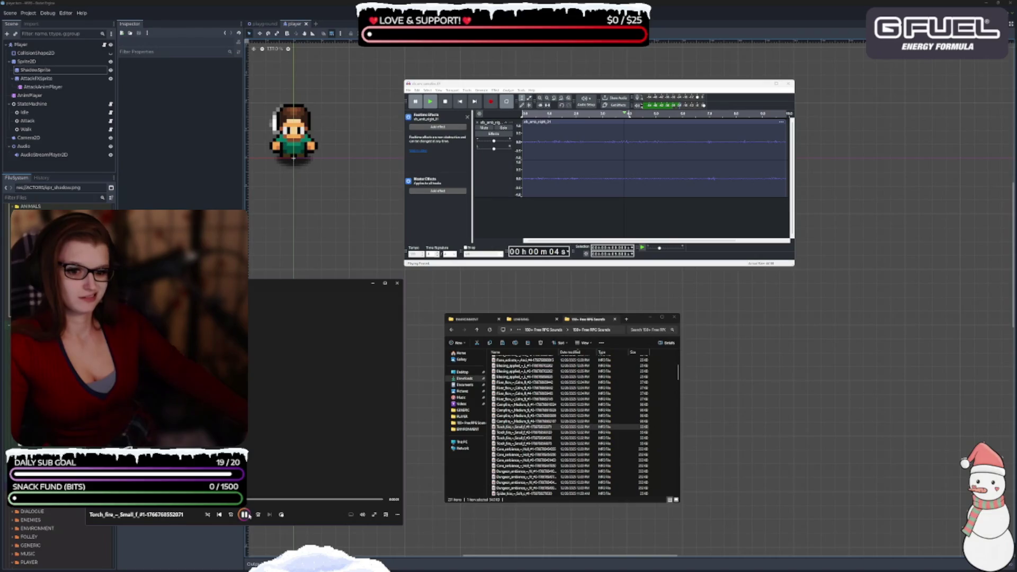
click(557, 435)
double_click(556, 433)
Step: Preview the third and fourth Torch_fire clips, pause, and remove Audacity's night ambience track
scroll(551, 429, down, 1)
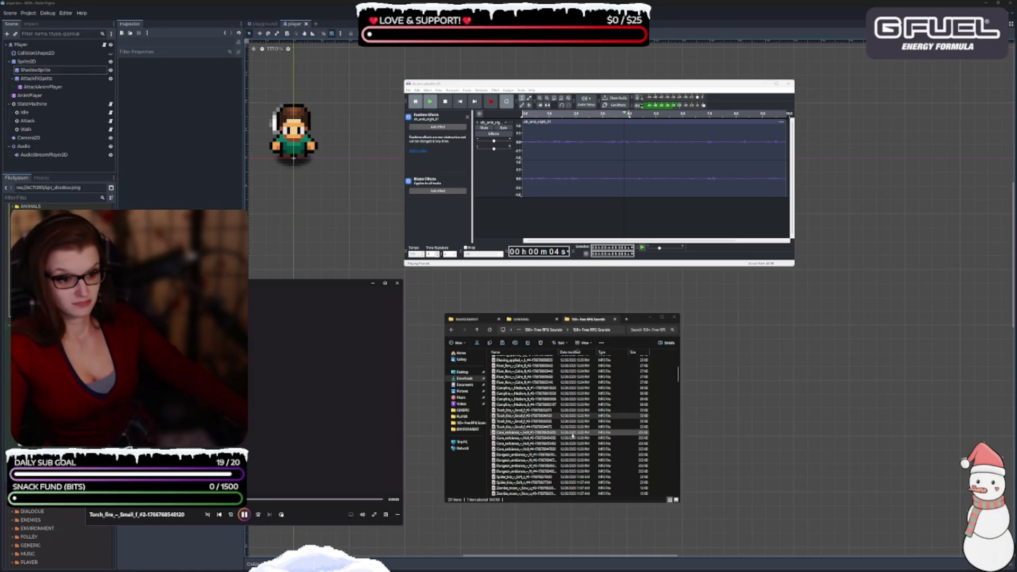
double_click(539, 421)
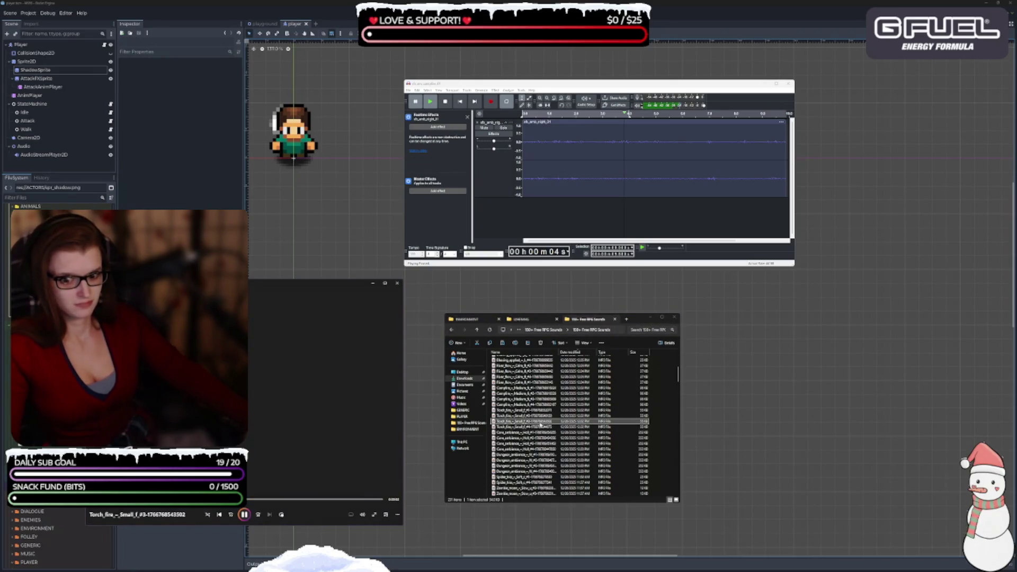
click(541, 428)
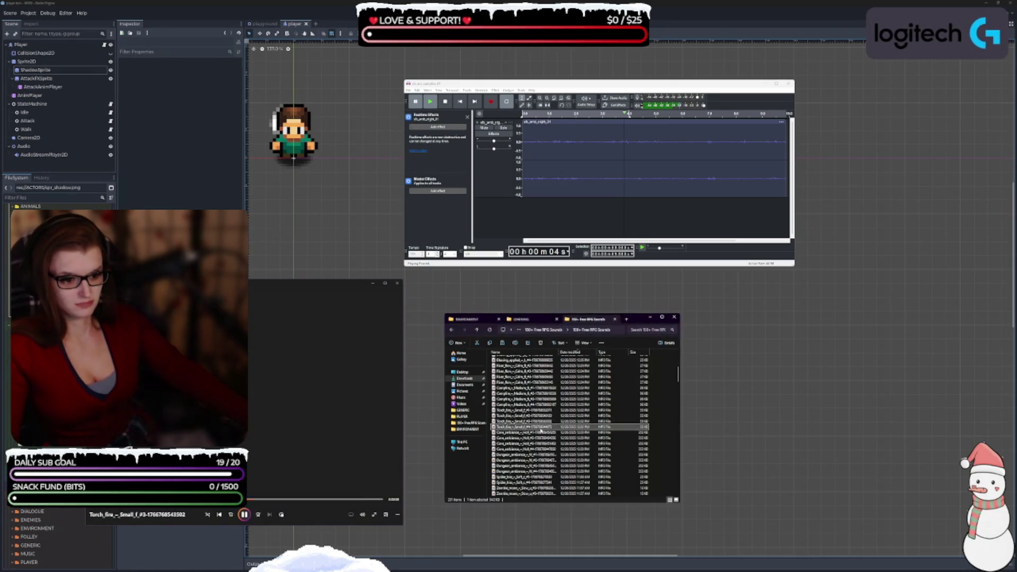
double_click(541, 429)
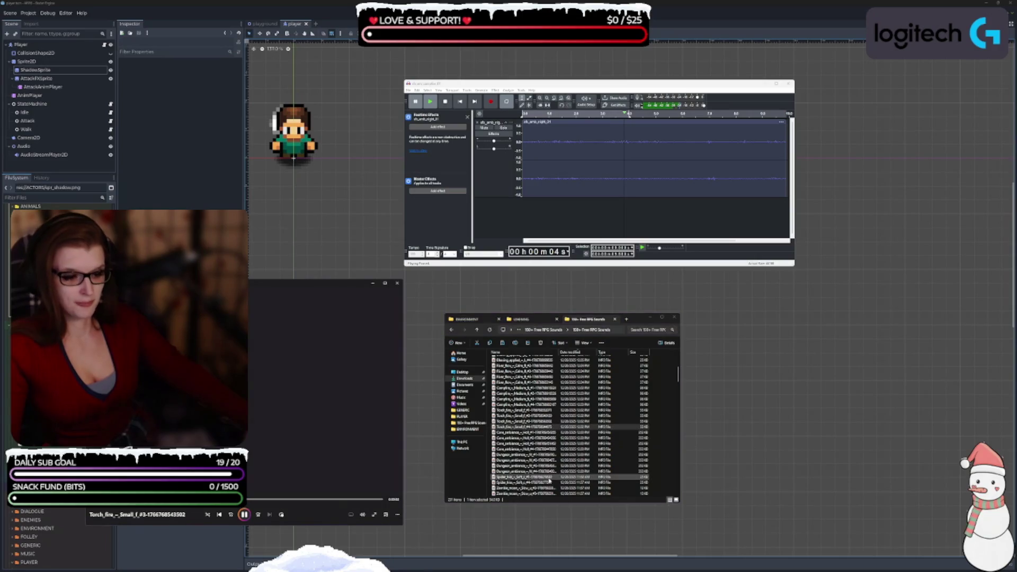
click(243, 515)
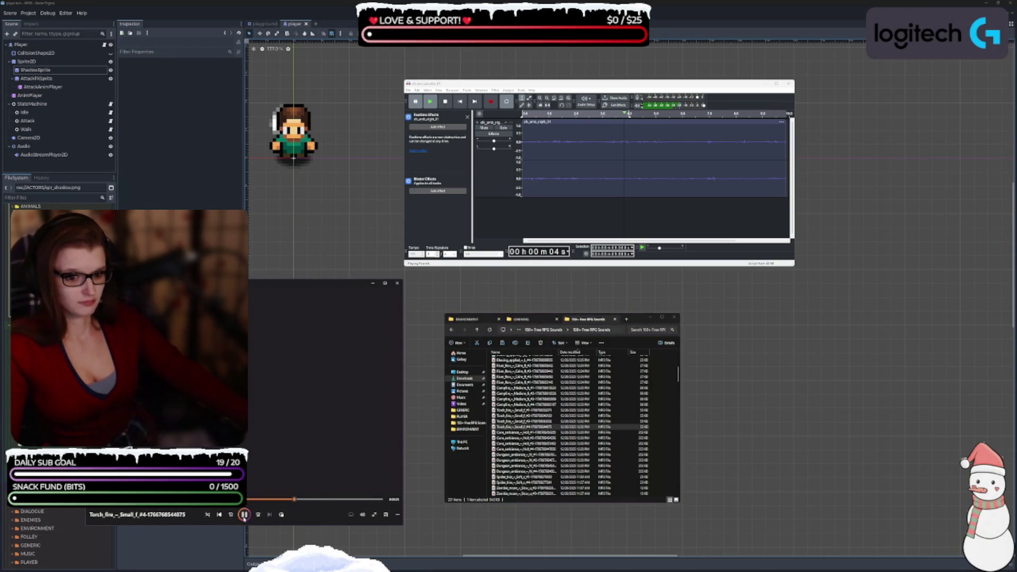
click(527, 411)
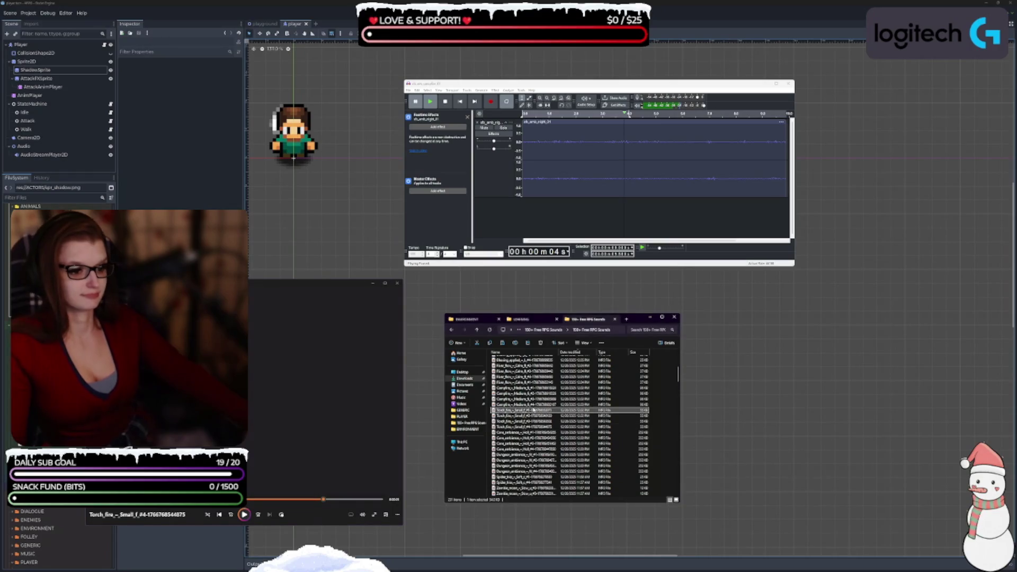
click(477, 123)
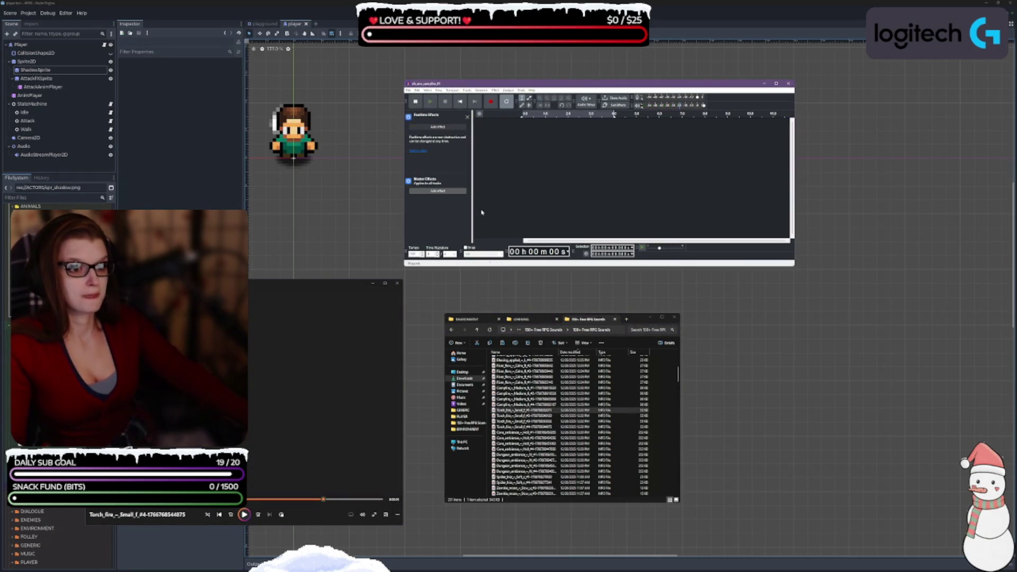
Step: Drag a Torch_fire clip into Audacity and play it, restarting from the beginning
click(551, 411)
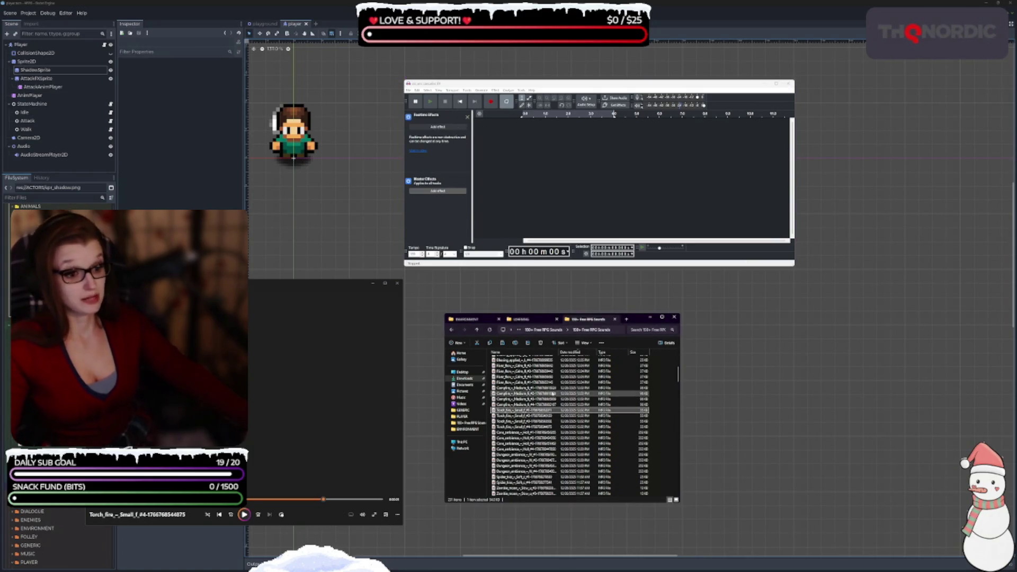
drag(551, 411, 530, 192)
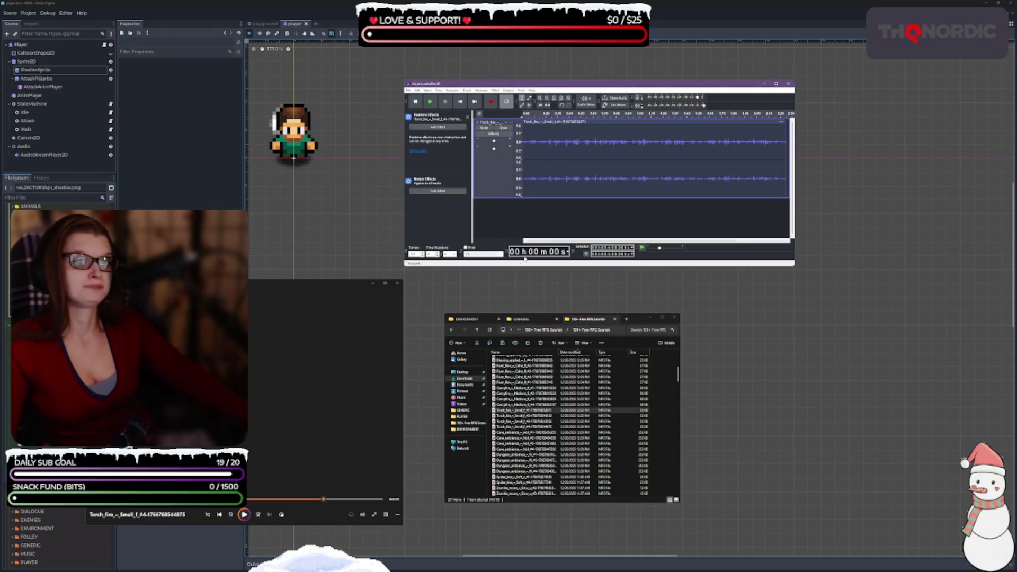
click(429, 102)
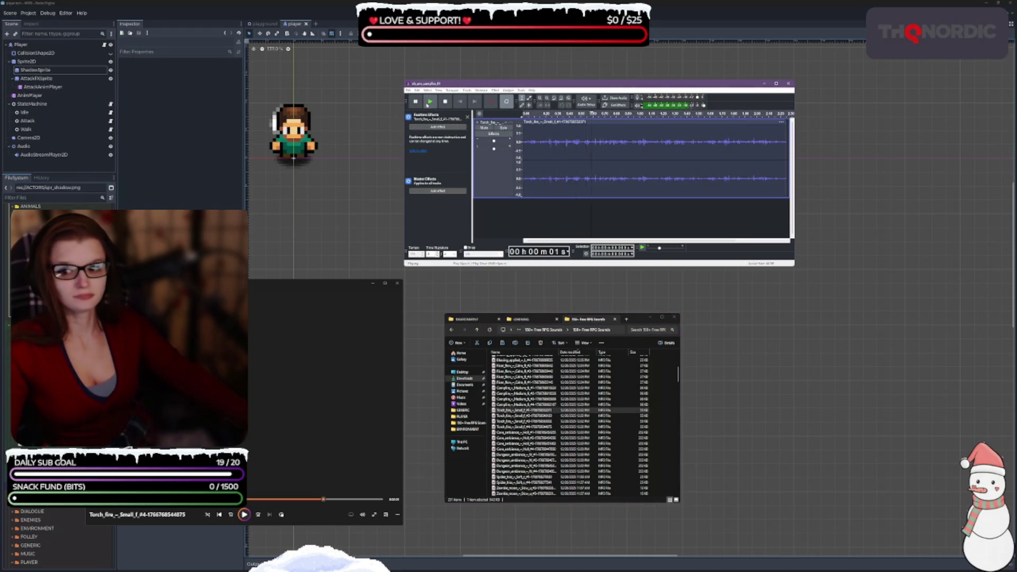
click(429, 102)
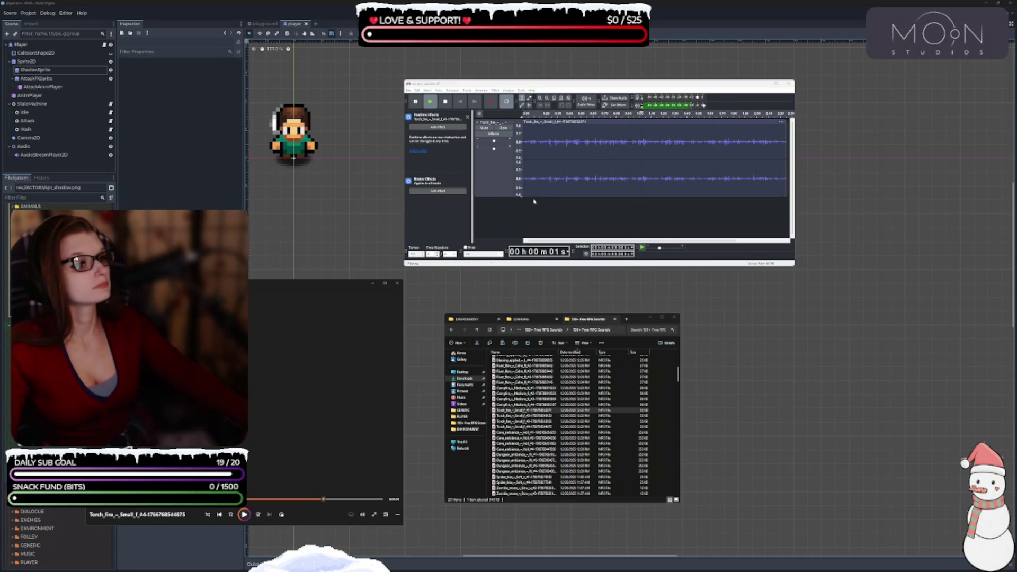
click(574, 107)
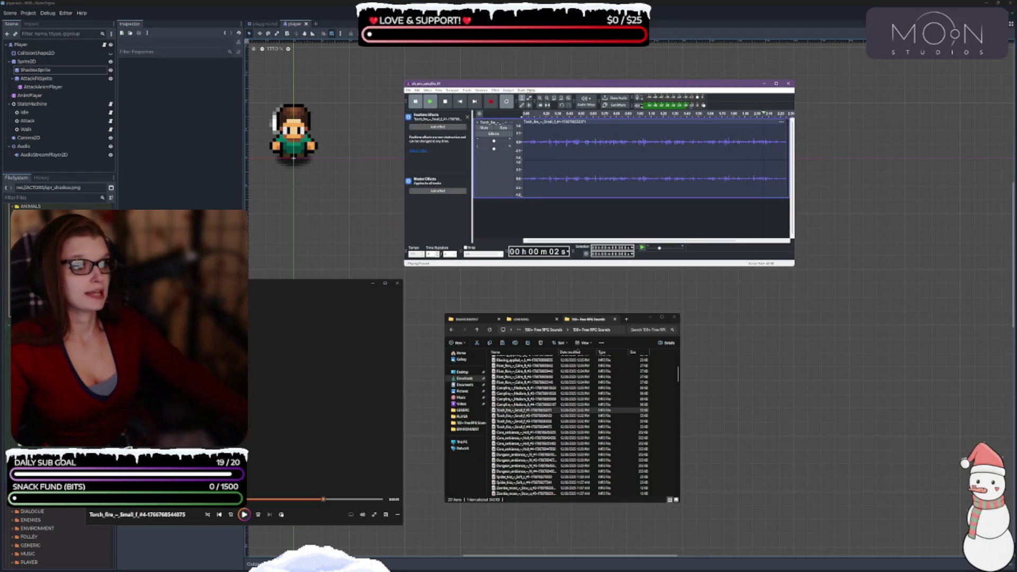
click(495, 92)
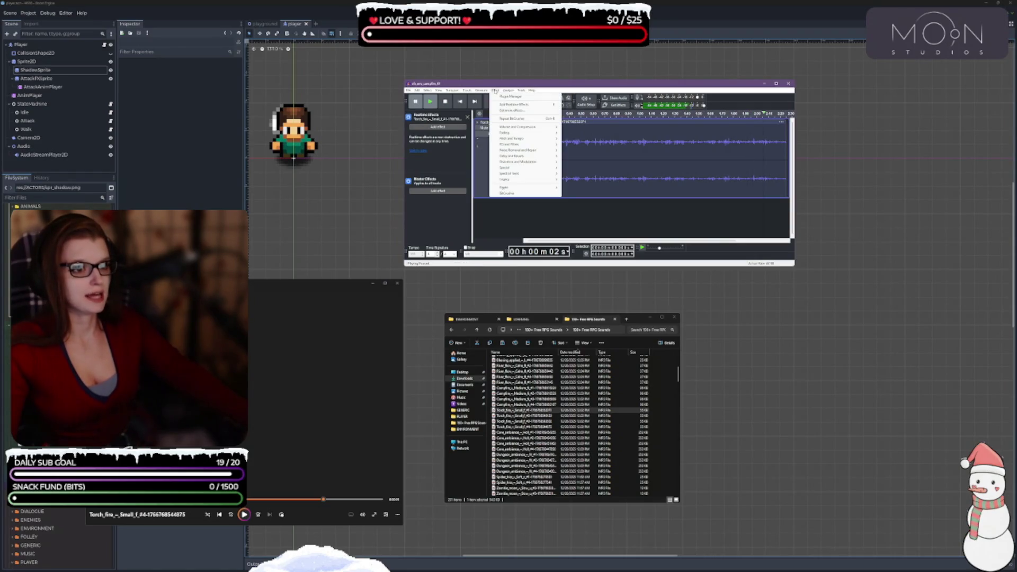
Step: Dismiss the no-selection warning, apply Bitcrusher to the whole Torch_fire track, and play it
click(530, 196)
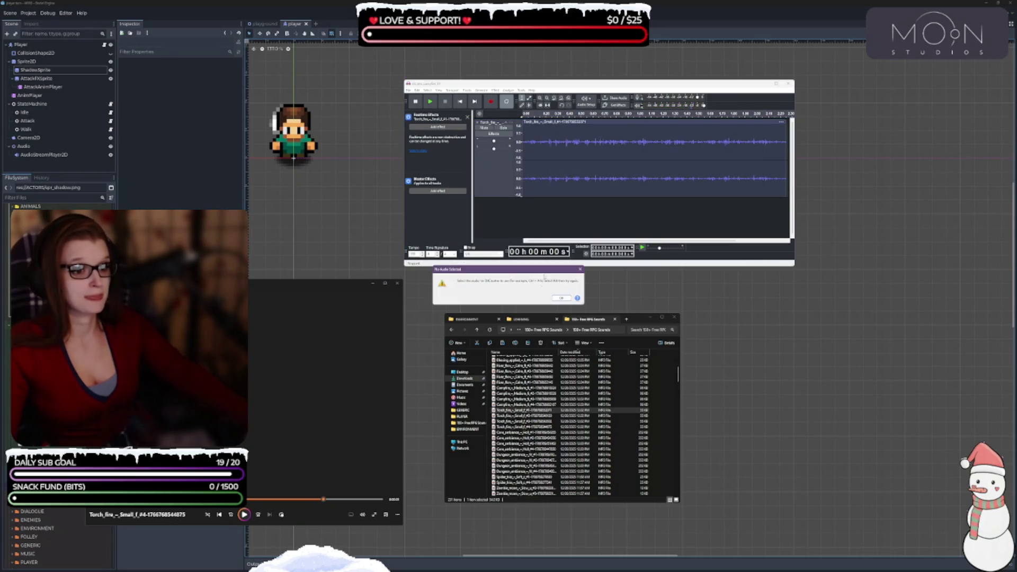
click(561, 298)
click(491, 165)
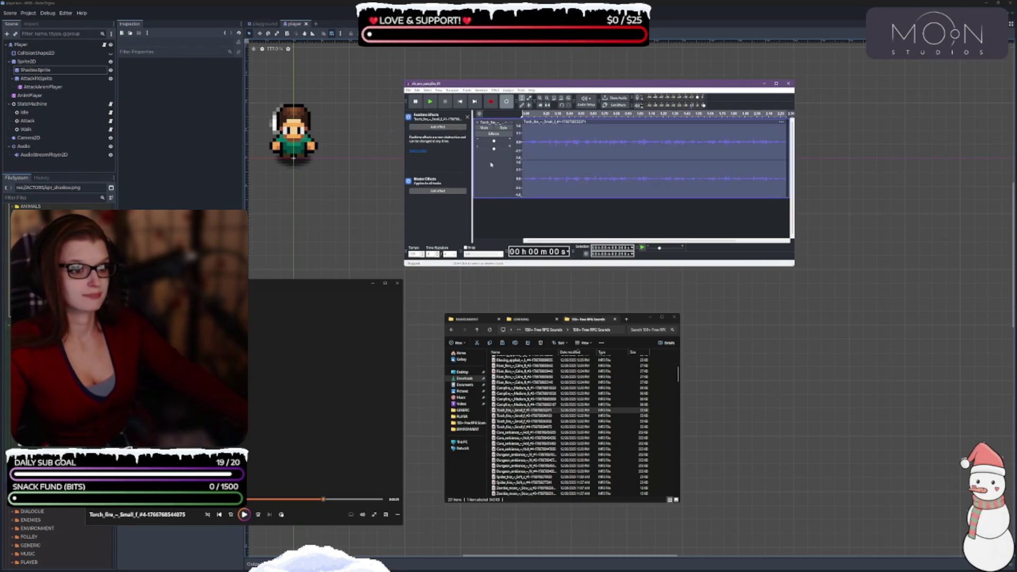
click(494, 92)
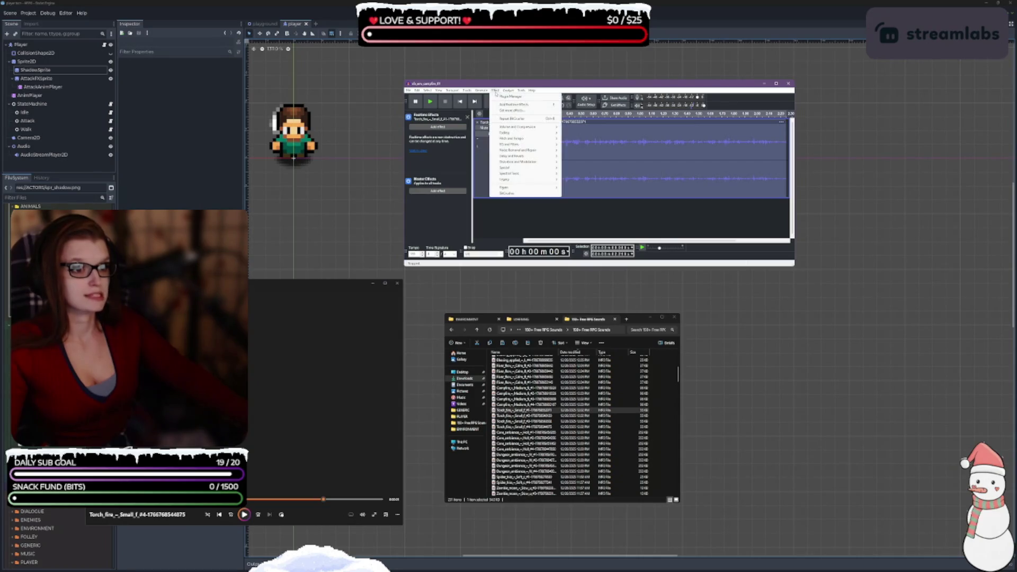
click(525, 194)
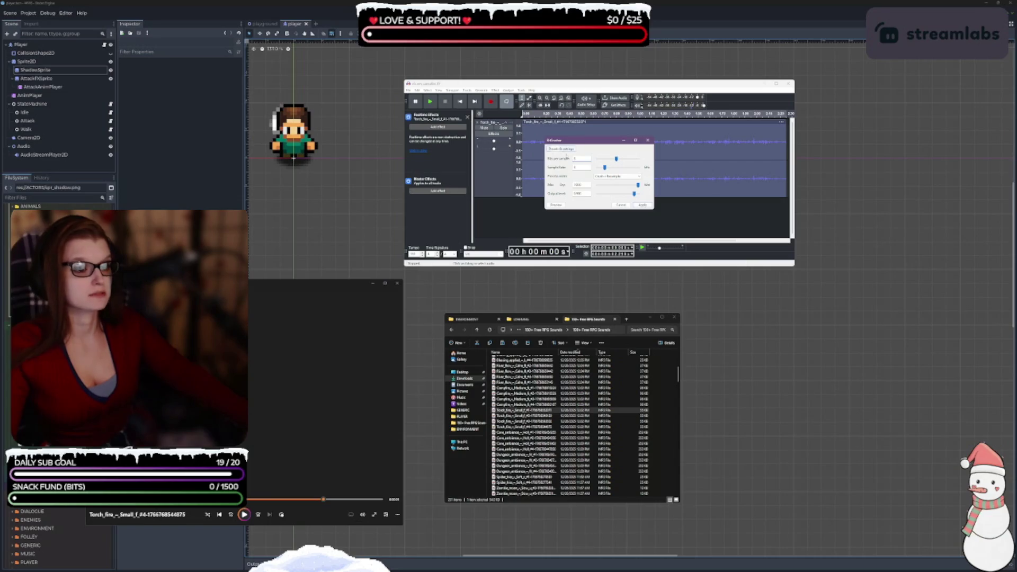
click(633, 178)
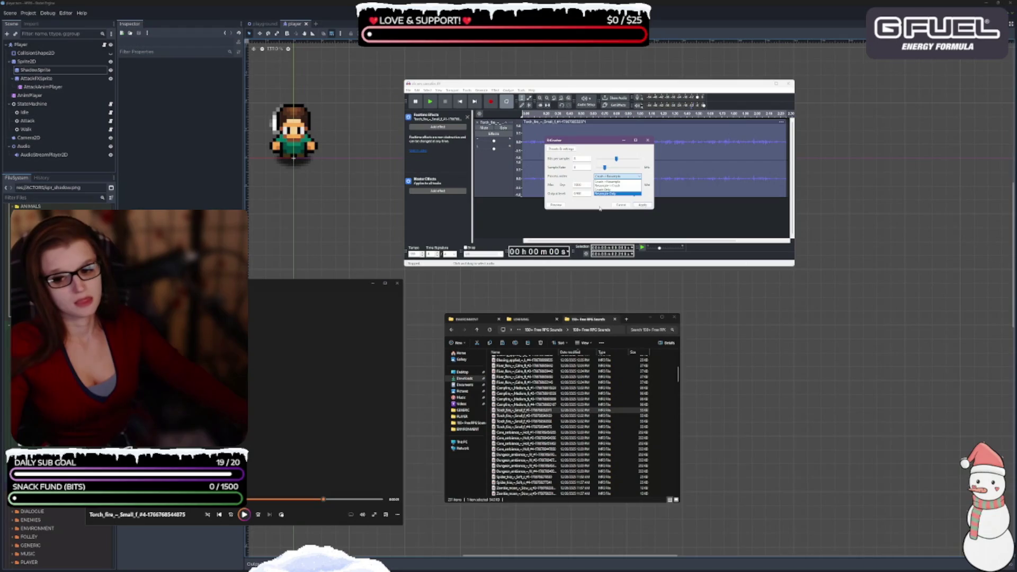
click(600, 208)
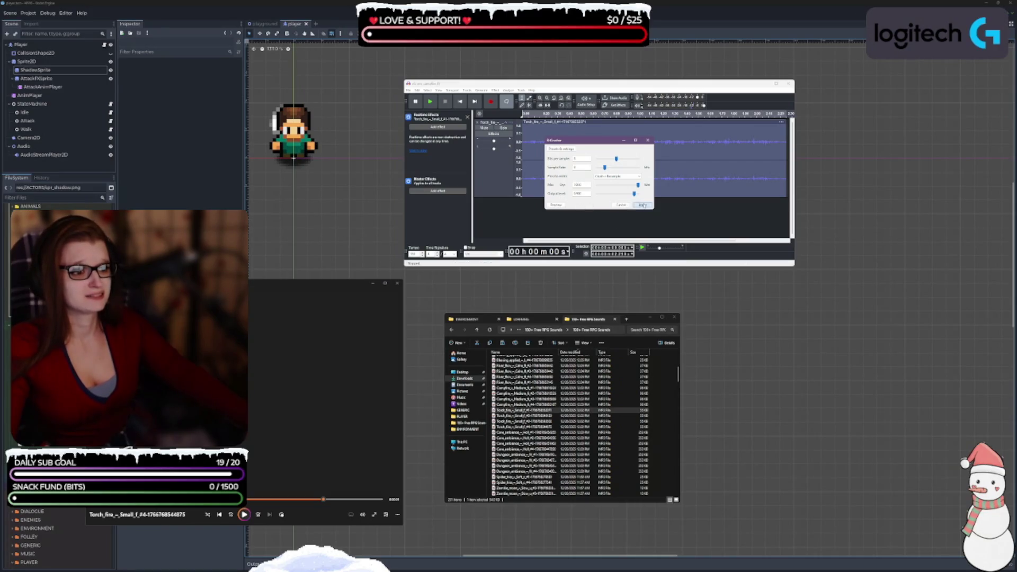
click(643, 205)
key(space)
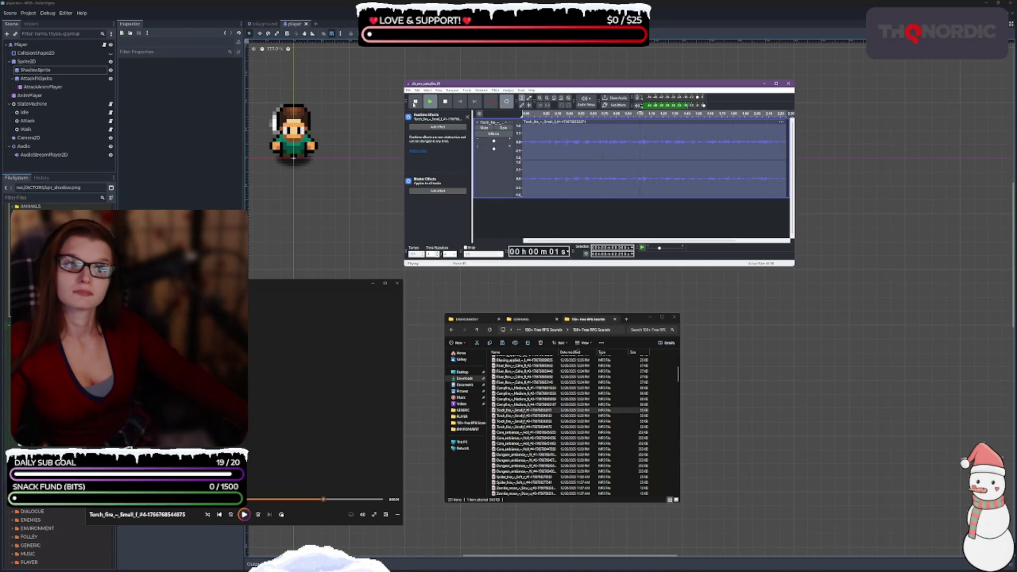
Step: Pause the bitcrushed torch and compare the Torch_fire #2, #1 and next originals in the media player
click(415, 102)
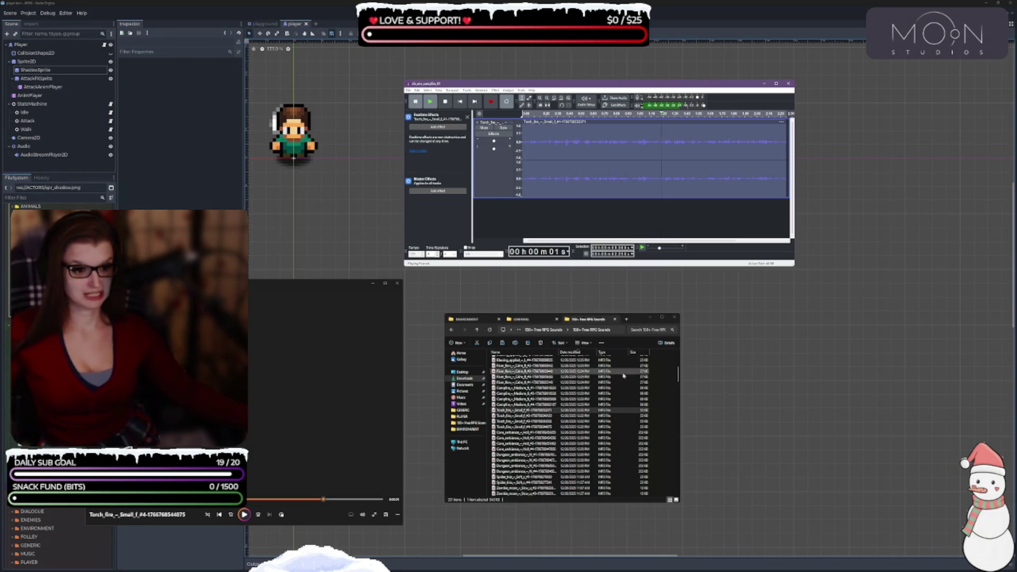
click(546, 416)
double_click(546, 416)
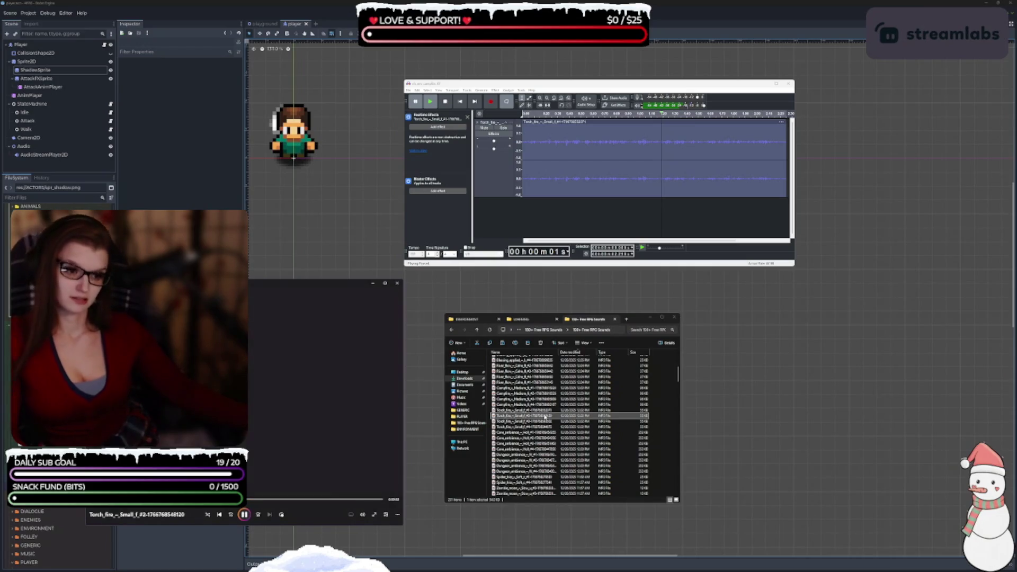
double_click(541, 422)
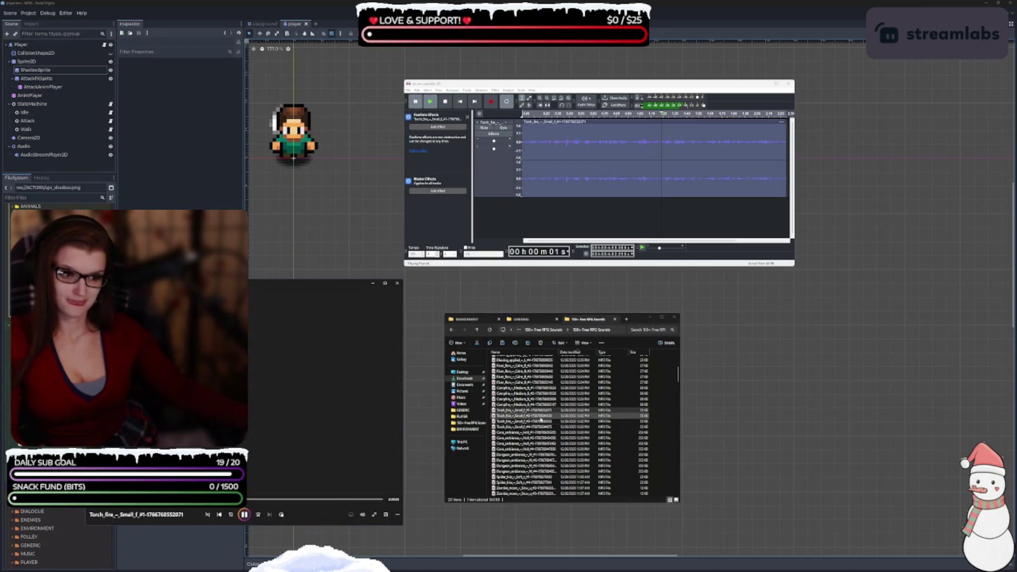
double_click(538, 427)
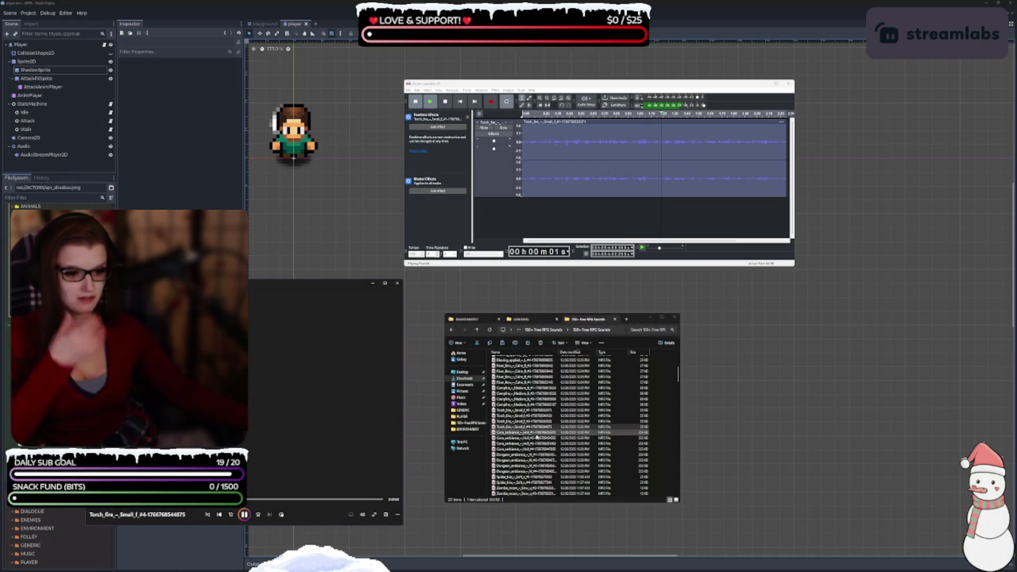
click(245, 515)
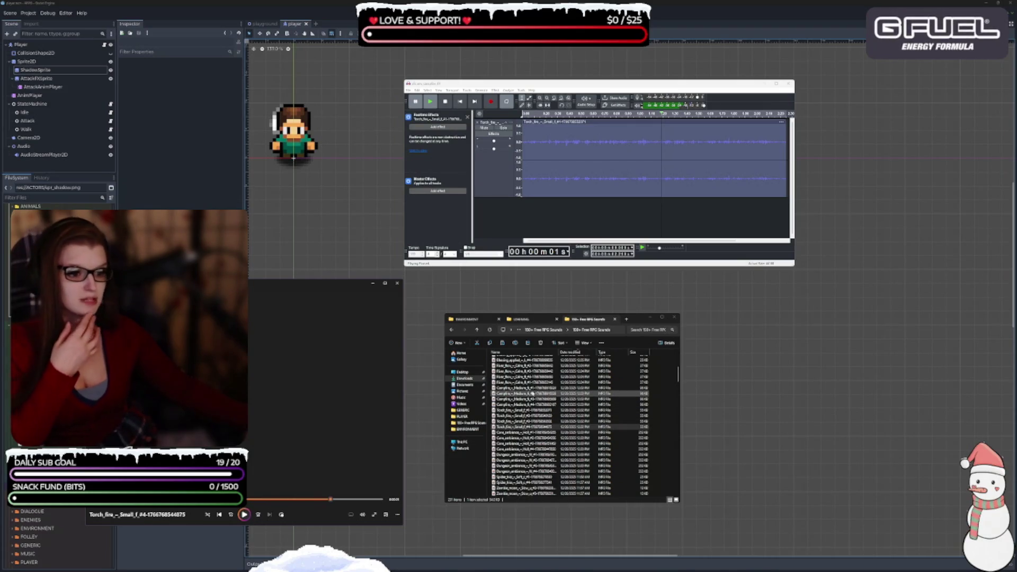
Step: Audition the Campfire Medium clips including #3, pause, and switch to the ENVIRONMENT folder
double_click(533, 395)
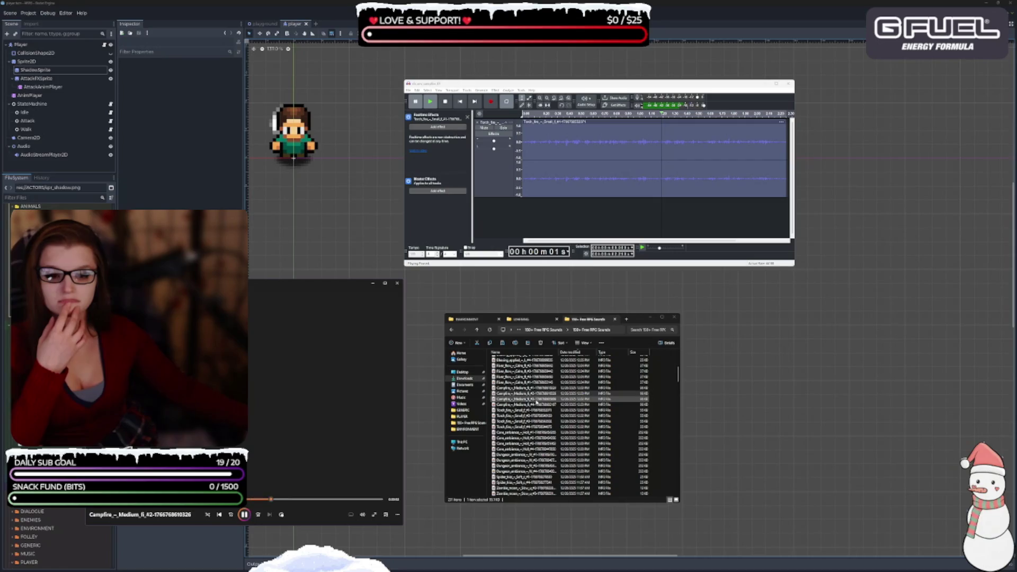
double_click(538, 404)
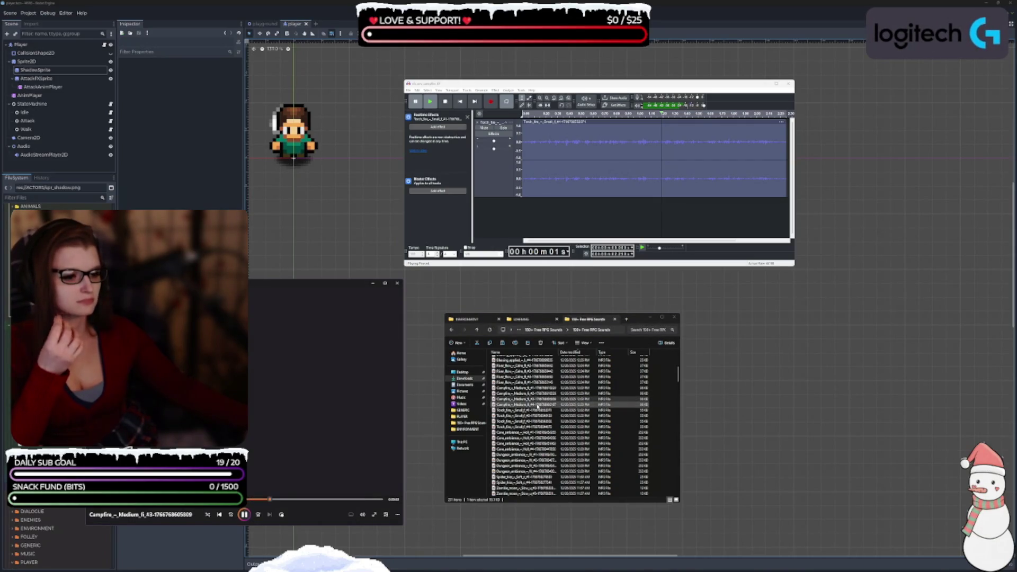
click(538, 405)
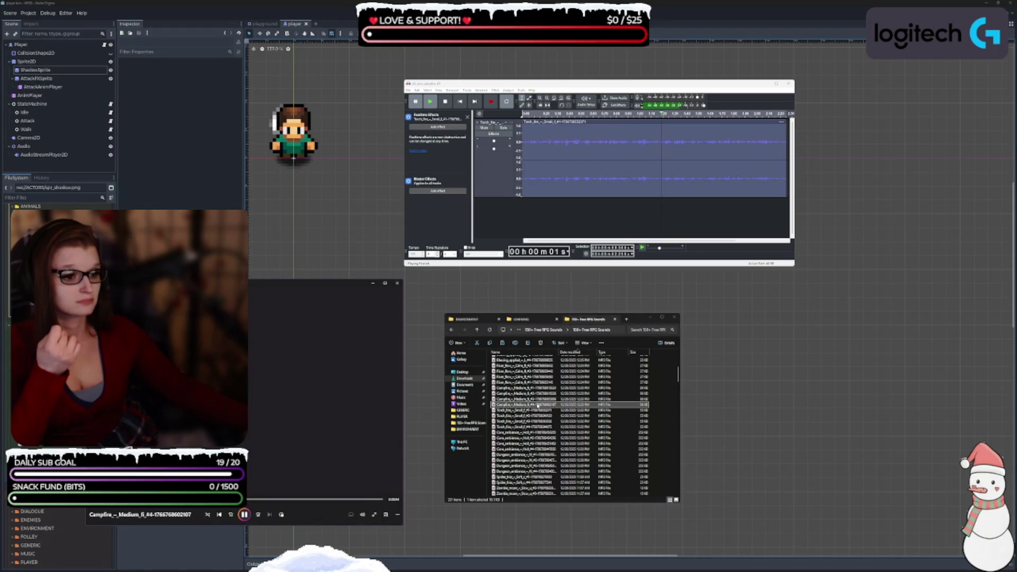
click(244, 514)
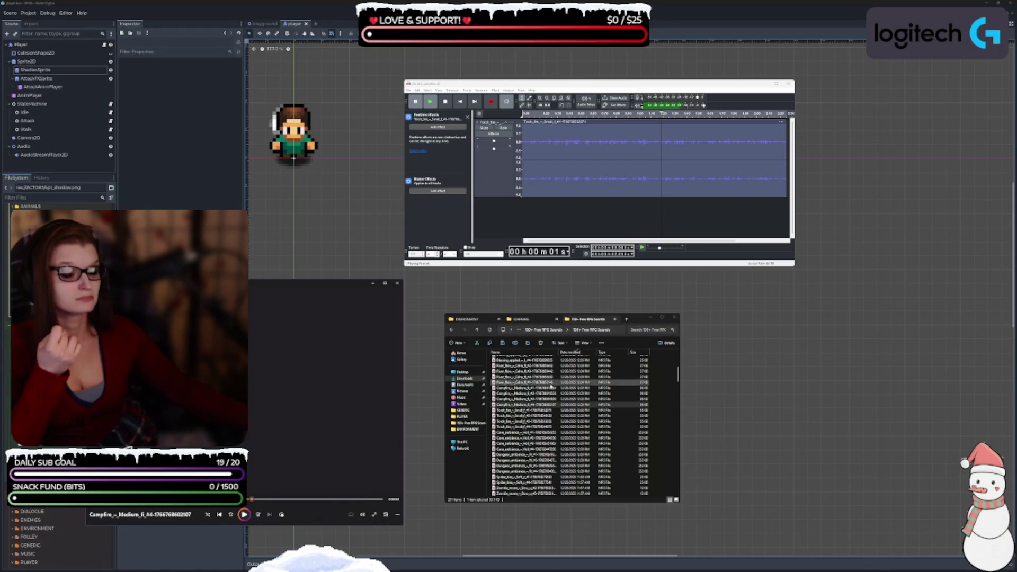
click(469, 319)
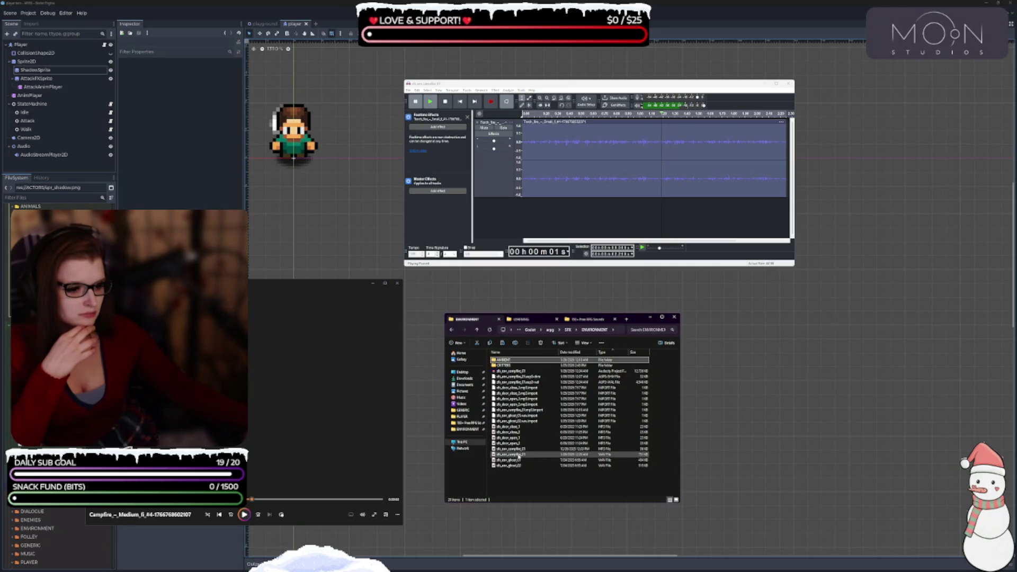
Step: Play the existing sfx_env_campfire_01 sound, pause it, and return to the 150+ Free RPG Sounds folder
double_click(518, 451)
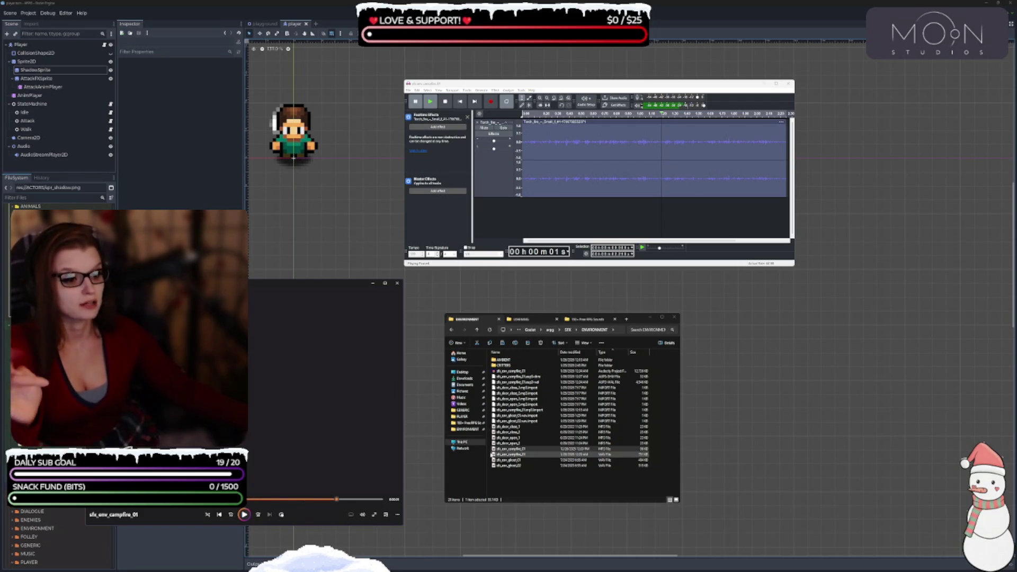
click(519, 455)
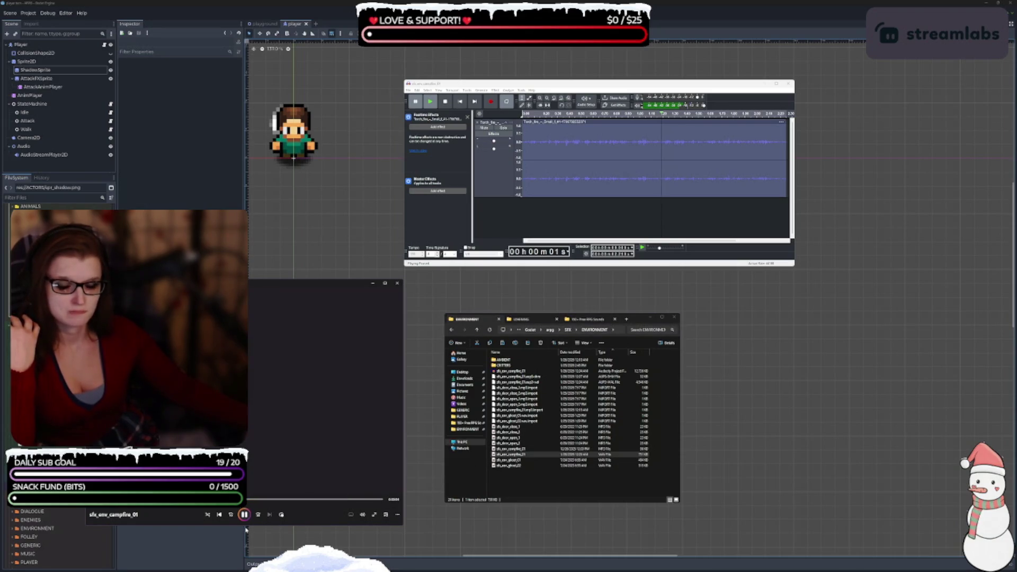
click(249, 517)
click(522, 448)
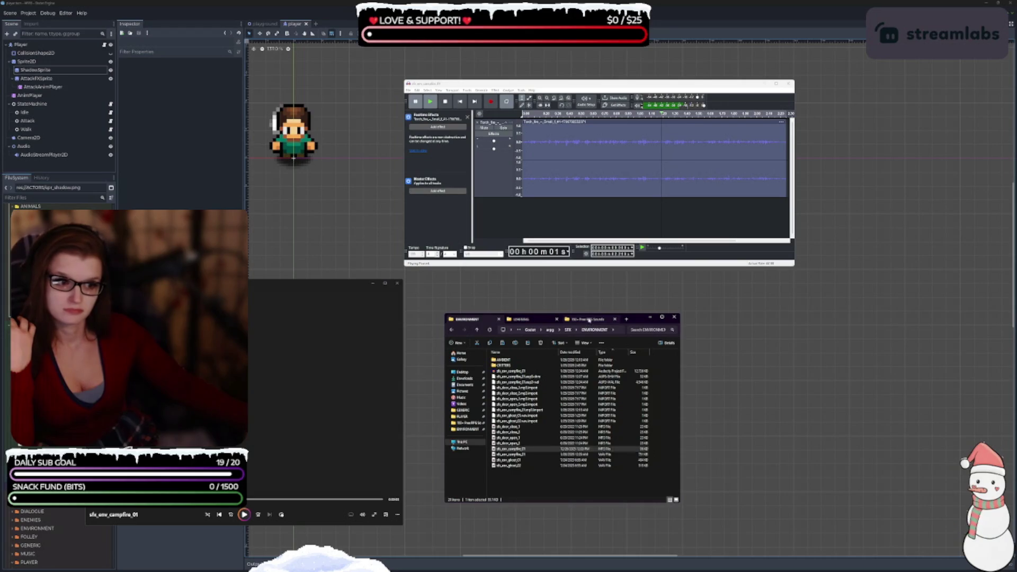
click(587, 320)
click(411, 447)
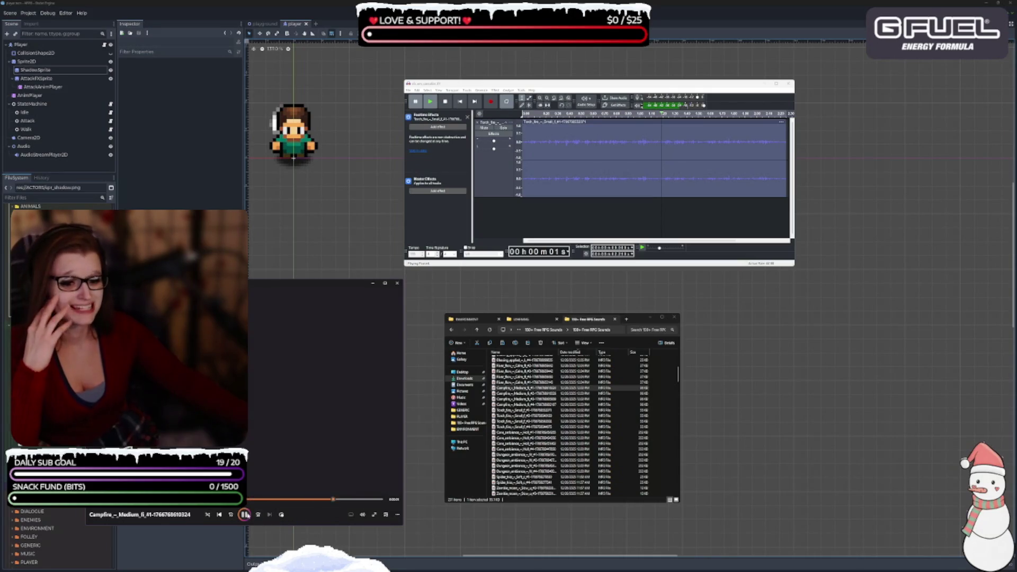
Step: Audition Campfire Medium #2 and #3 in the media player, pause, and pick the Campfire file to import
click(574, 396)
double_click(574, 395)
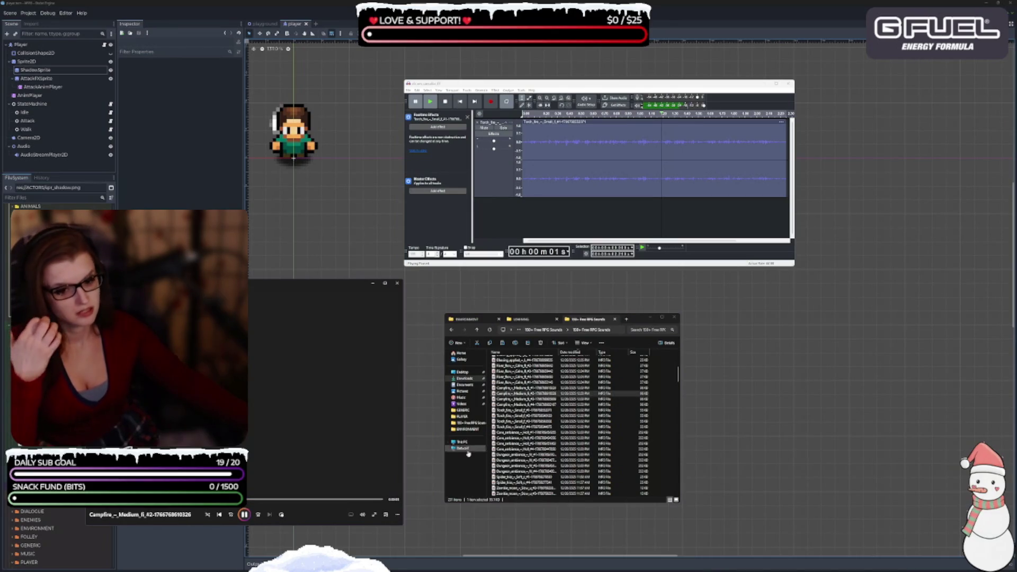
double_click(522, 399)
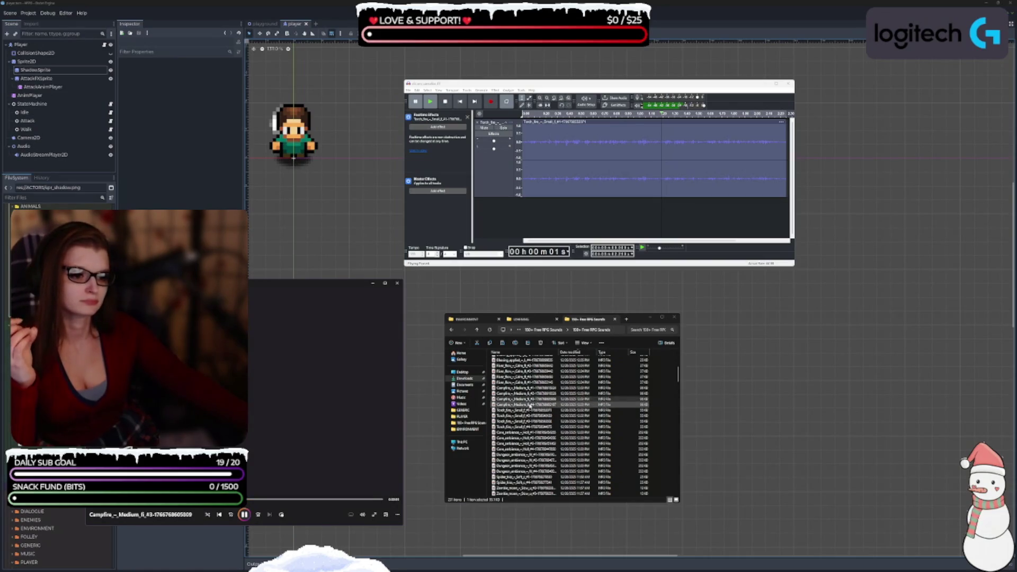
double_click(530, 405)
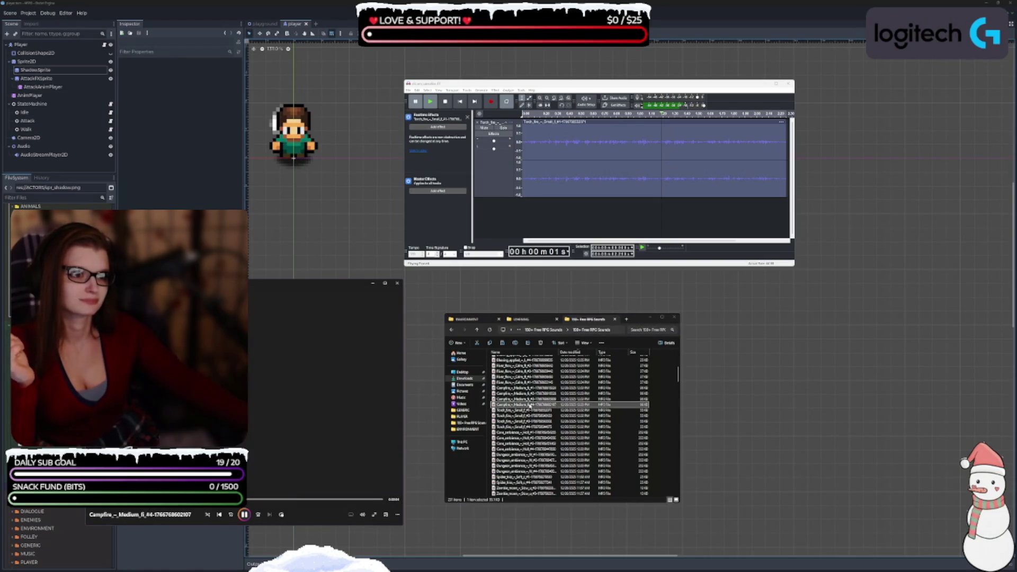
double_click(529, 399)
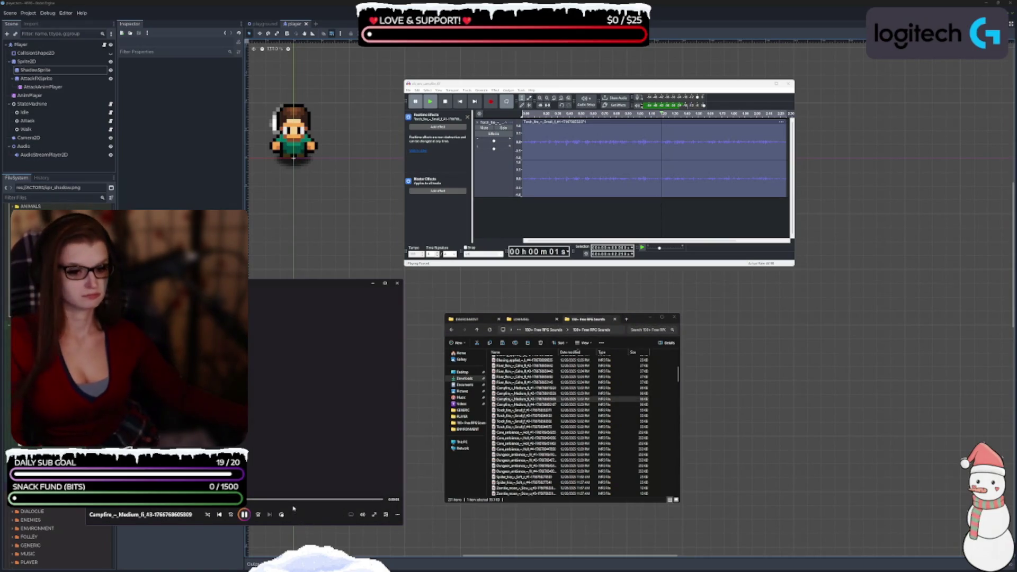
click(245, 515)
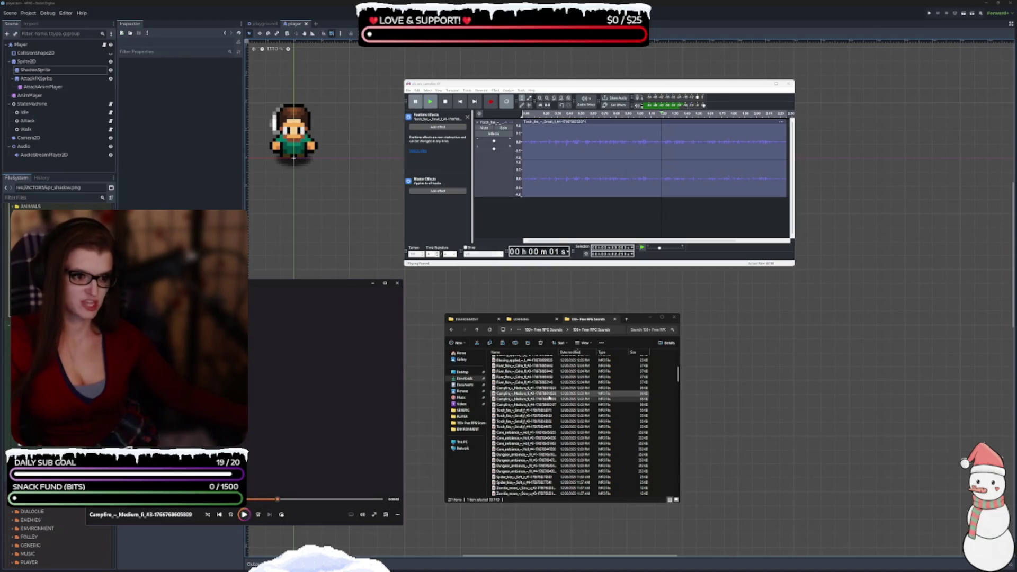
double_click(525, 405)
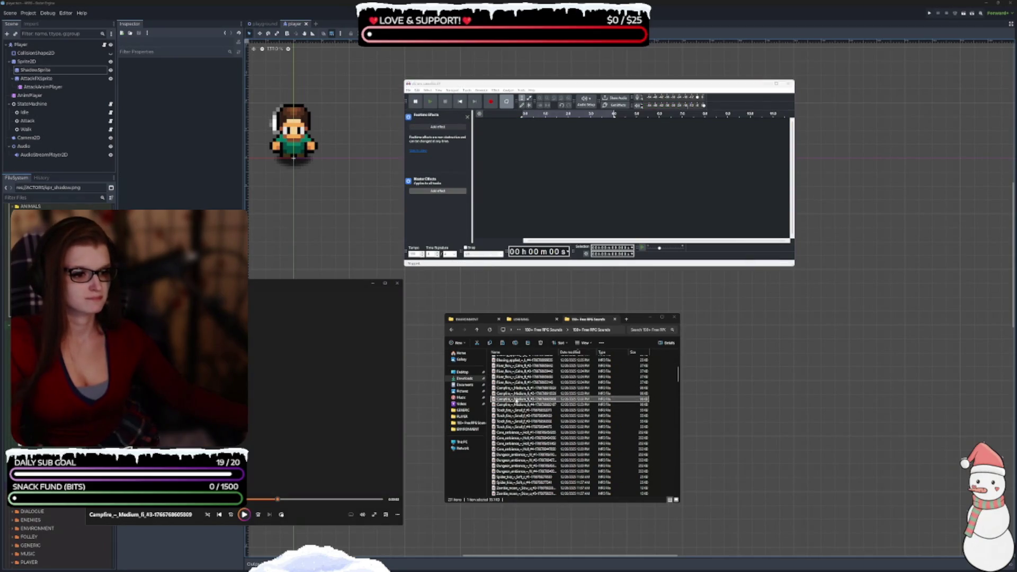
Step: Apply BitCrusher to the whole Campfire Medium track and play the crushed result
click(511, 146)
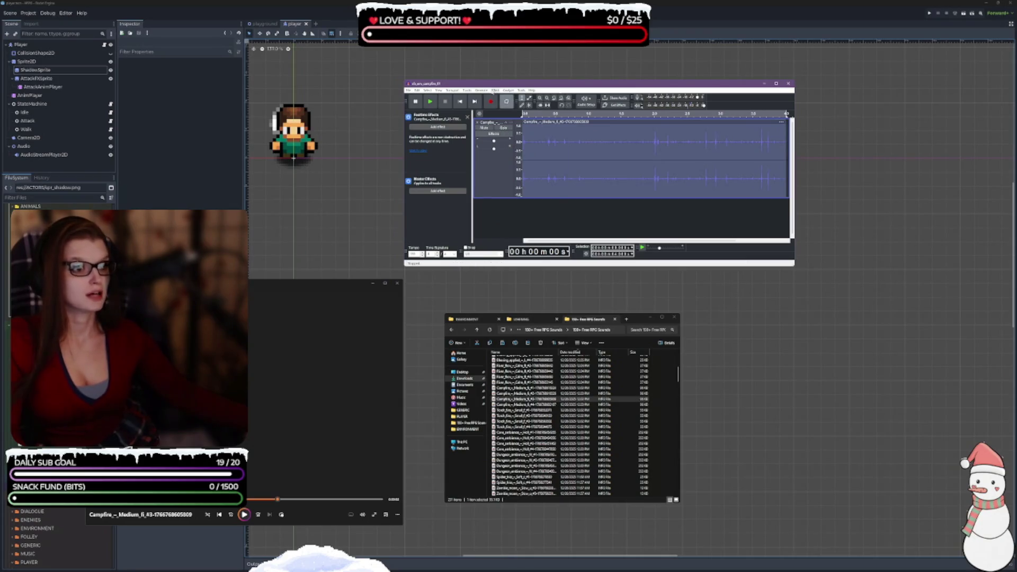
click(495, 90)
mouse_move(530, 187)
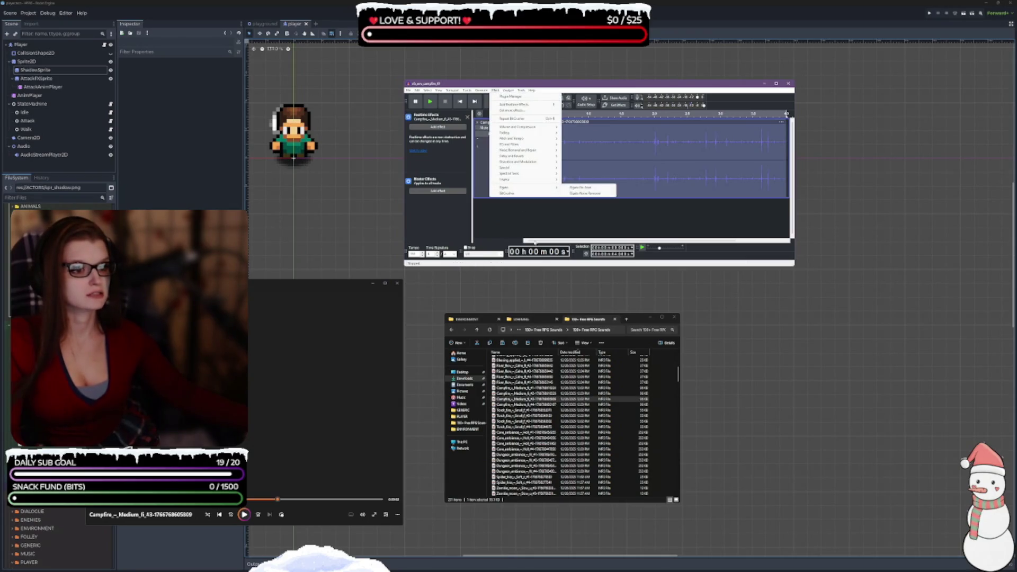
click(508, 194)
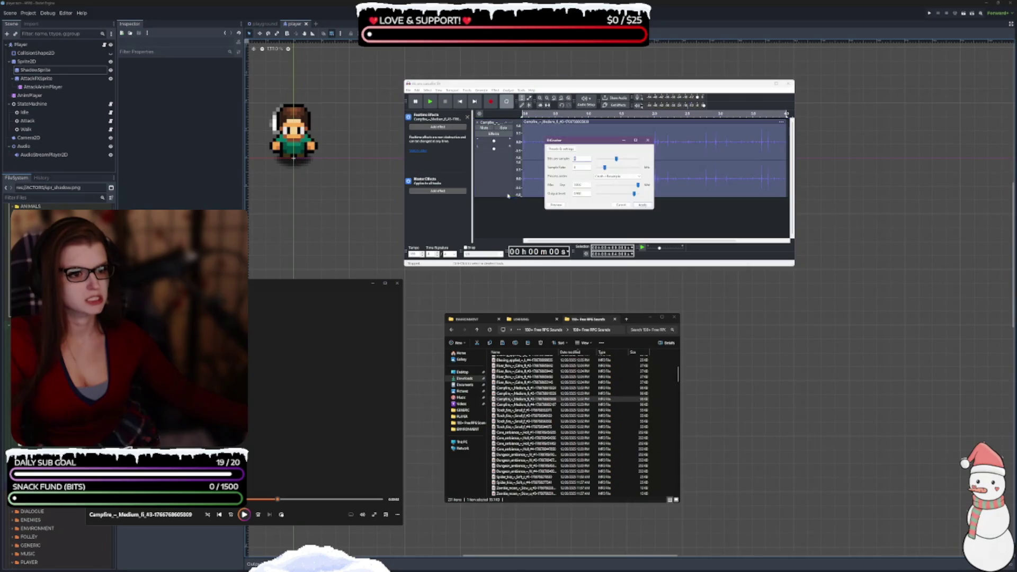
click(644, 207)
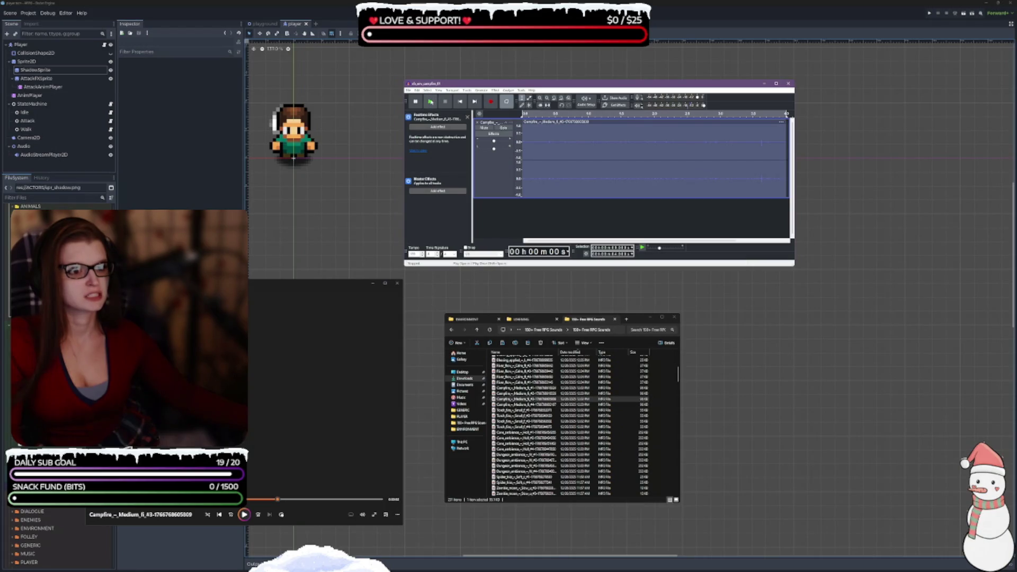
click(431, 102)
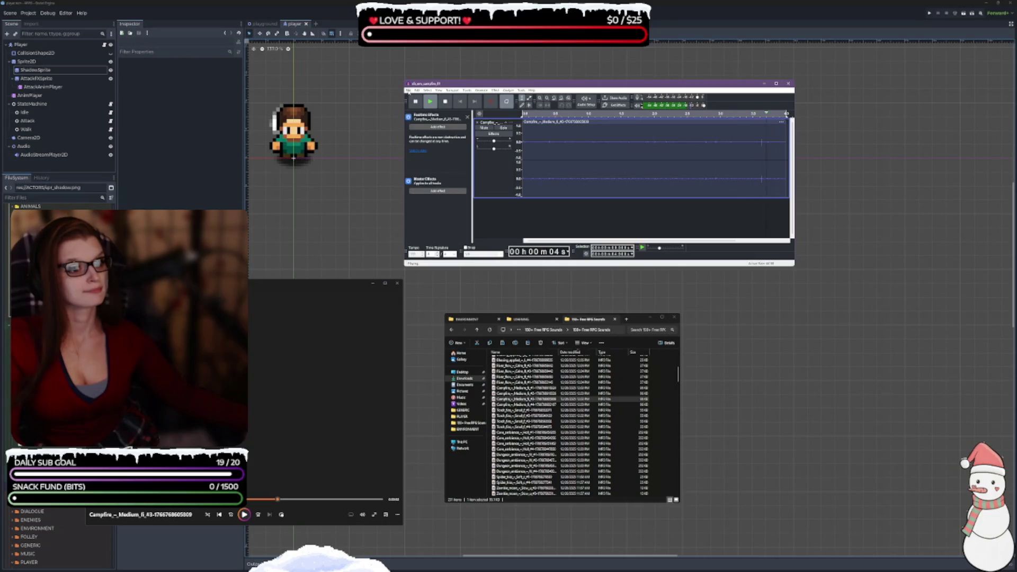
Step: Look through the File menu's export options twice without choosing anything
click(409, 90)
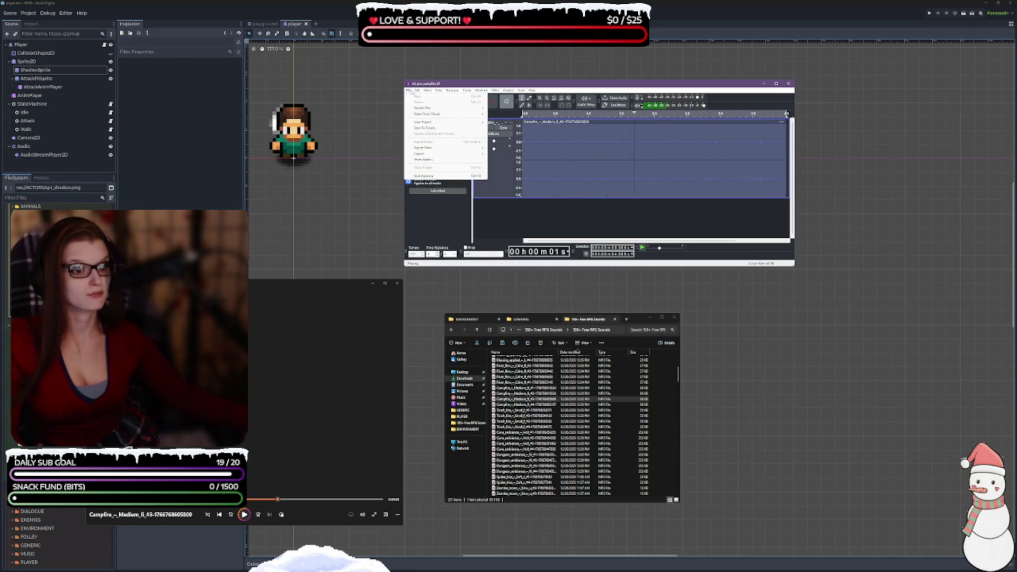
mouse_move(452, 91)
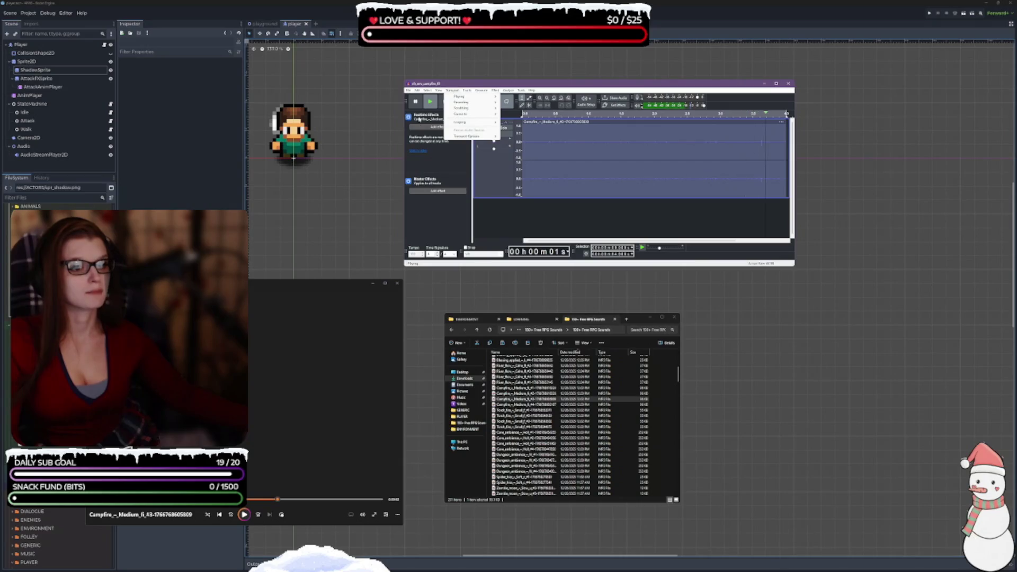
mouse_move(409, 91)
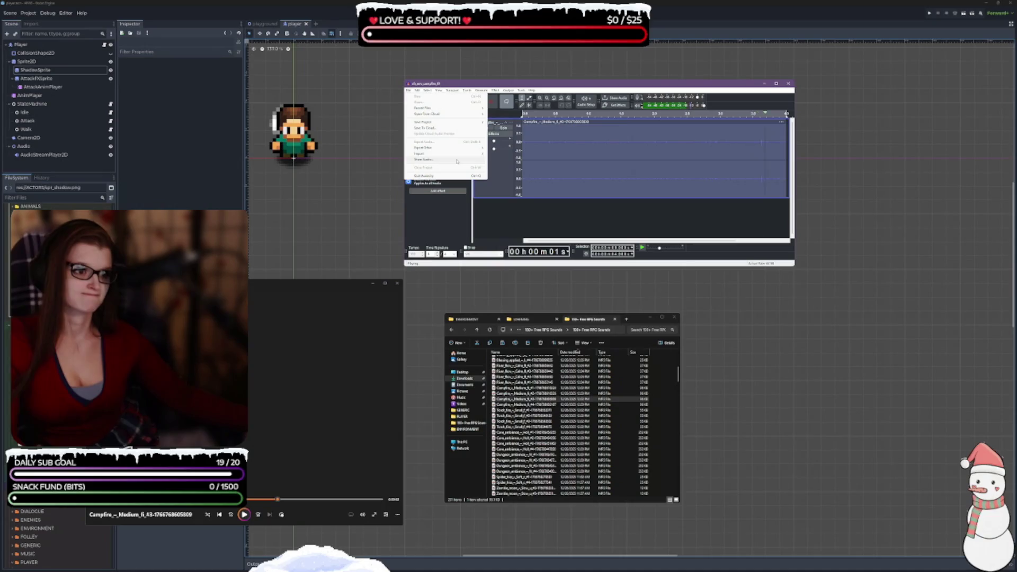
key(Escape)
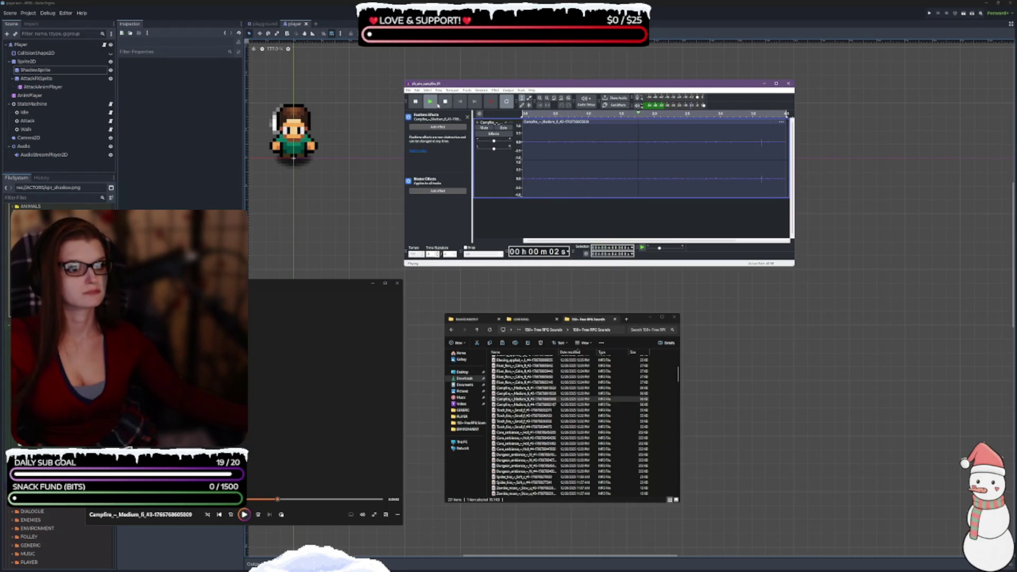
click(409, 90)
mouse_move(457, 151)
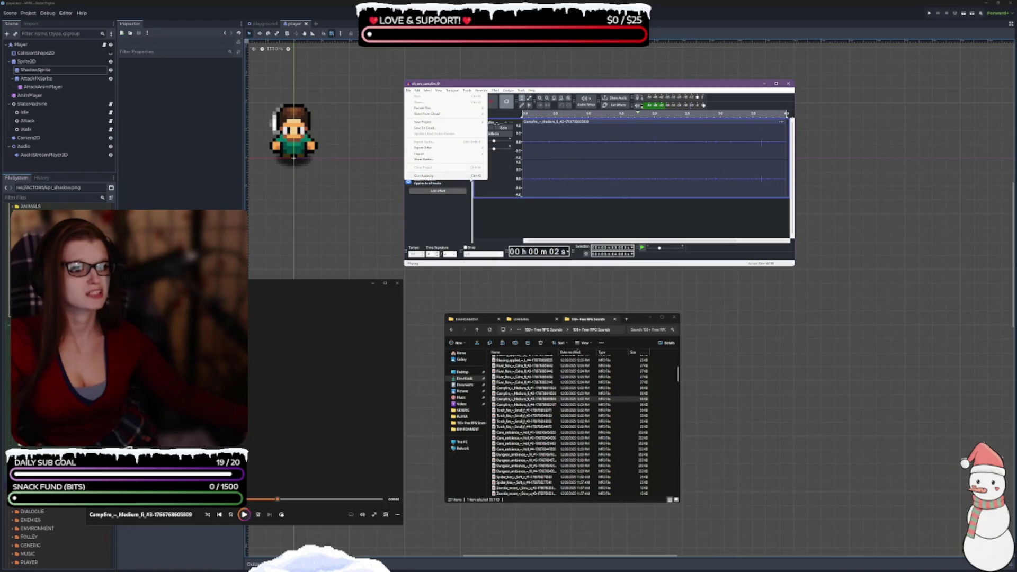
mouse_move(430, 124)
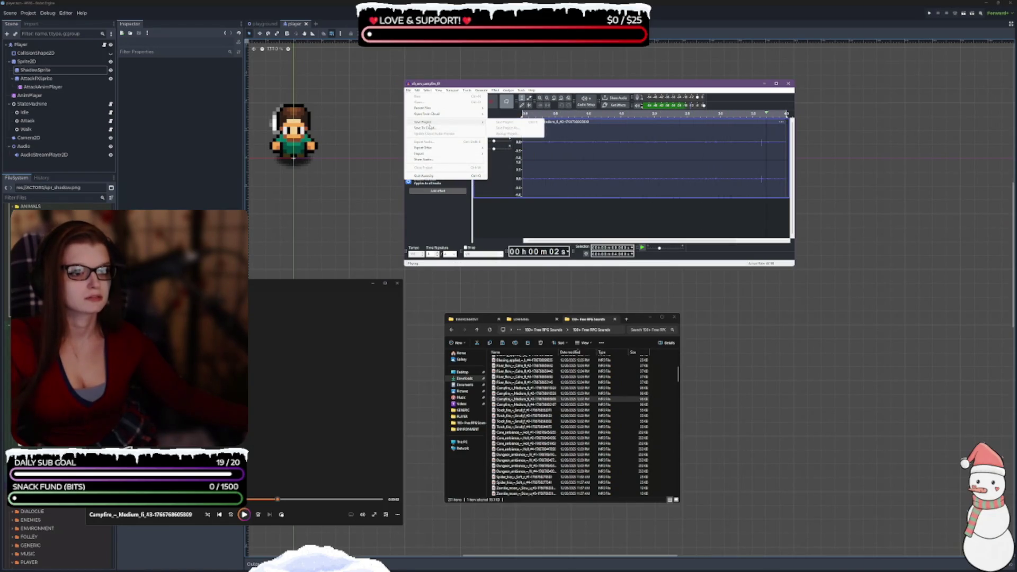
key(Escape)
Step: Select the campfire track and check its options, then pause playback before exporting
click(499, 172)
right_click(499, 172)
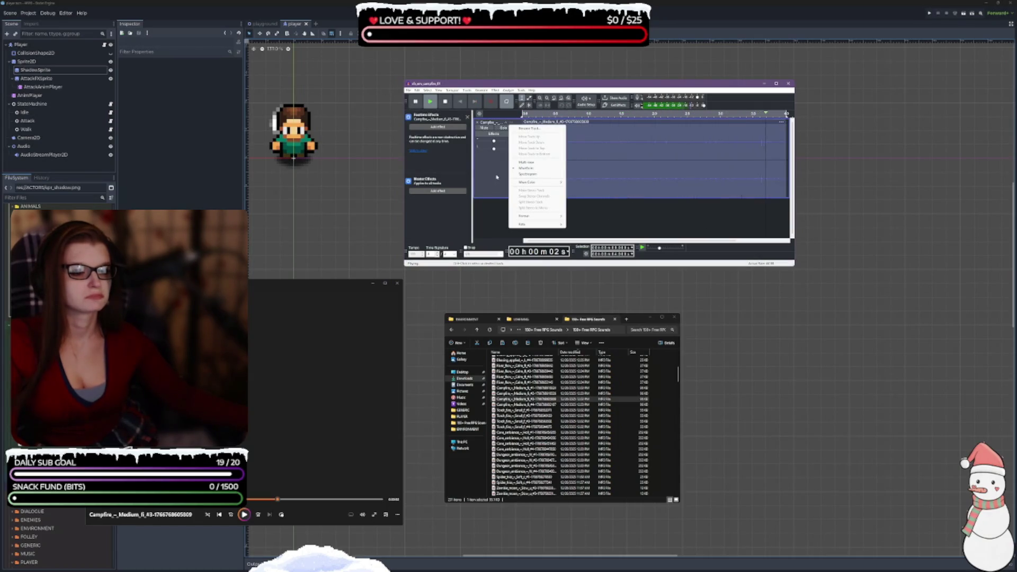
click(496, 177)
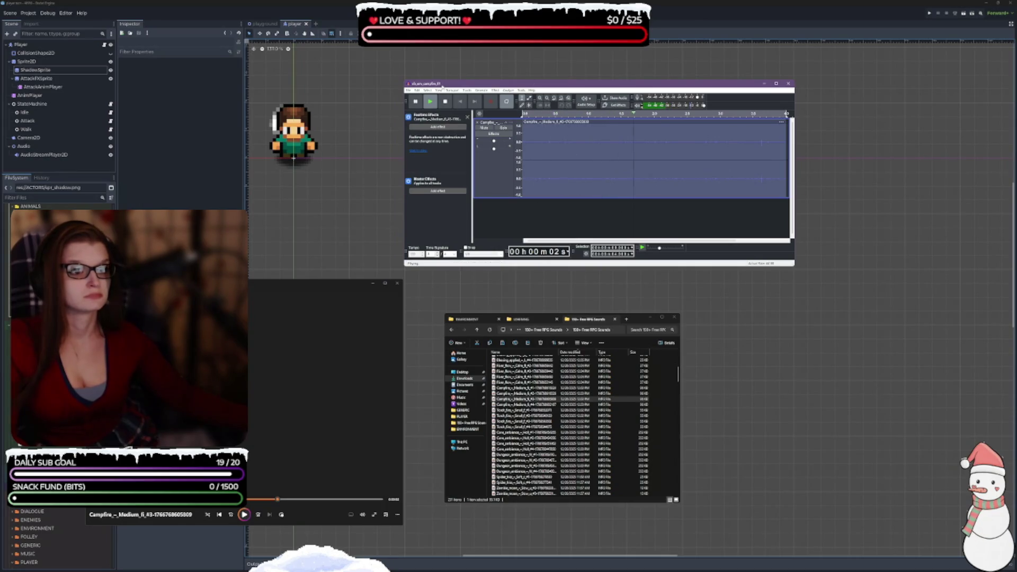
click(408, 91)
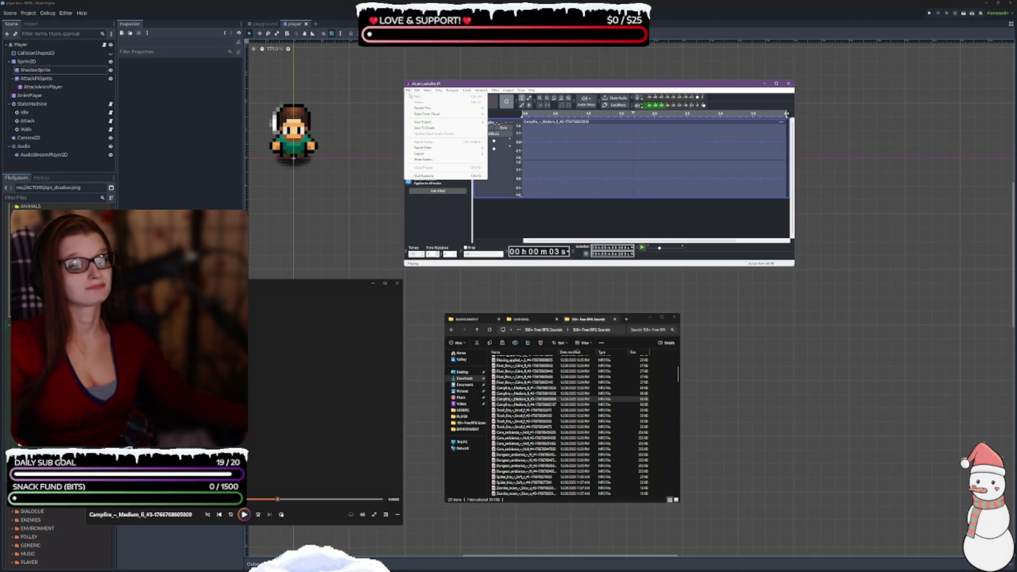
mouse_move(448, 150)
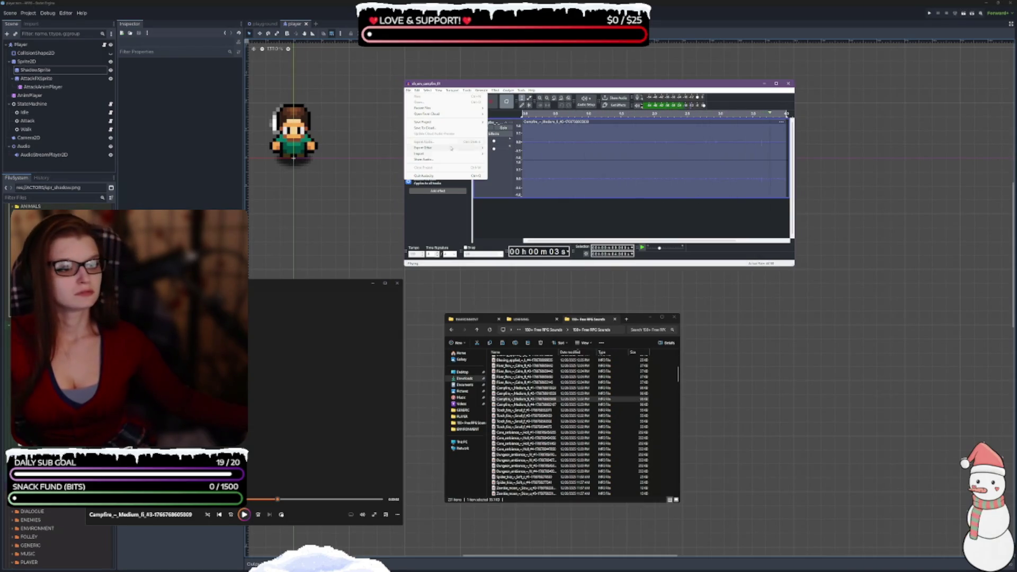
key(Escape)
click(415, 101)
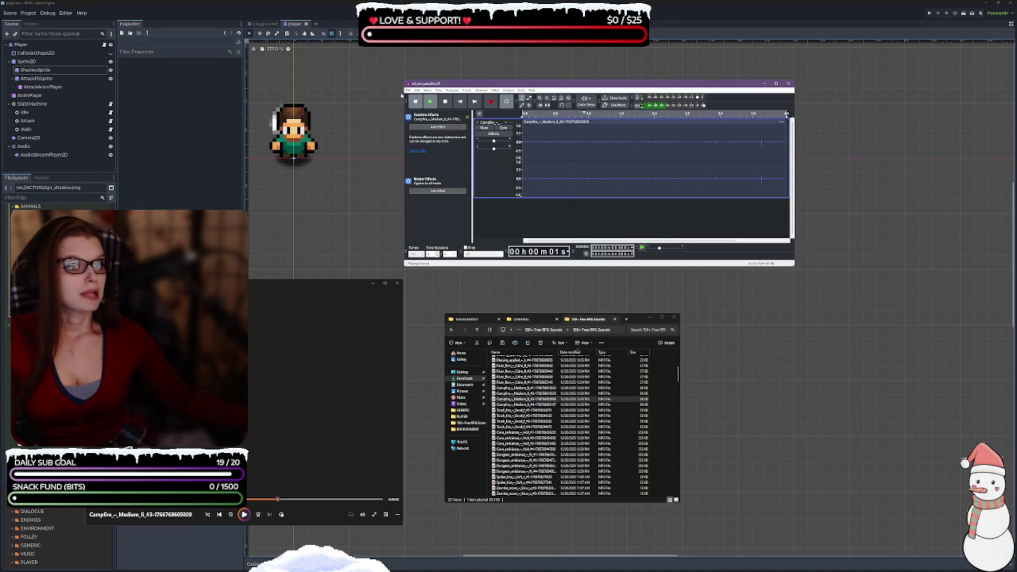
click(409, 90)
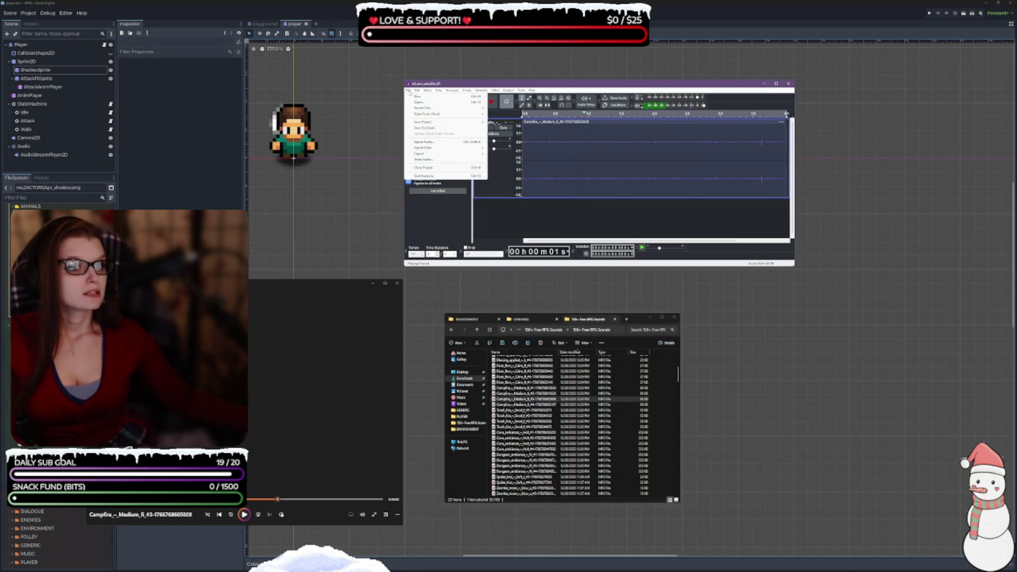
Step: Export the bitcrushed campfire audio as WAV sfx_env_torch_01 after checking existing ENVIRONMENT file names
click(444, 143)
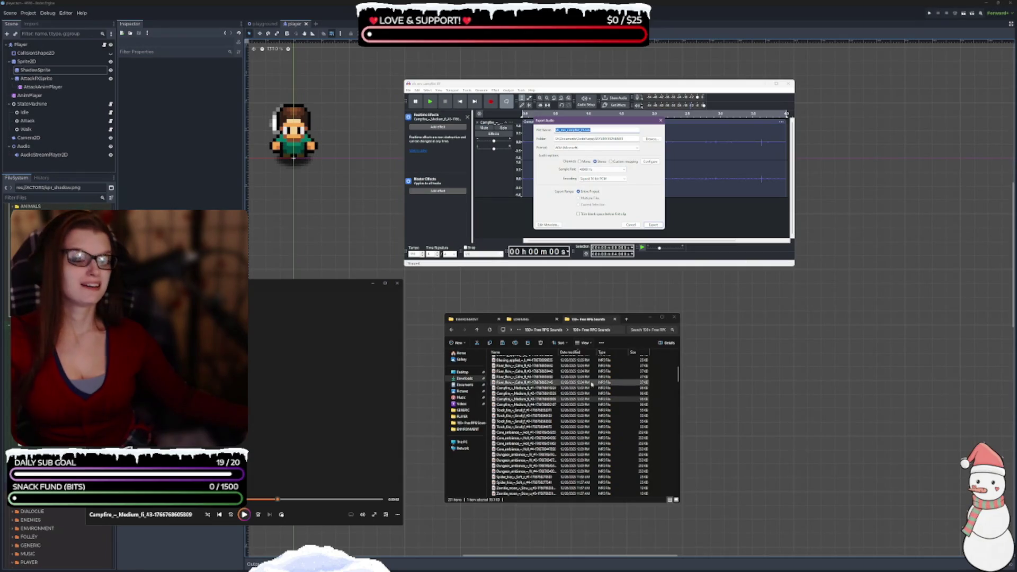
click(468, 319)
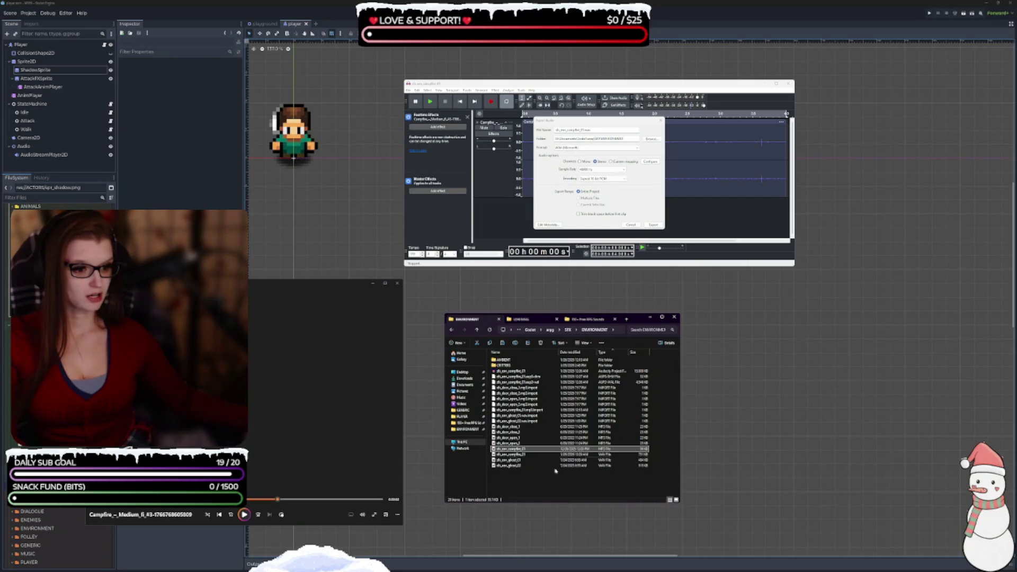
click(584, 129)
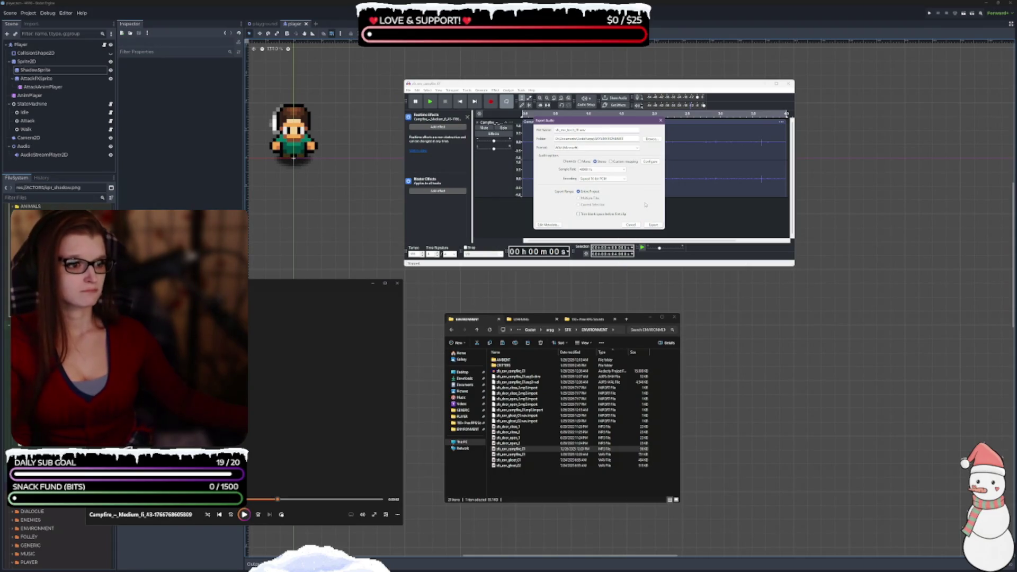
click(653, 224)
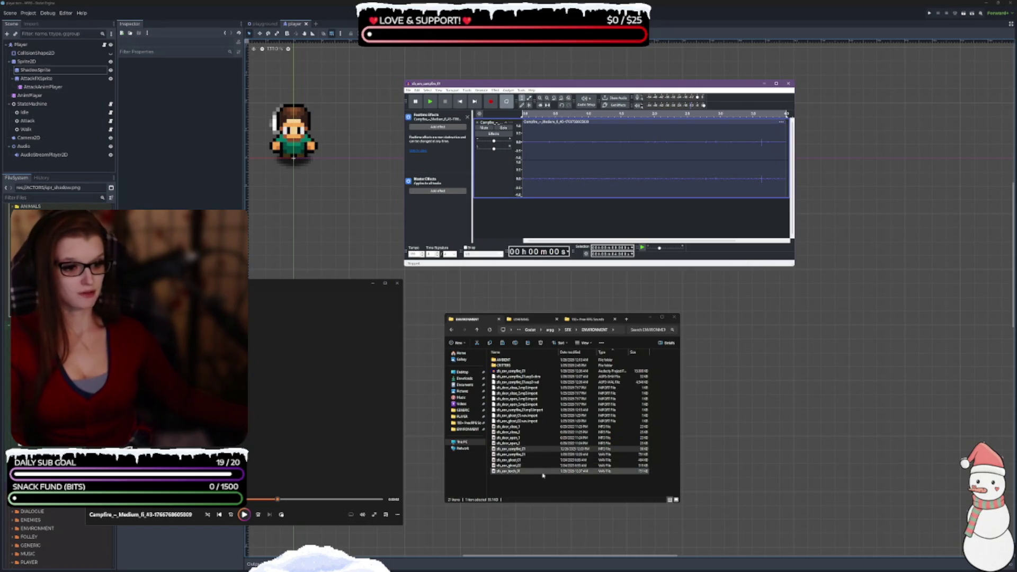
Step: Play the new torch sound and the original sfx_env_campfire_01 for comparison, then pause
double_click(524, 472)
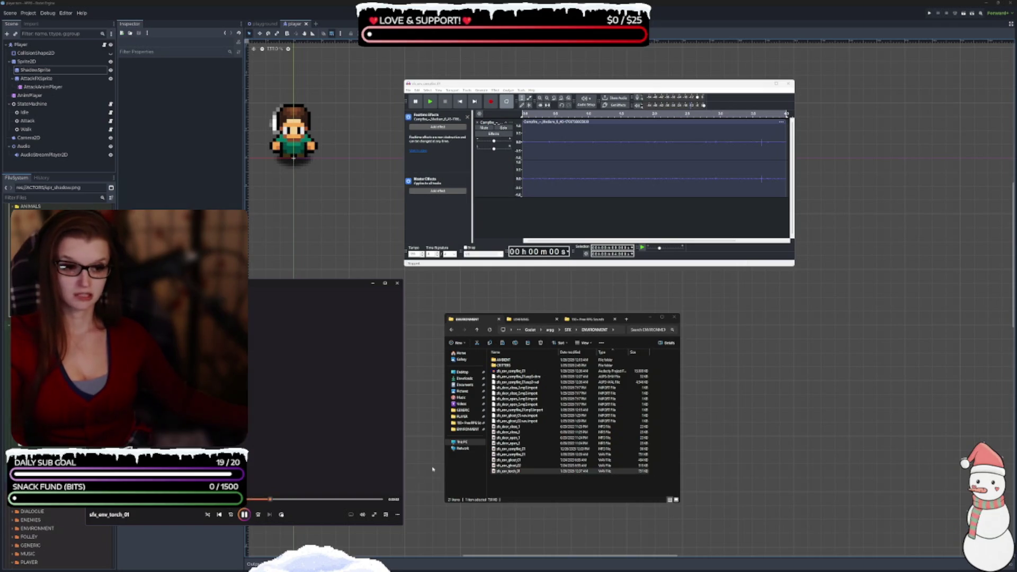
click(530, 455)
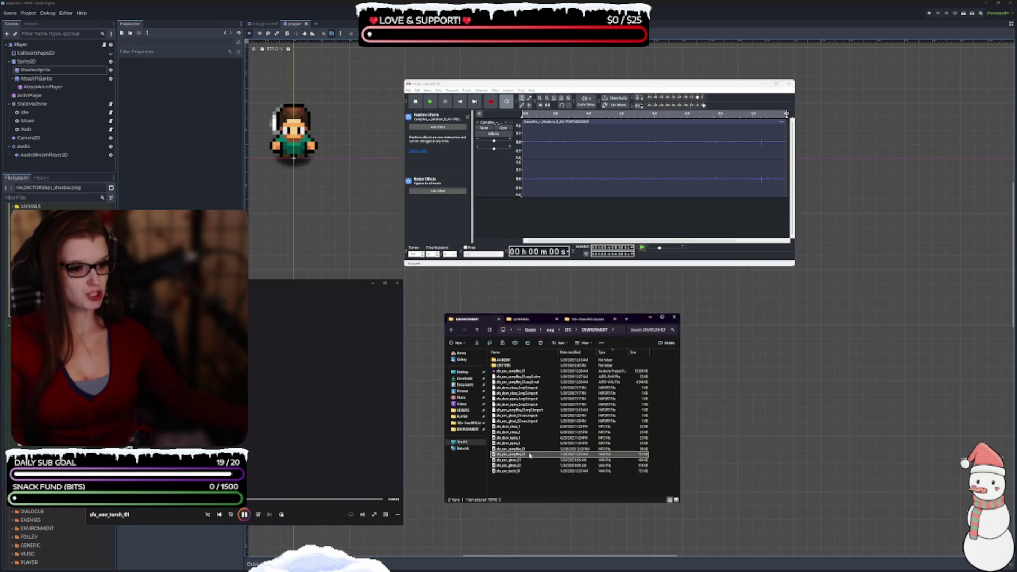
double_click(530, 455)
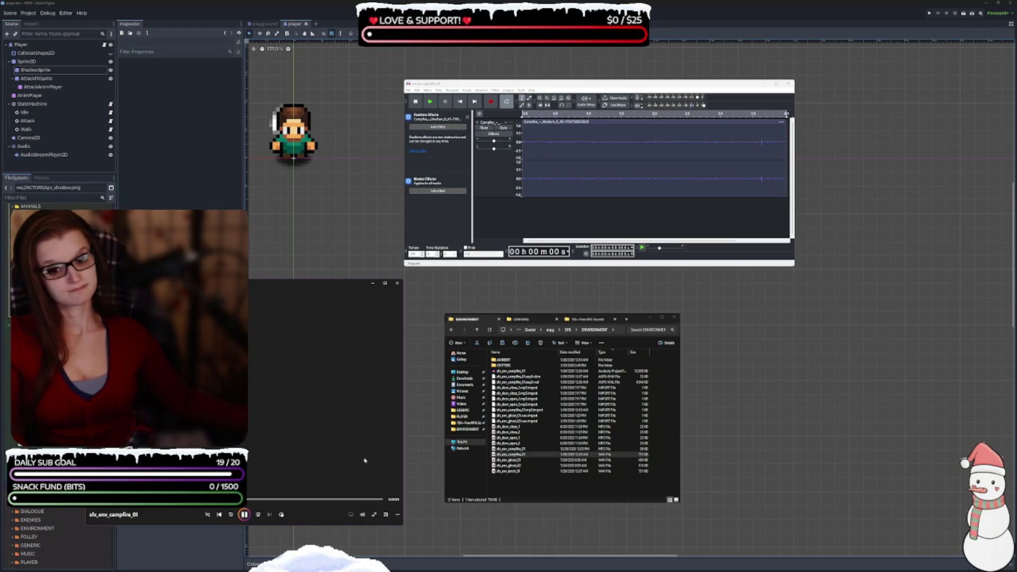
click(249, 517)
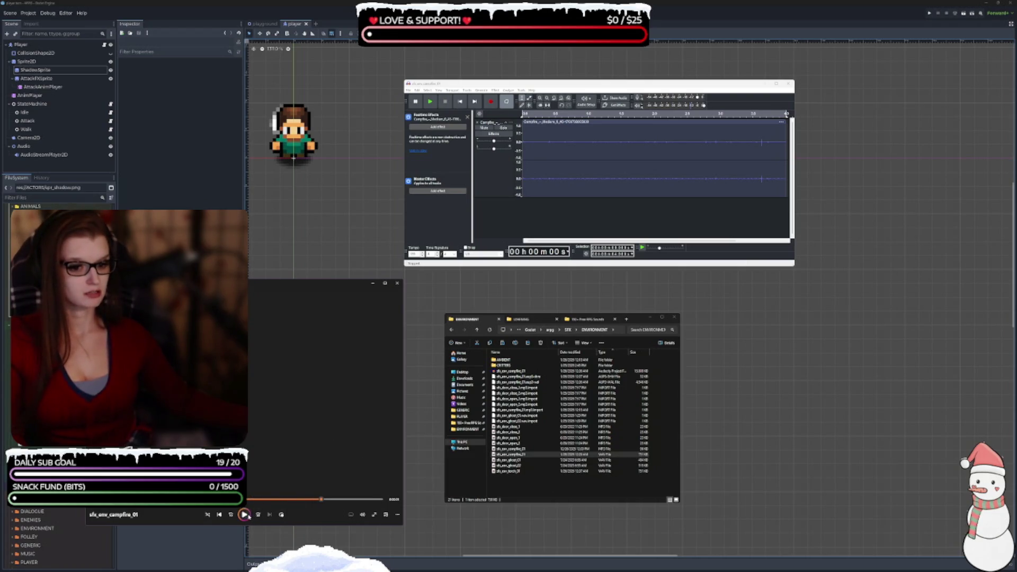
Step: Delete the original sfx_env_campfire_01 MP3 and close Audacity, answering the save prompt
click(541, 450)
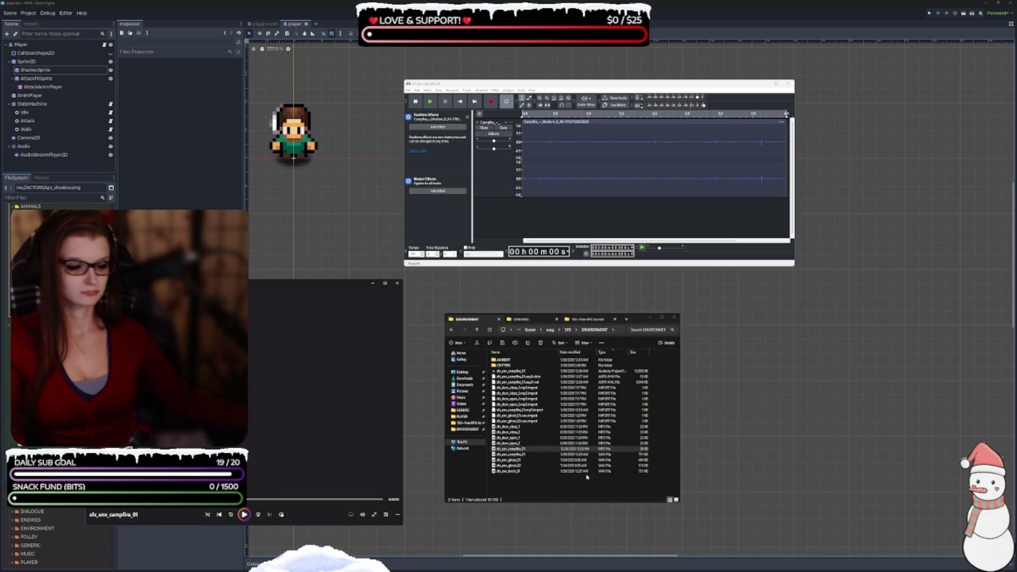
click(580, 449)
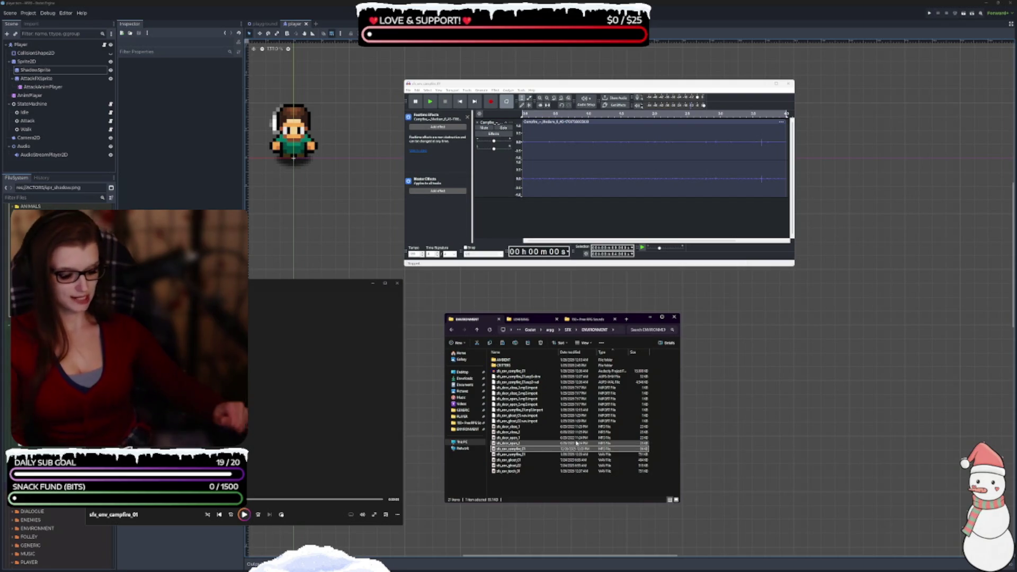
key(Delete)
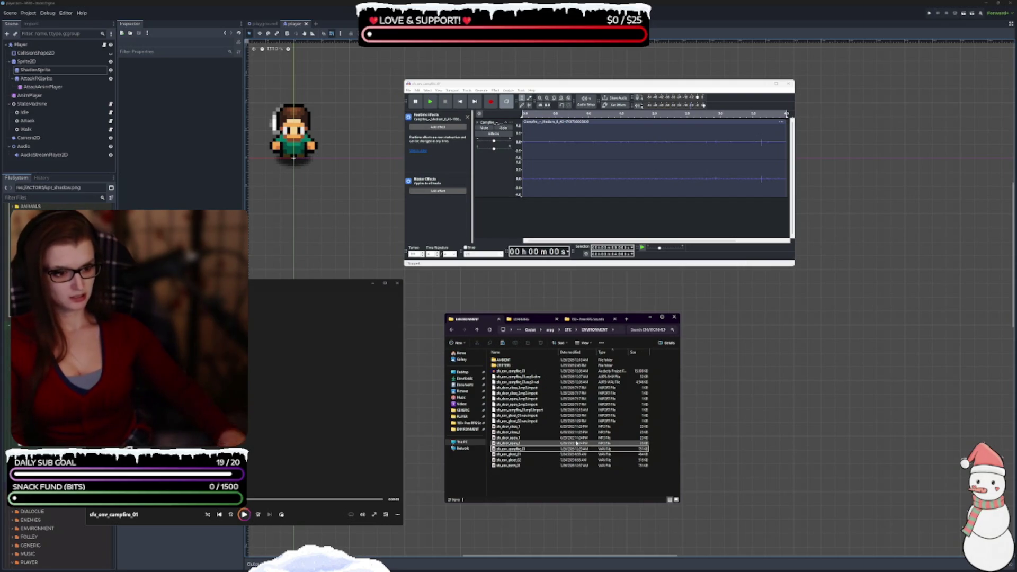
click(524, 372)
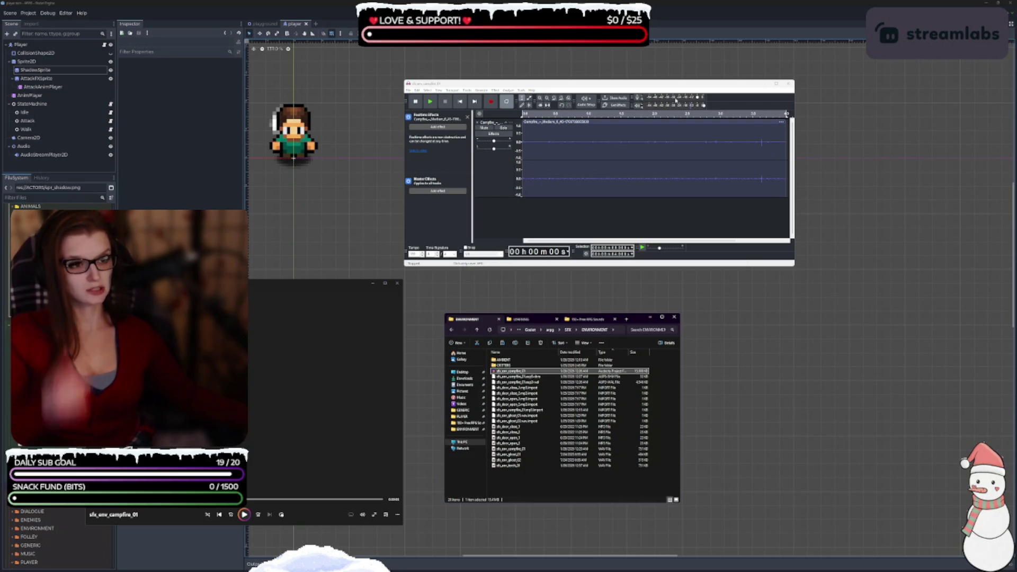
click(789, 84)
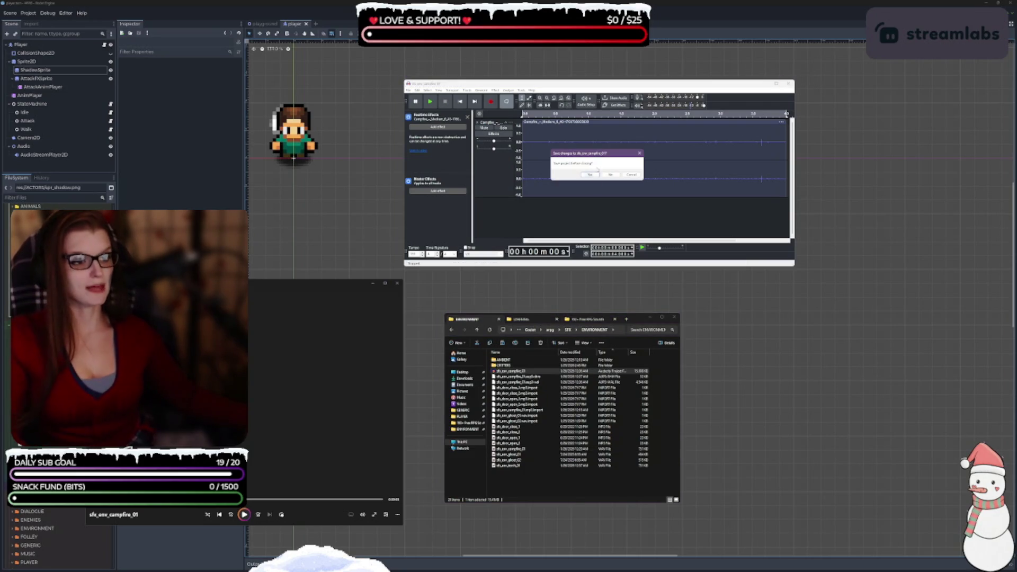
click(591, 176)
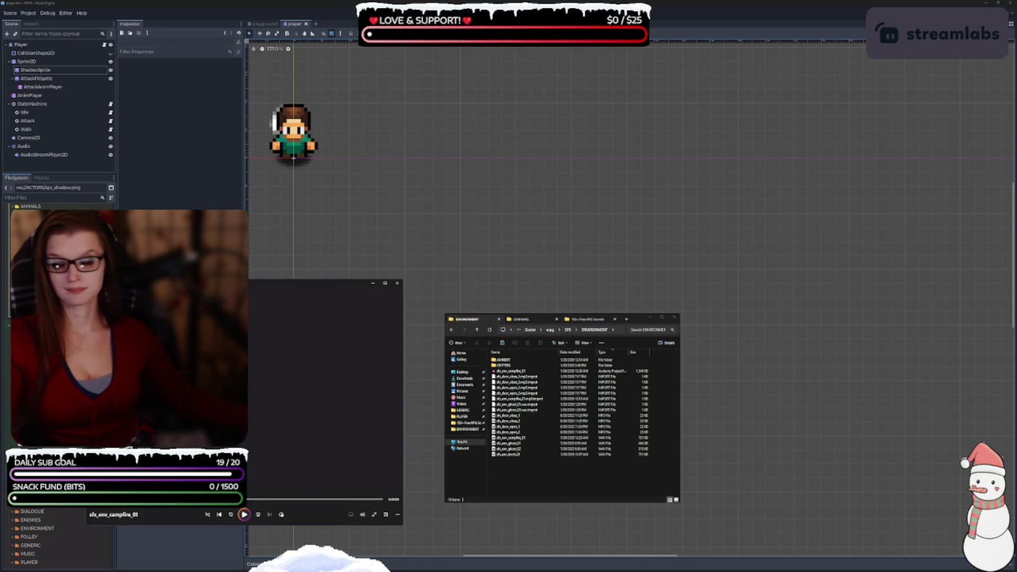
Step: Close the media player, delete the campfire .aup3 project, and switch to 150+ Free RPG Sounds
click(397, 283)
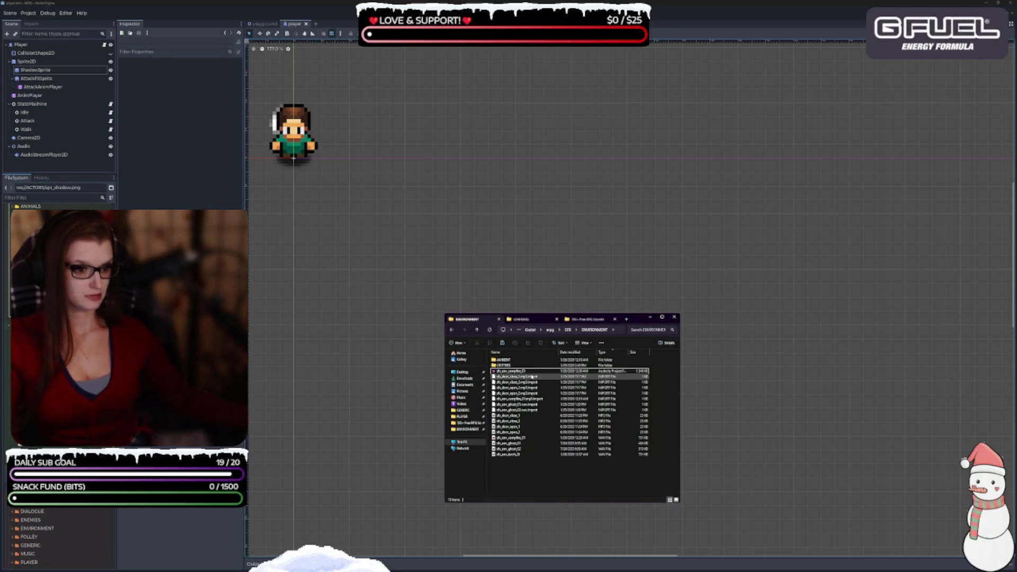
click(516, 404)
click(530, 371)
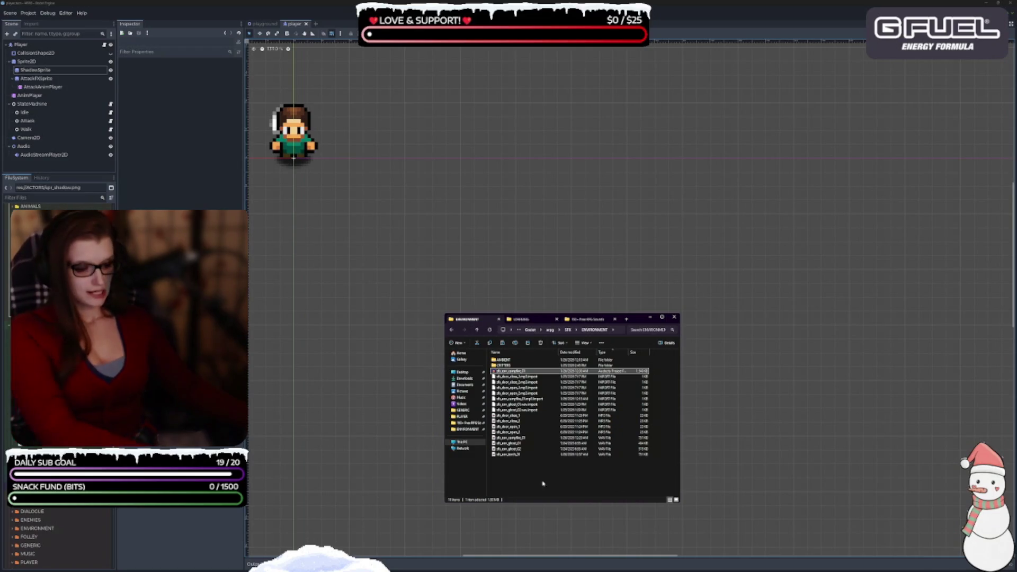
key(Delete)
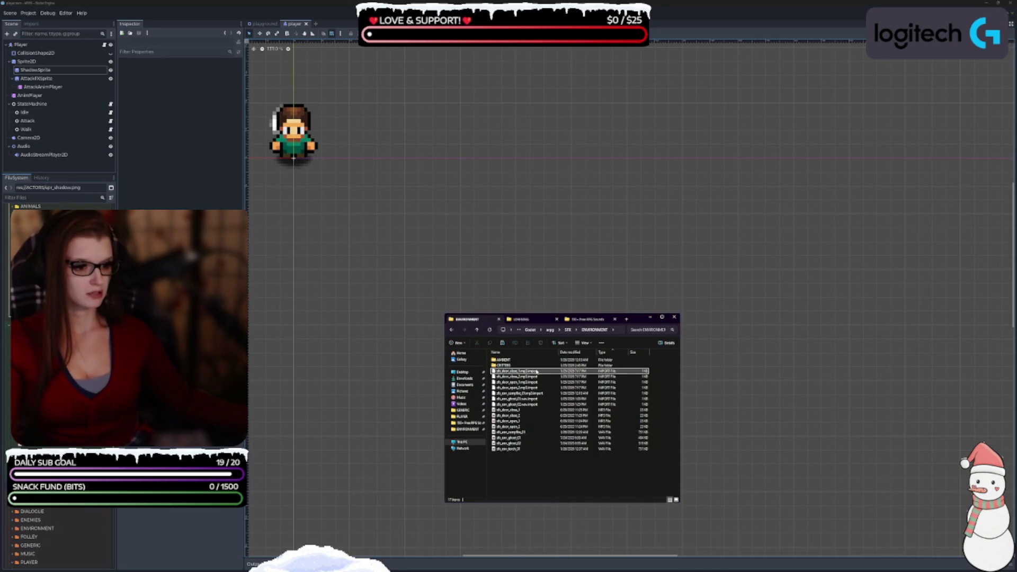
click(589, 319)
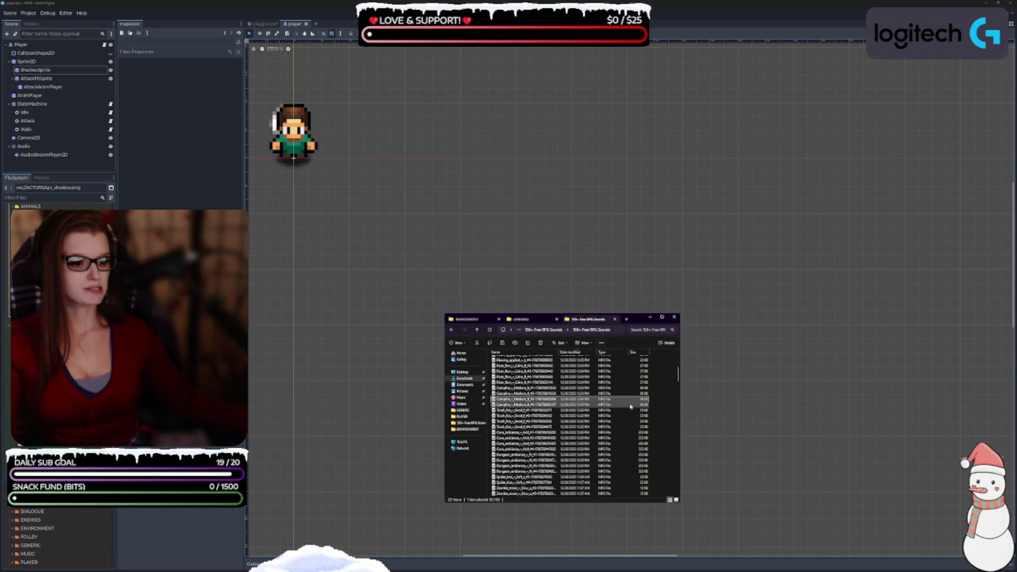
Step: Scroll to and pick a Cave_ambience file, then move the media player window aside
scroll(575, 403, down, 2)
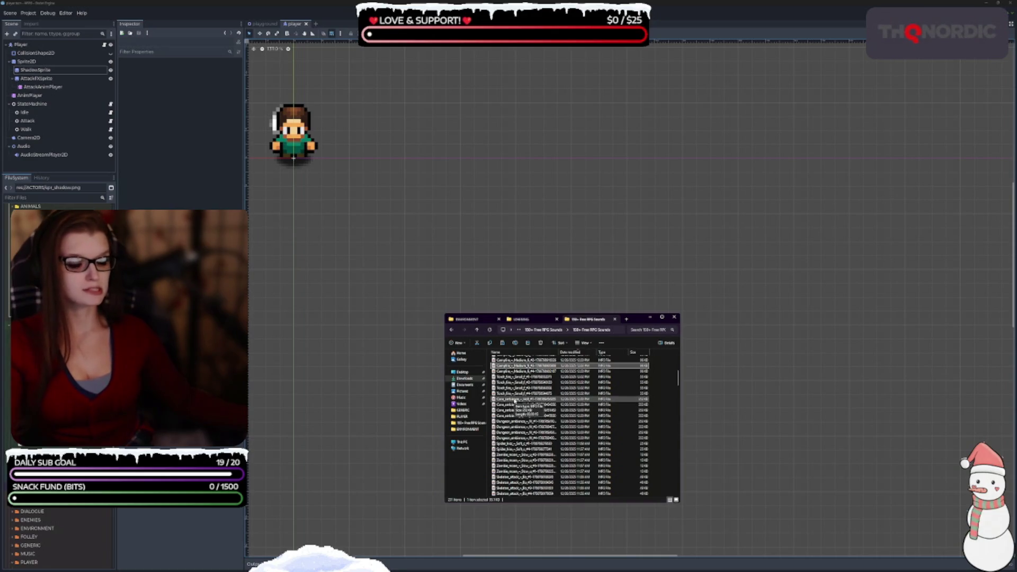
click(514, 400)
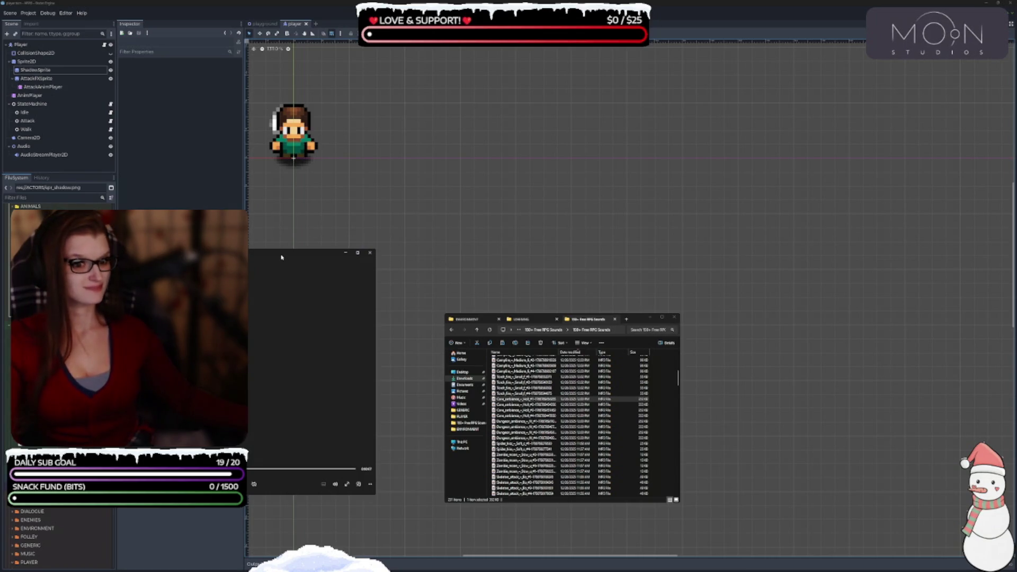
drag(282, 257, 304, 218)
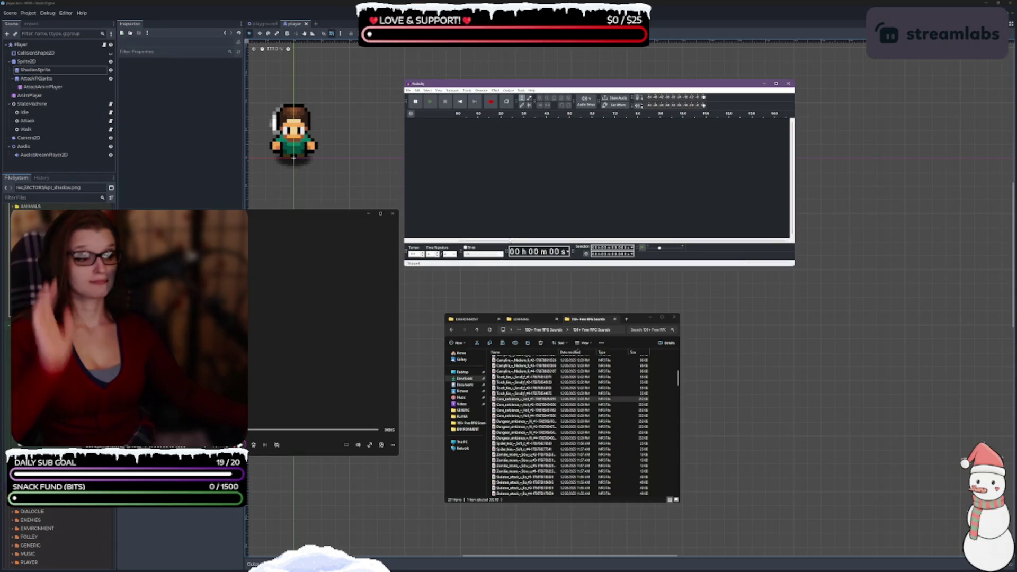
Step: Start a new empty project and drag the Cave_ambience file into it as a stereo track
click(409, 90)
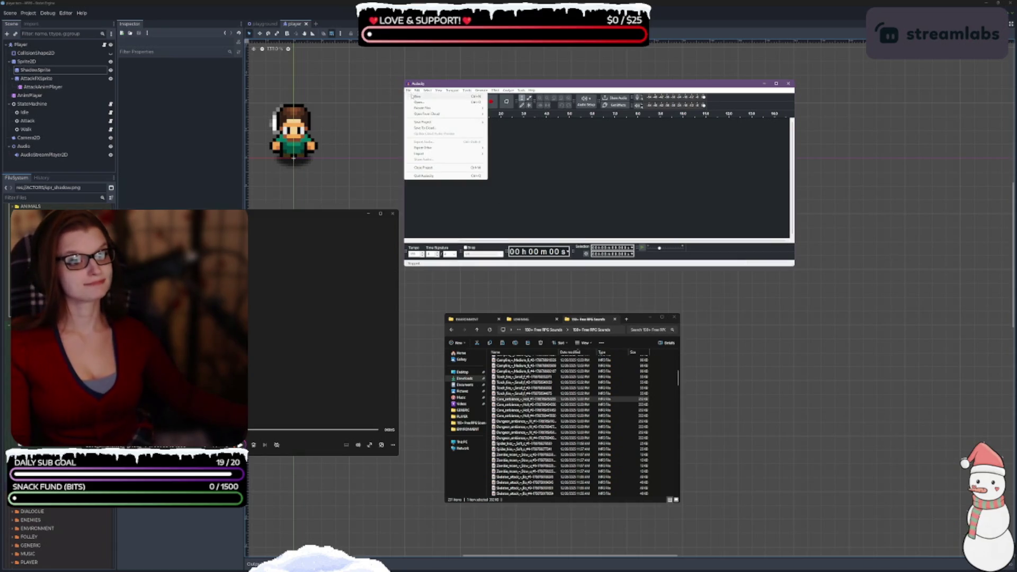
click(418, 97)
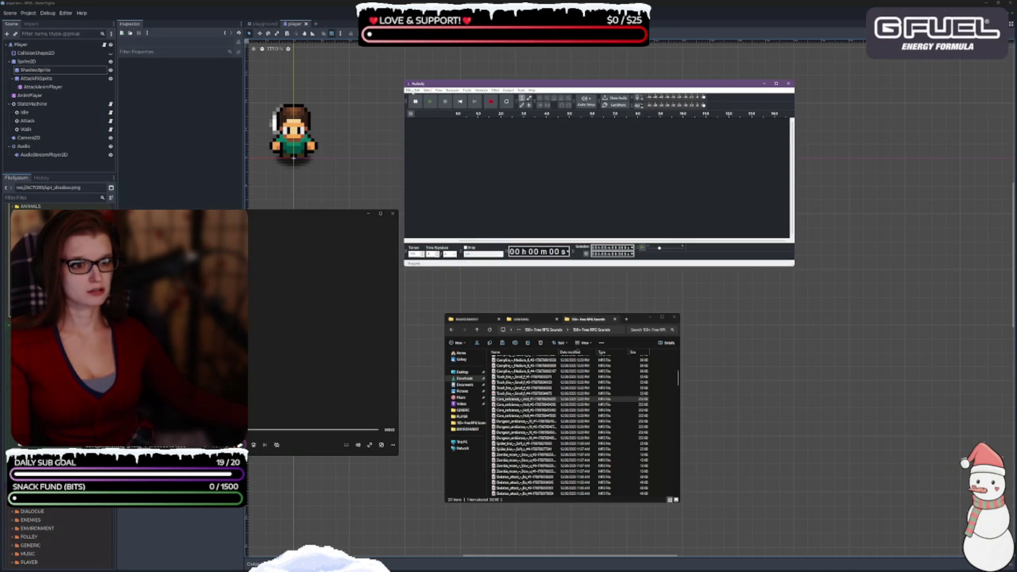
click(409, 91)
click(623, 200)
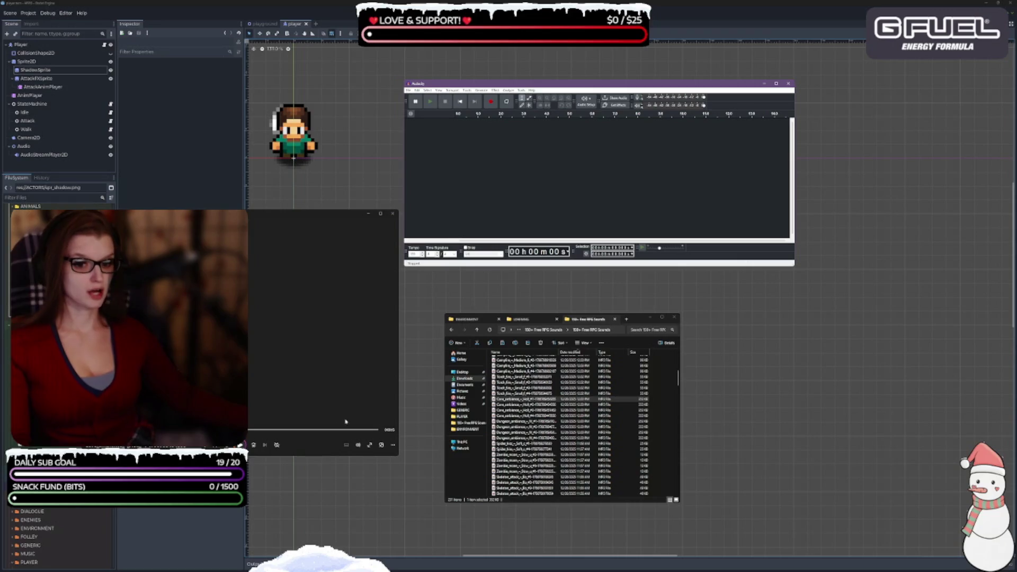
click(512, 406)
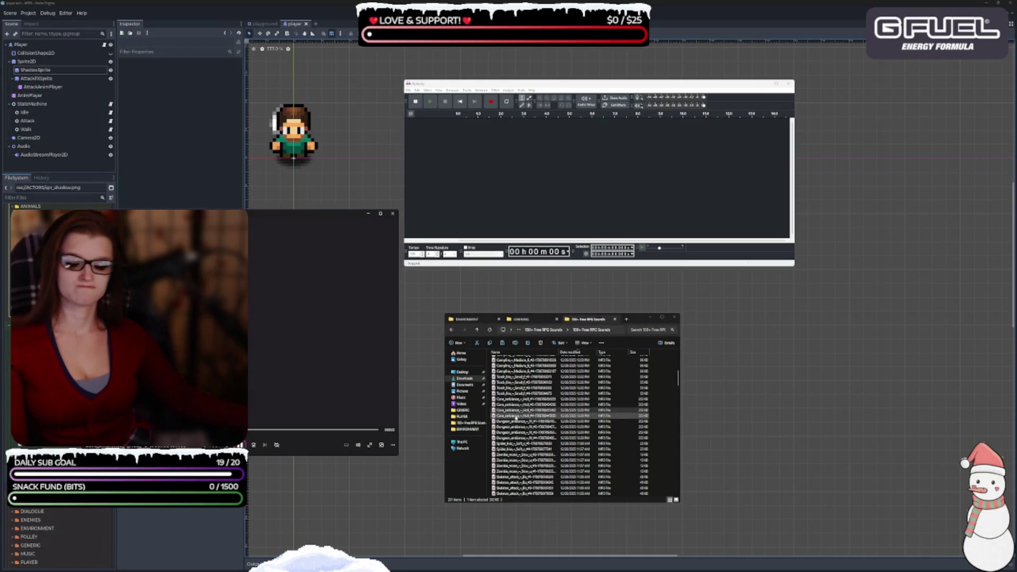
click(530, 401)
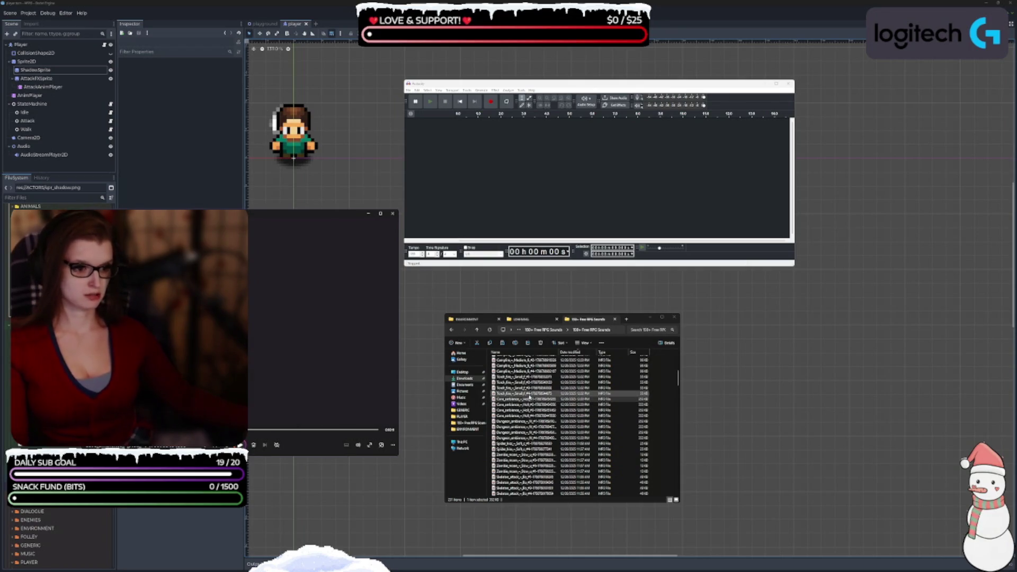
drag(555, 401, 498, 162)
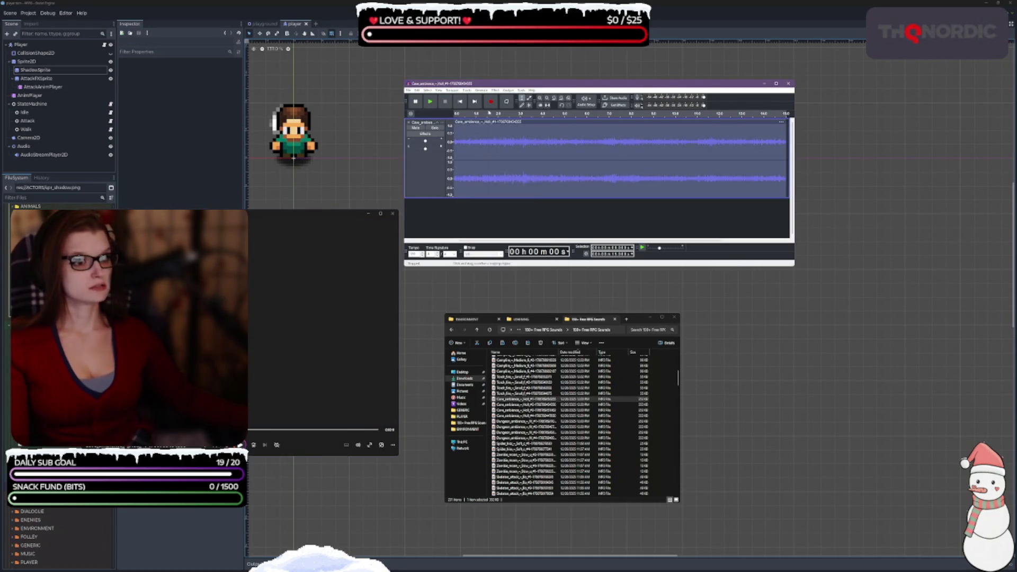
Step: Open BitCrusher and cancel without applying, then briefly play and pause the cave ambience
click(495, 90)
click(521, 192)
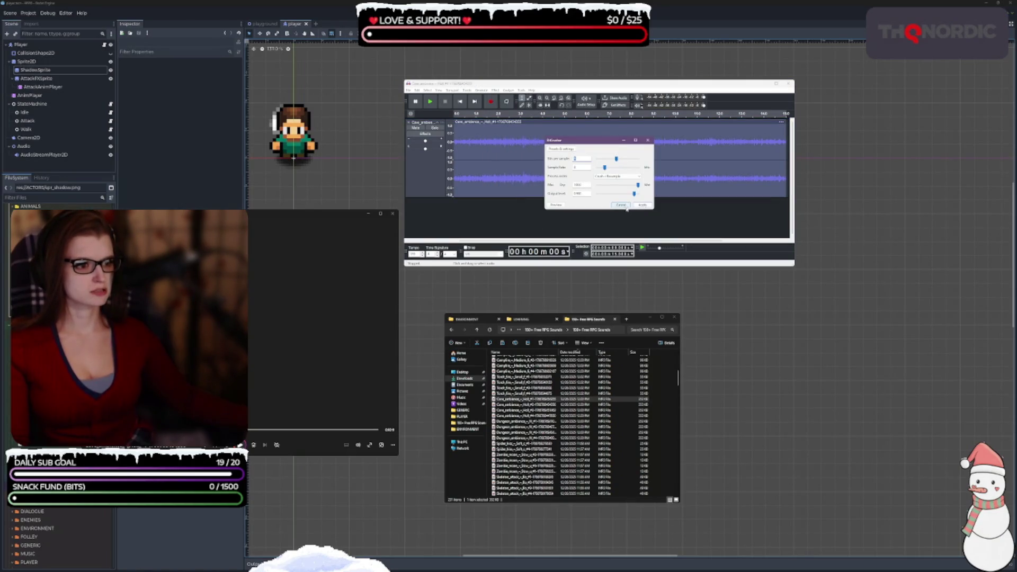
click(627, 207)
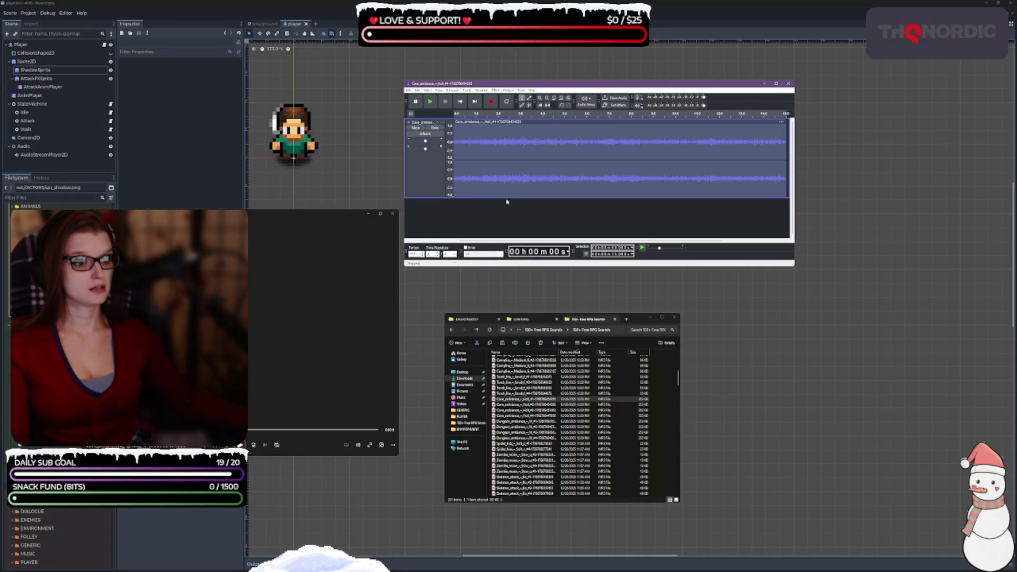
click(431, 102)
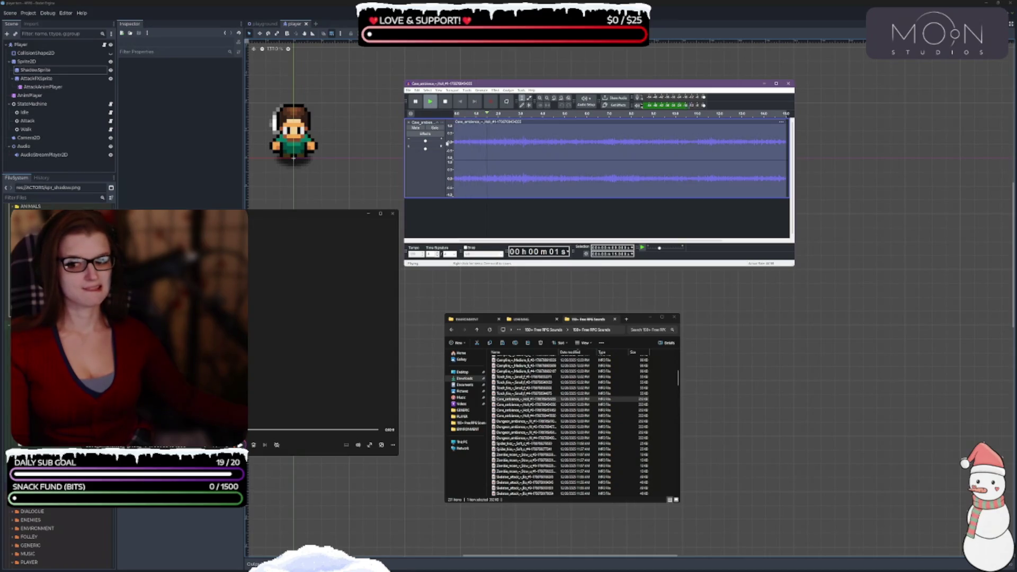
click(415, 102)
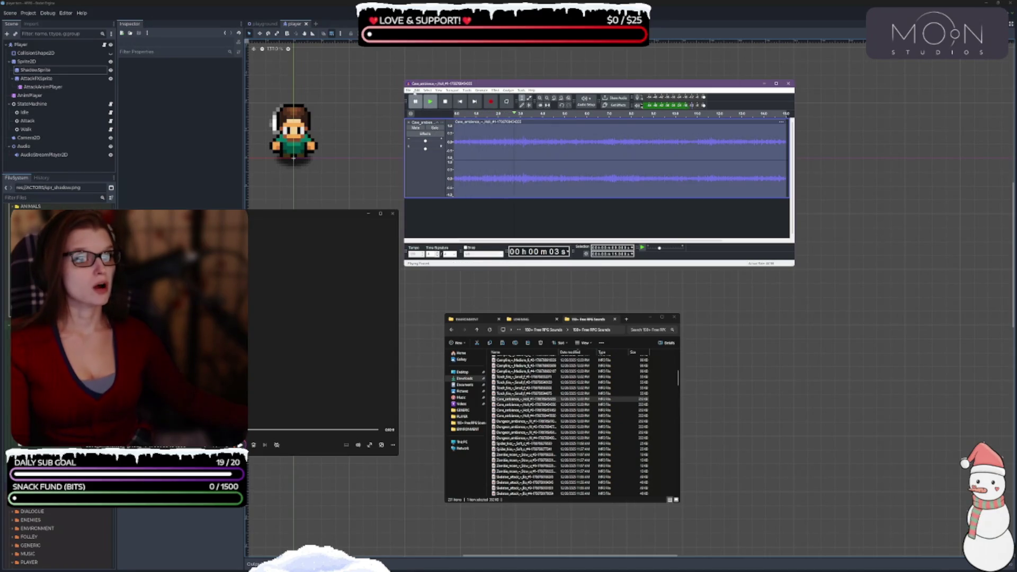
click(417, 91)
click(530, 182)
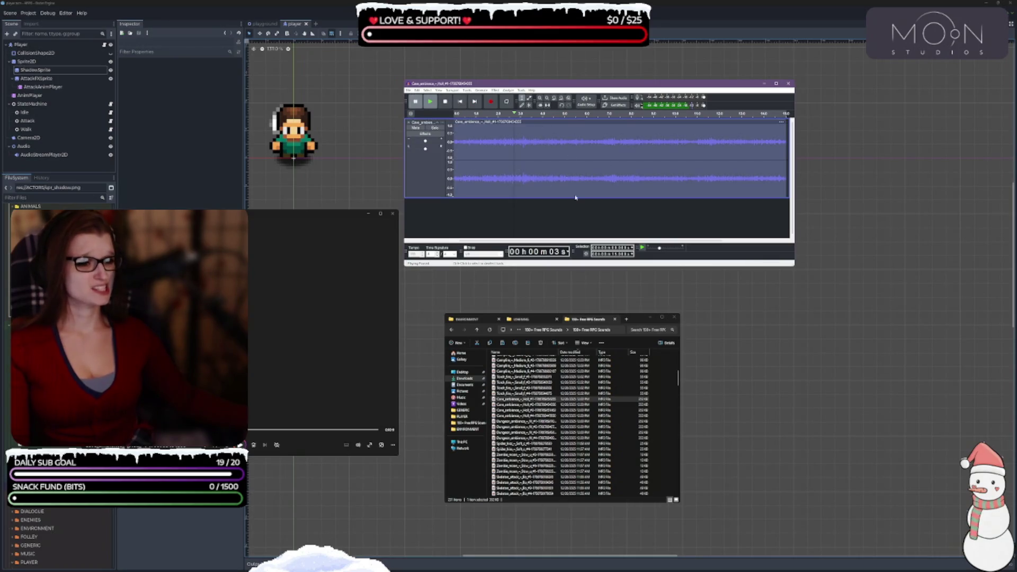
Step: Set the playback device to SFX (Elgato Wave:XLR) in Audio preferences
key(ctrl+p)
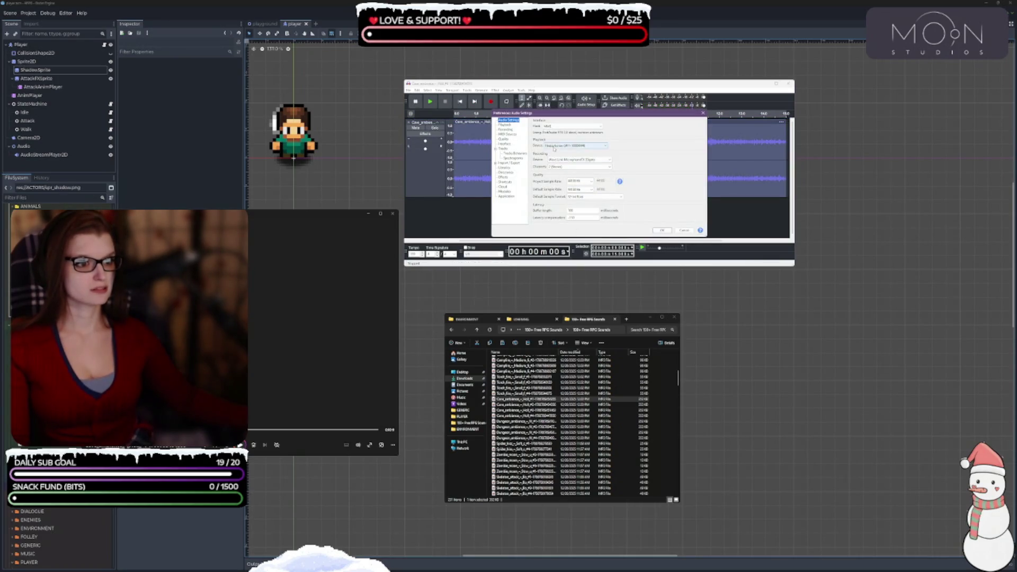
click(575, 146)
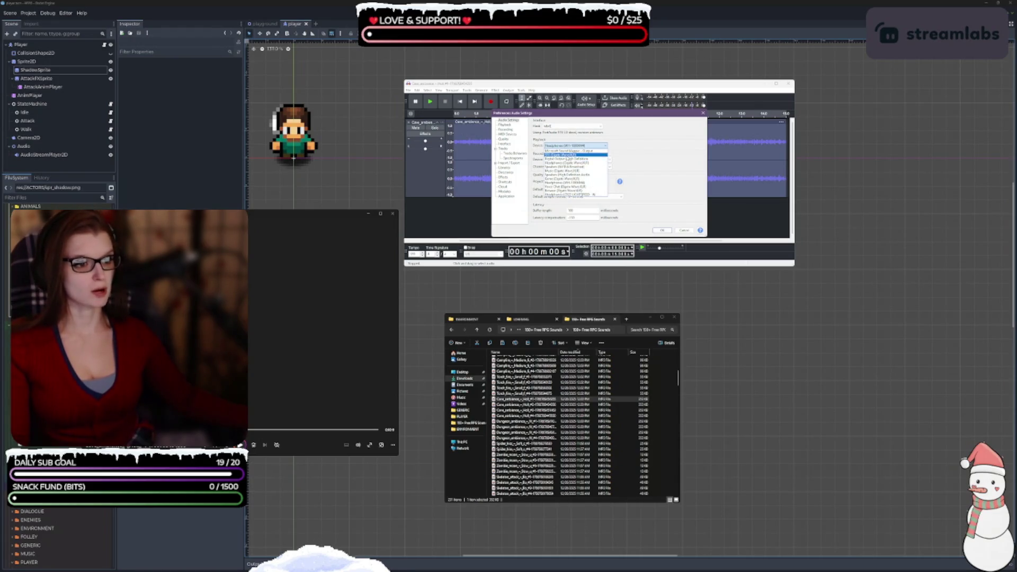
click(567, 155)
click(661, 230)
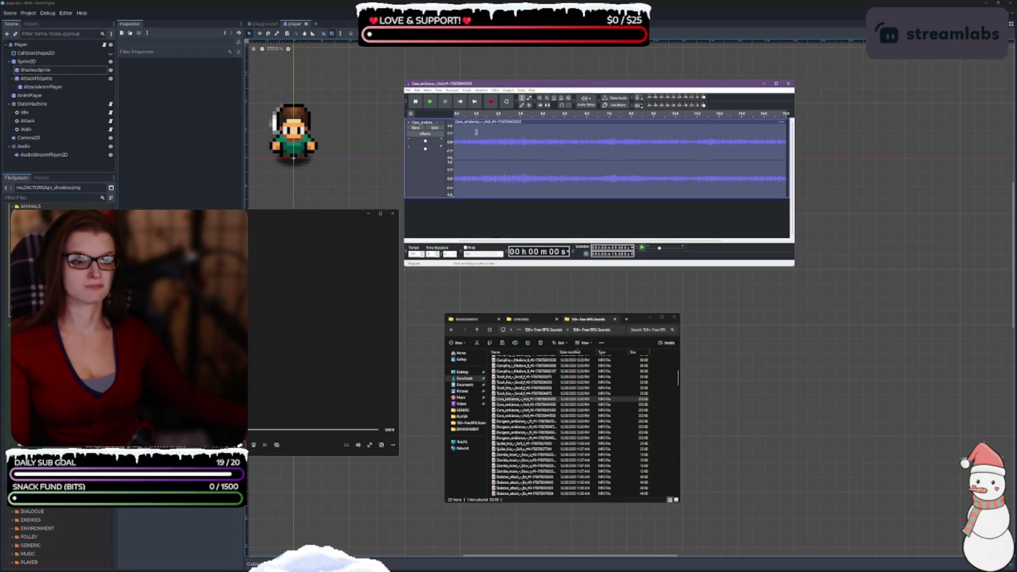
Step: Replay the cave ambience for about 15 seconds, stop it, and close the track
click(431, 103)
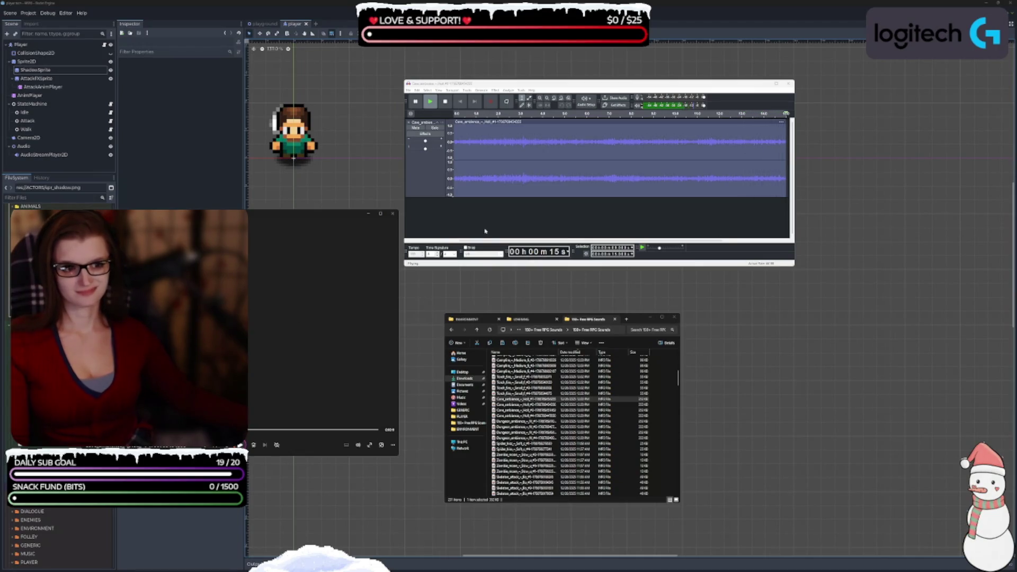
click(445, 101)
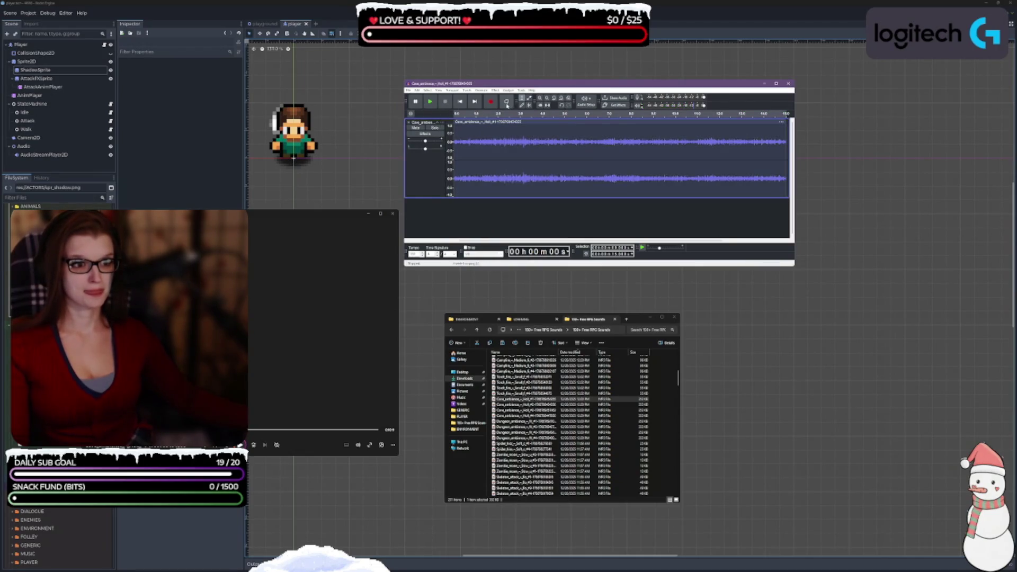
click(534, 406)
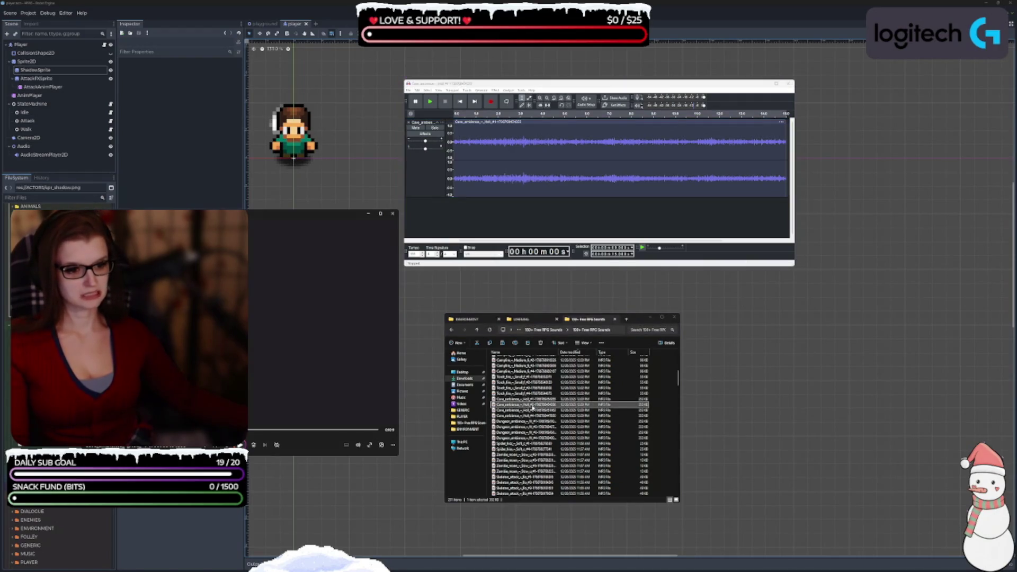
click(409, 121)
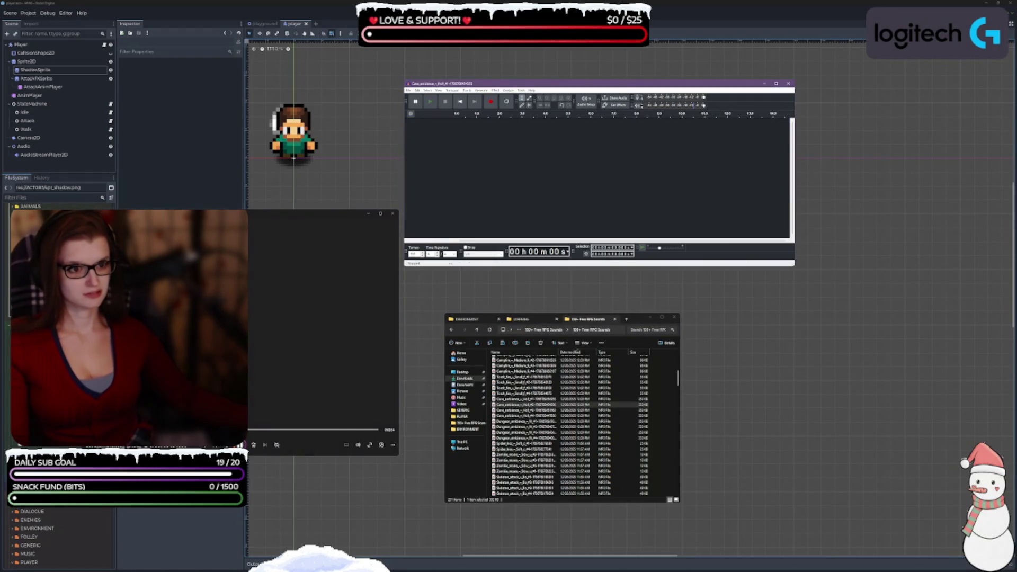
Step: Step through the cave files and audition two Dungeon_ambience recordings in the media player
click(526, 411)
click(524, 416)
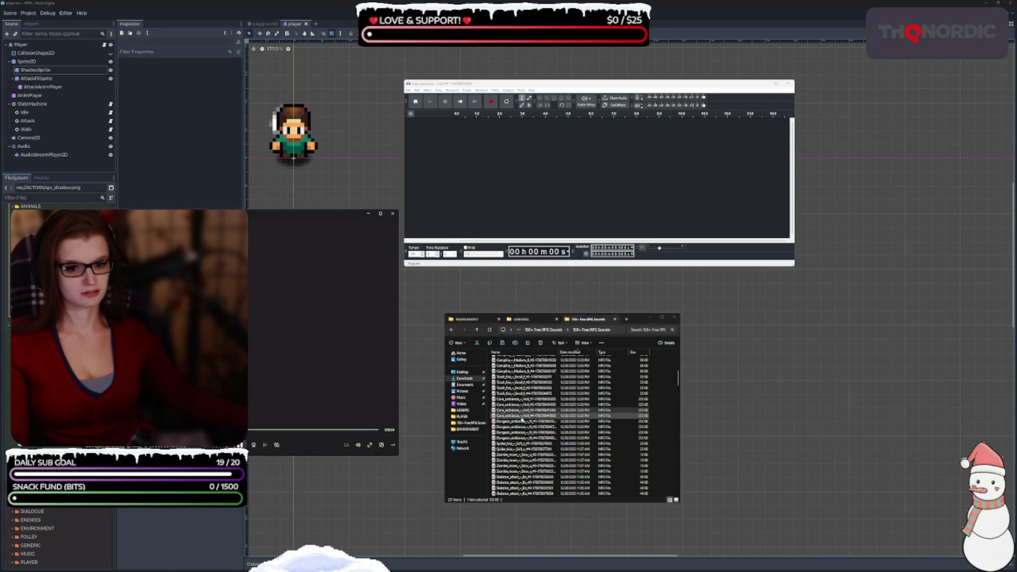
click(526, 422)
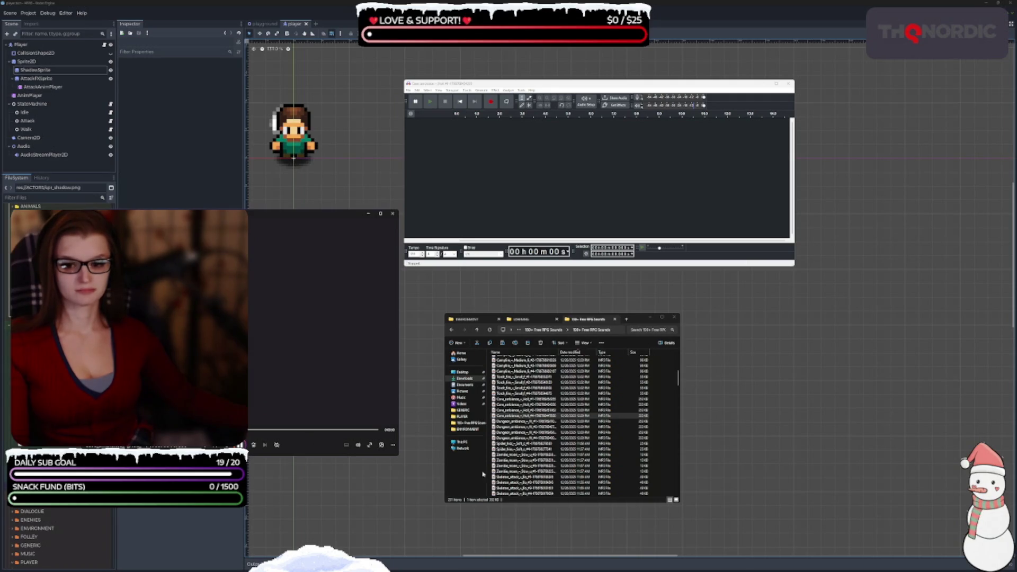
click(527, 423)
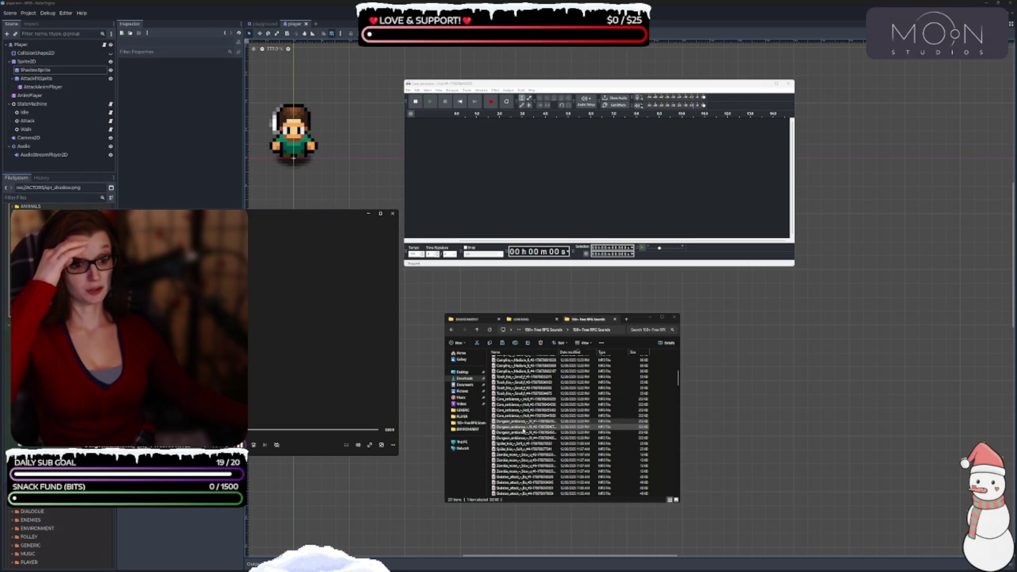
double_click(524, 432)
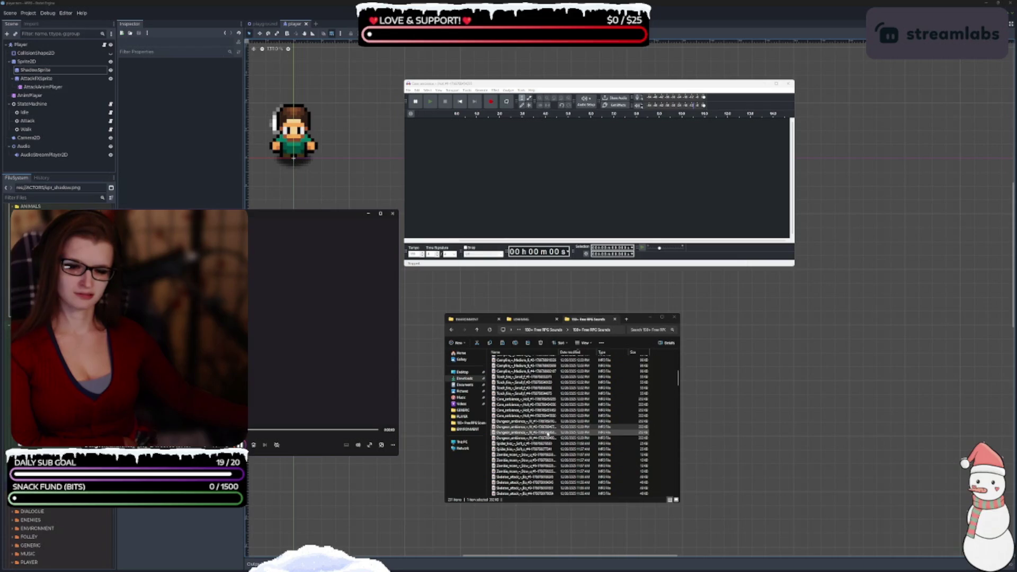
double_click(548, 434)
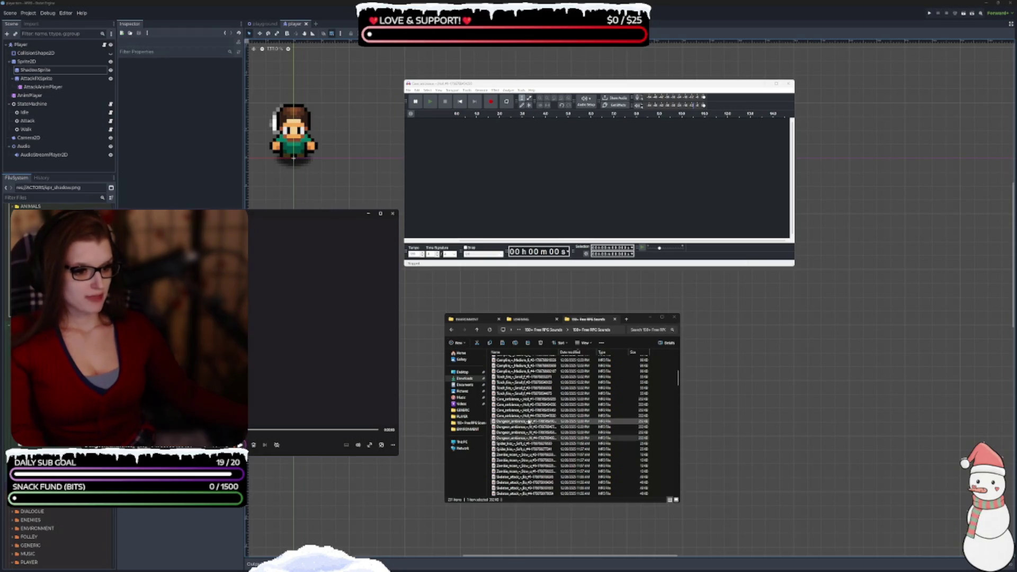
Step: Select the four Dungeon_ambience files and drag them into Audacity as tracks
click(511, 421)
shift+click(512, 438)
drag(514, 432, 518, 164)
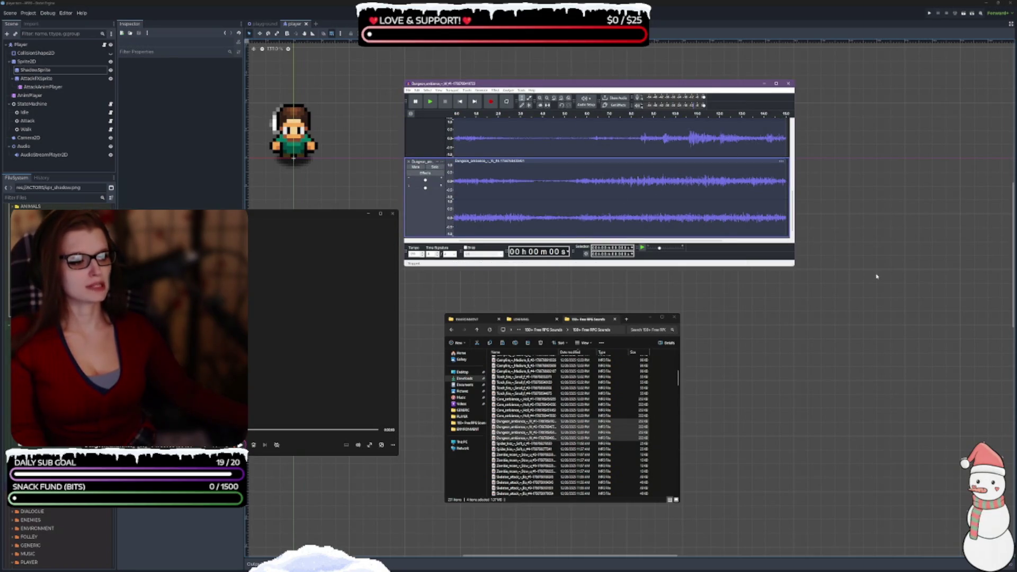
Step: Move and enlarge the Audacity window, then select the second, third and fourth tracks
mouse_move(554, 83)
mouse_down()
mouse_move(843, 276)
mouse_move(759, 276)
mouse_up()
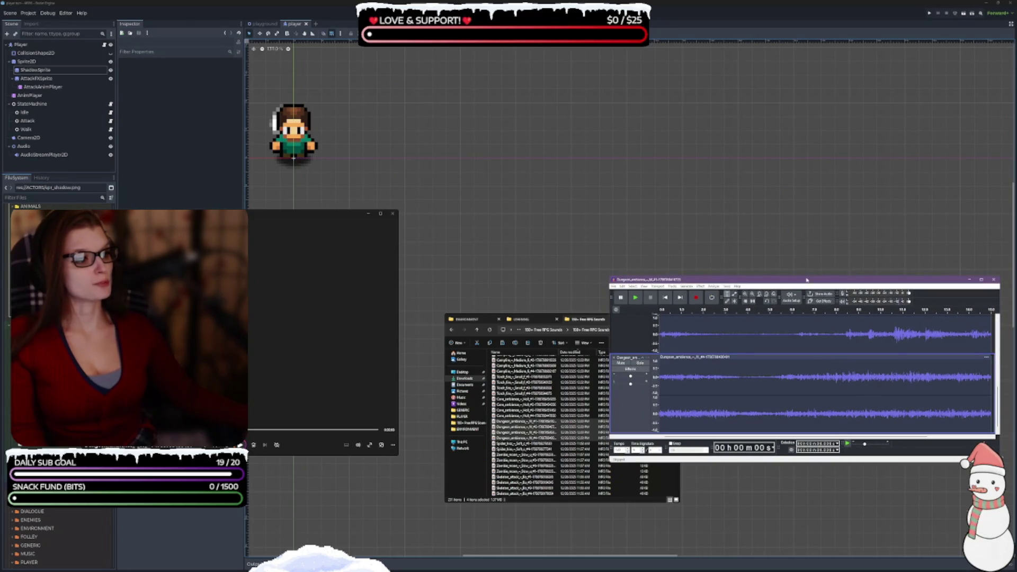
drag(787, 102, 786, 72)
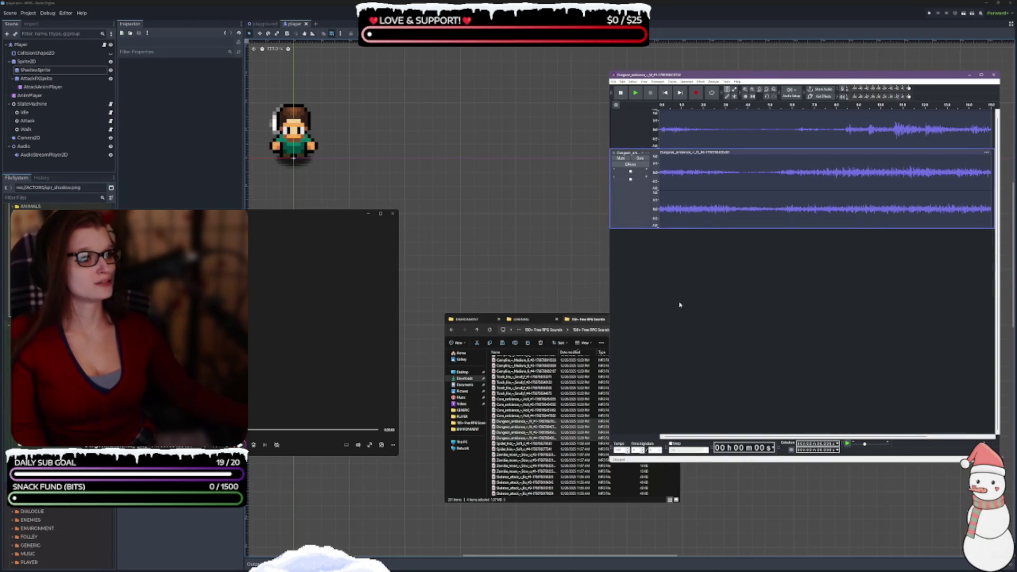
scroll(680, 305, up, 5)
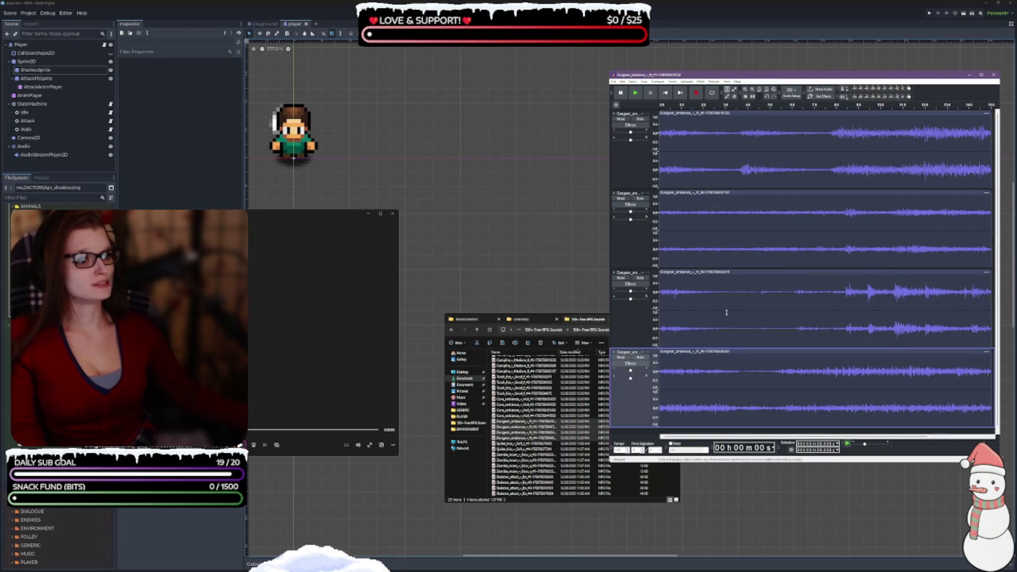
click(638, 250)
click(630, 322)
click(632, 409)
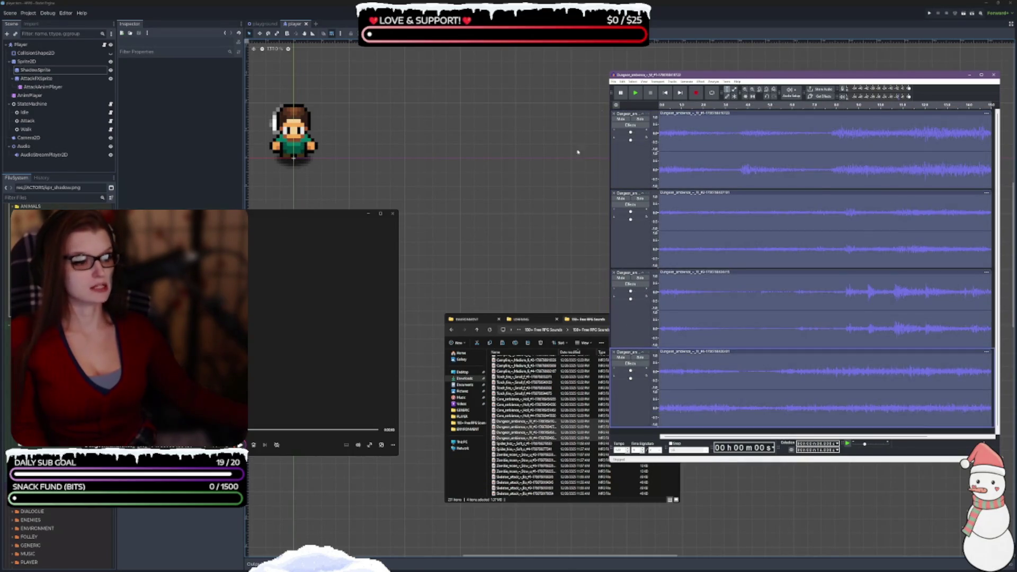
click(701, 82)
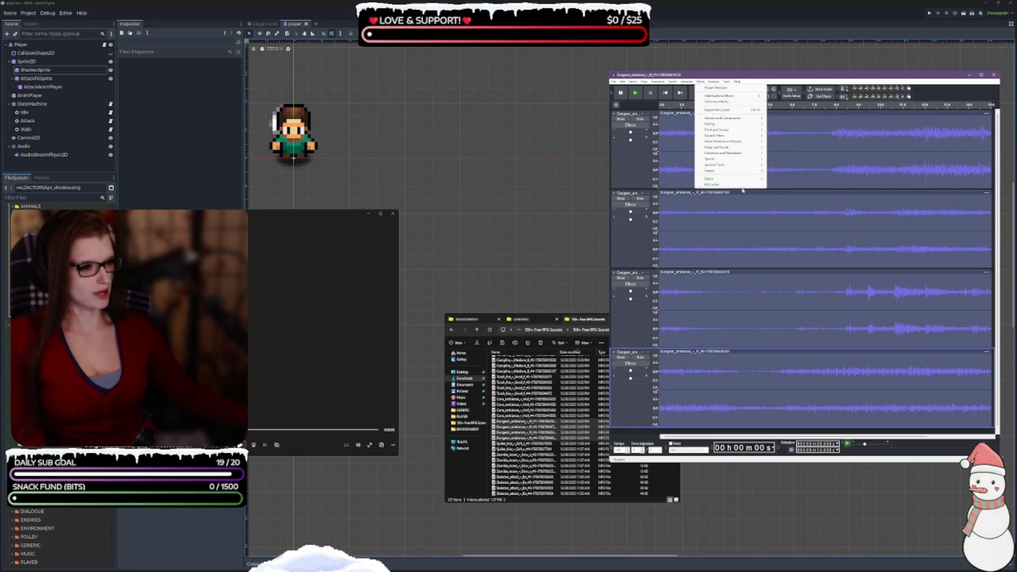
Step: Apply BitCrusher to the dungeon tracks, then select and briefly play track 1 alone
click(734, 187)
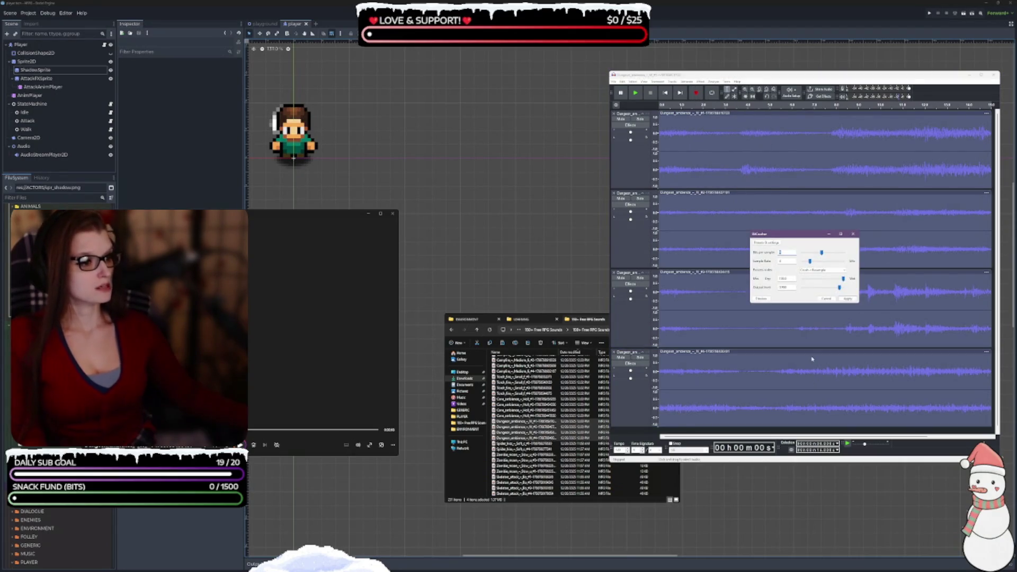
click(849, 300)
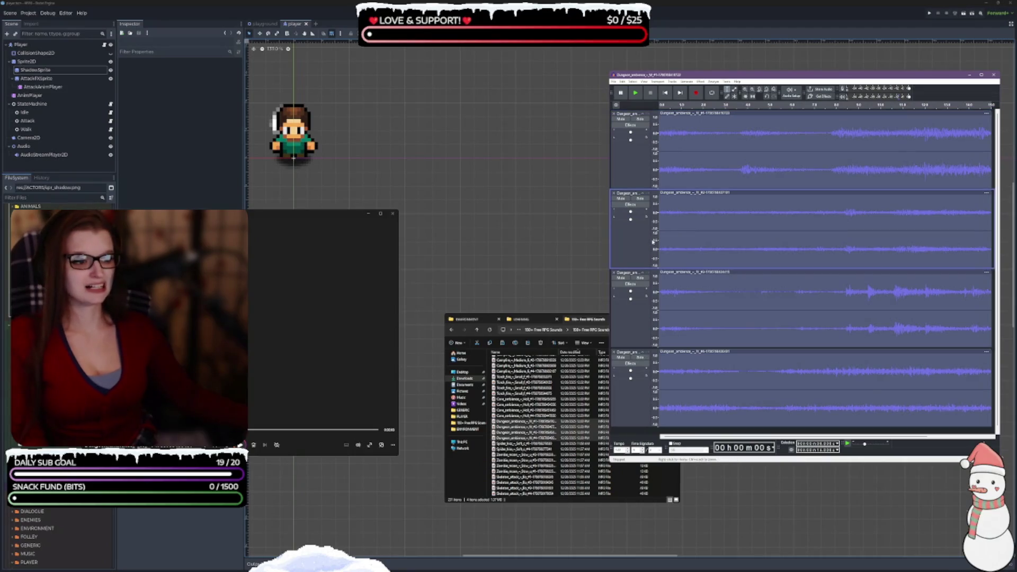
click(675, 224)
click(660, 169)
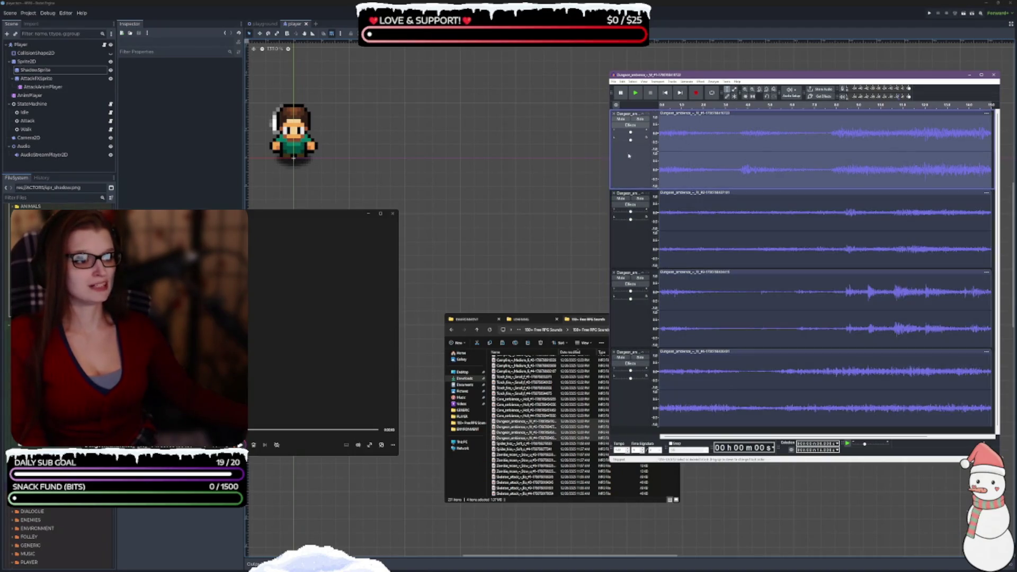
click(636, 93)
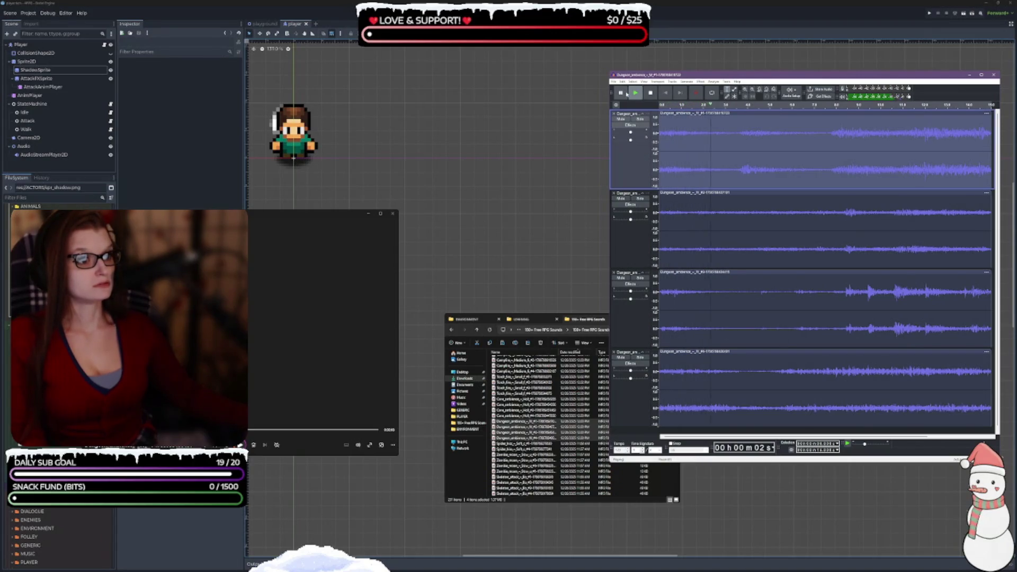
click(622, 93)
Step: Mute the second, third and fourth Dungeon_ambience tracks
click(620, 198)
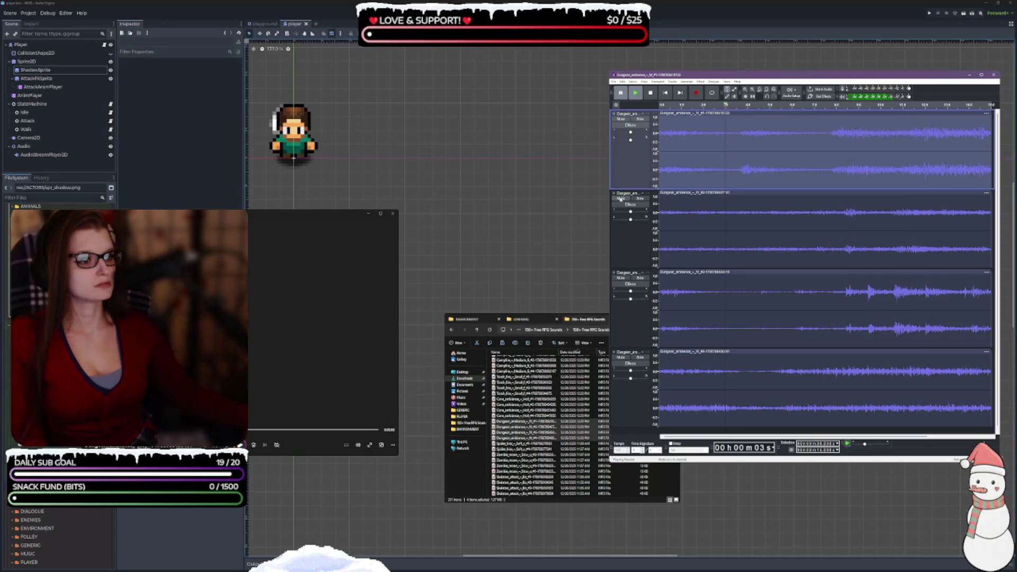
click(620, 277)
click(620, 357)
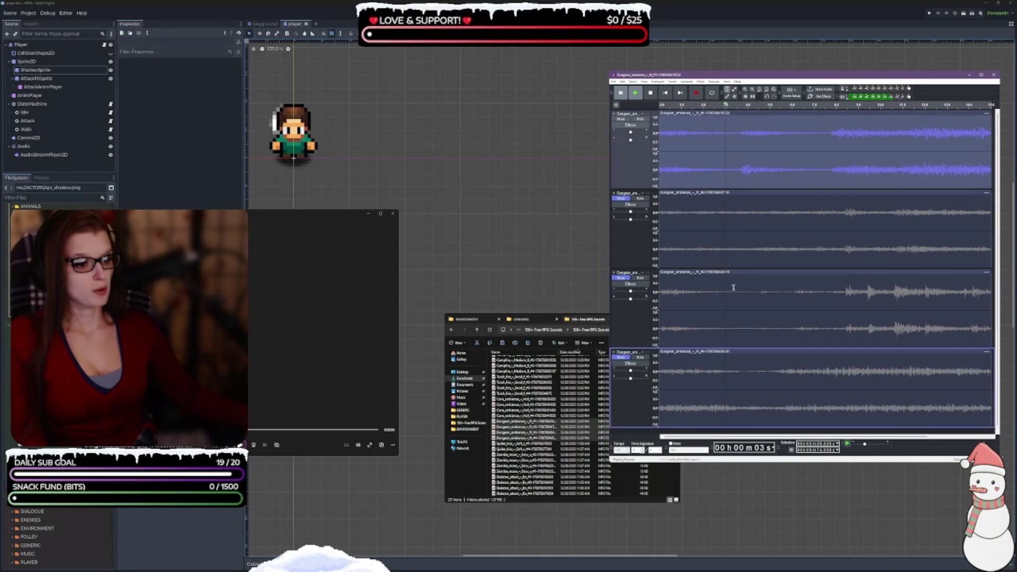
Step: Open the first track's Realtime Effects panel, then close it again
click(629, 130)
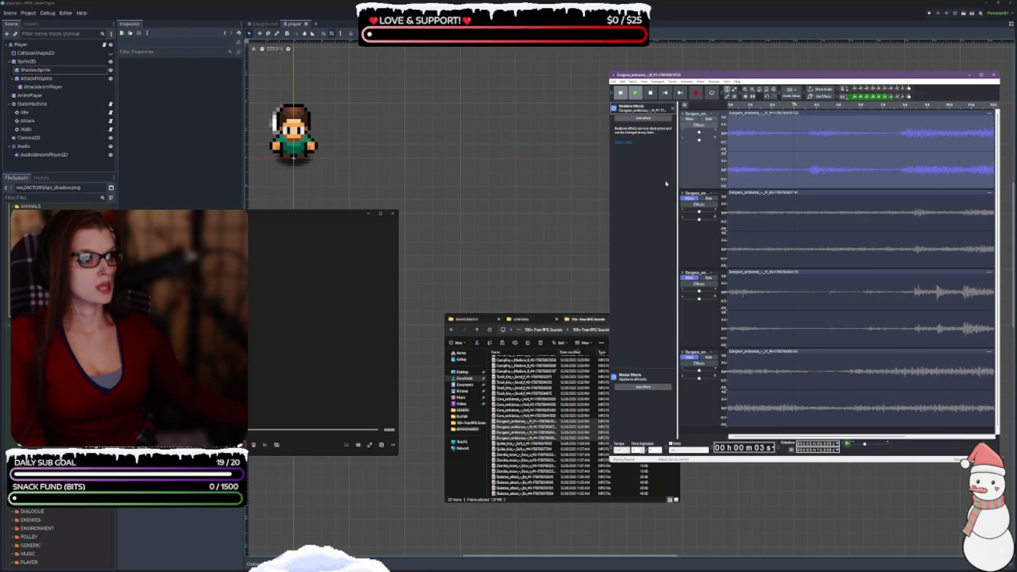
click(630, 126)
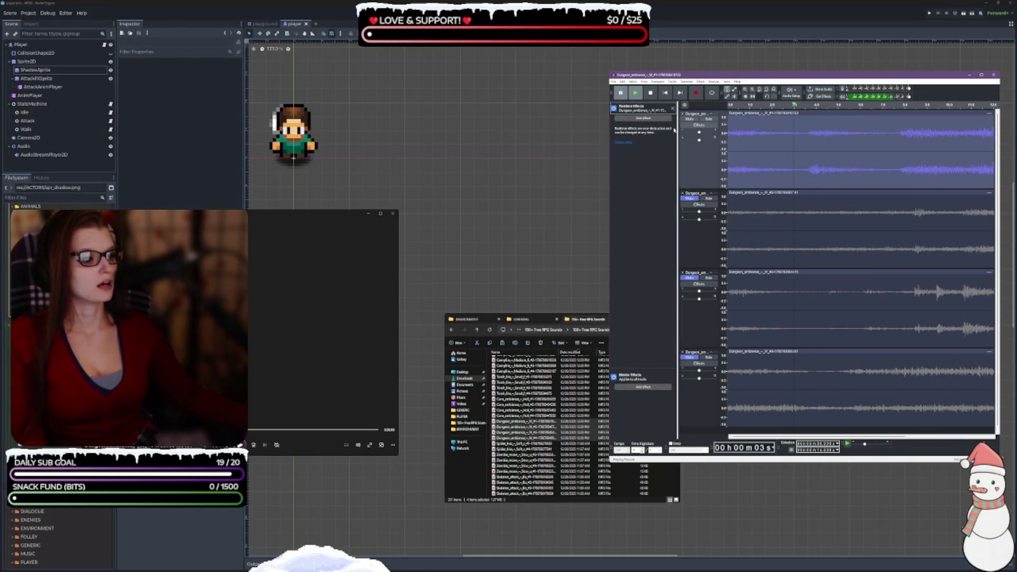
click(674, 108)
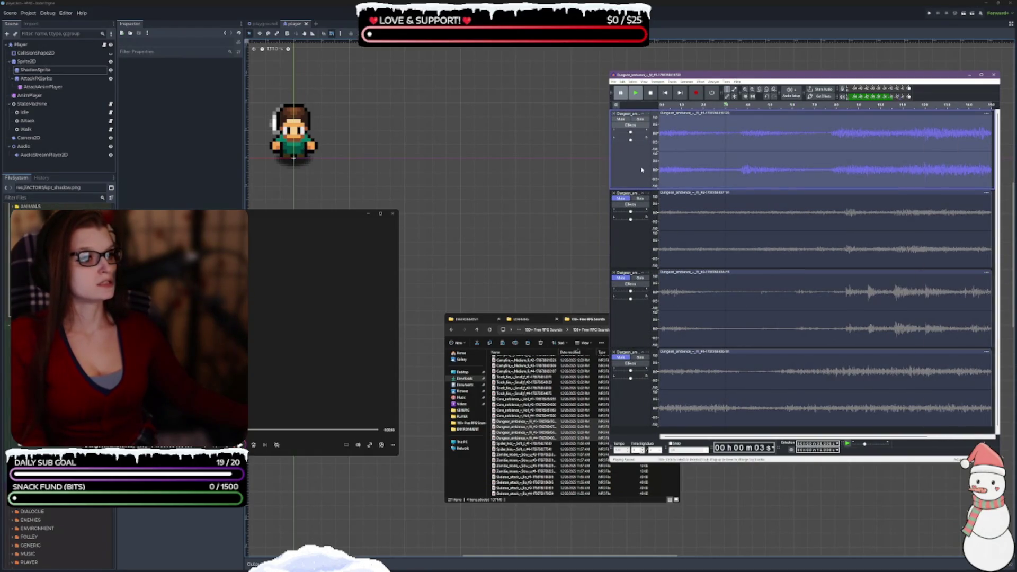
Step: Restart the first track's solo playback from the beginning, leaving the Effect menu closed
key(space)
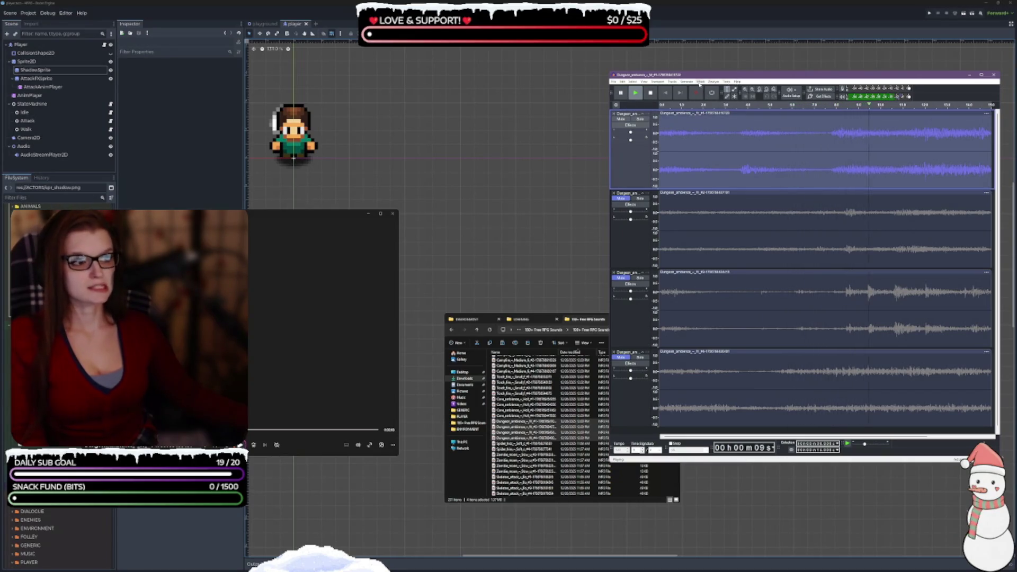
click(702, 82)
key(Escape)
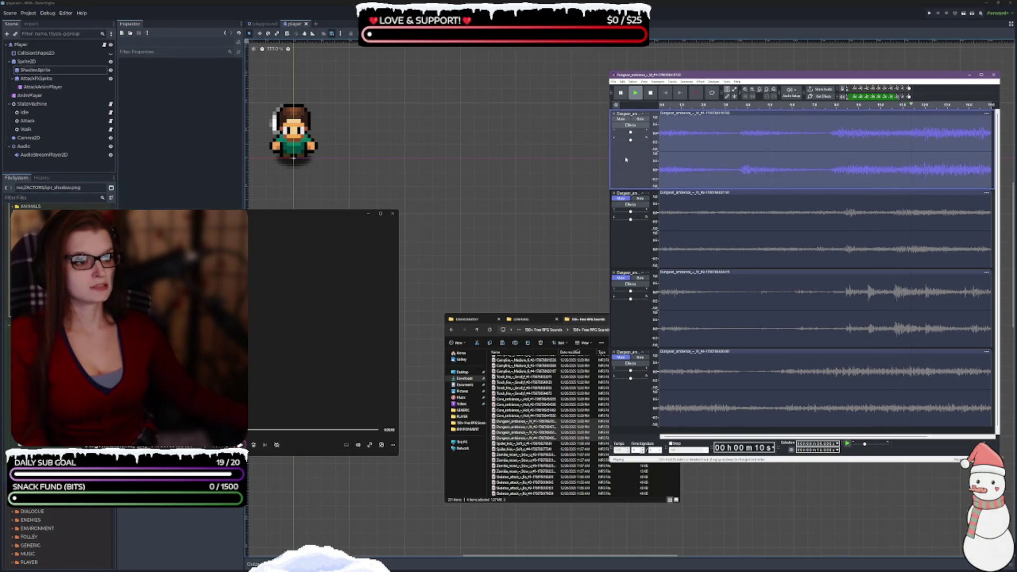
Step: Stop playback and return to the start of the project
click(693, 86)
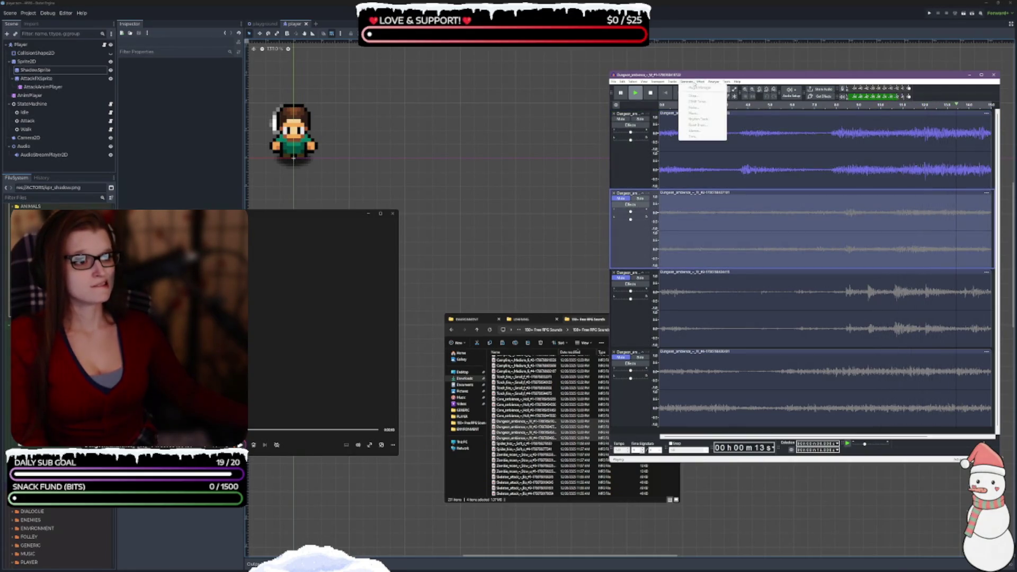
click(700, 82)
click(700, 82)
click(700, 82)
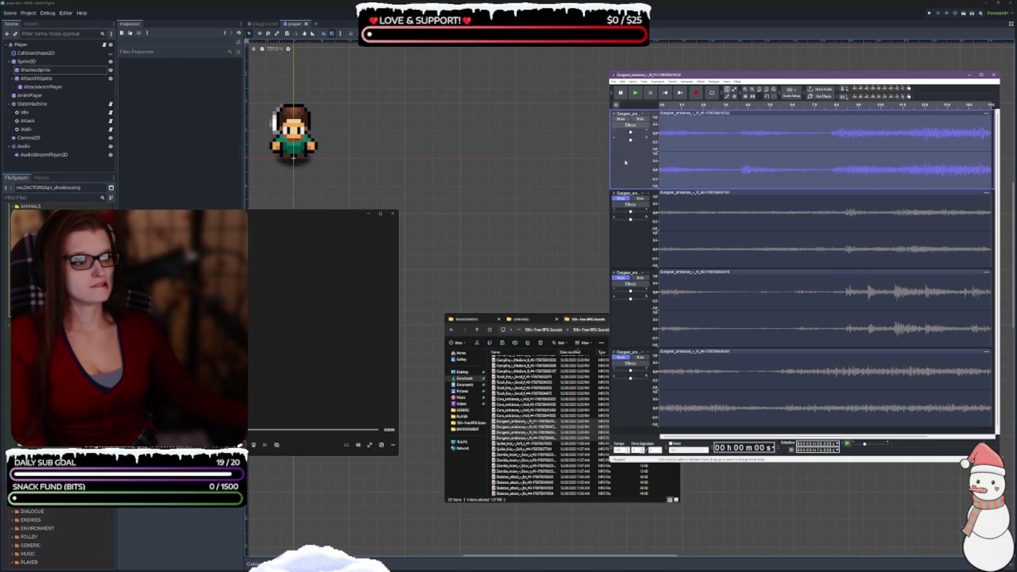
key(space)
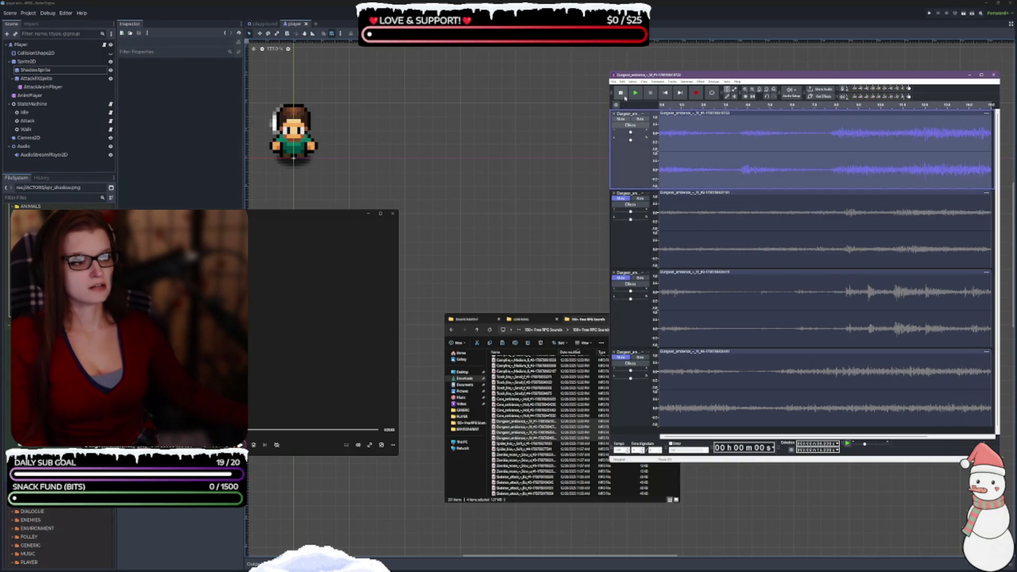
Step: Mute track 1, unmute track 2, apply BitCrusher to it, and play the ambience
click(640, 206)
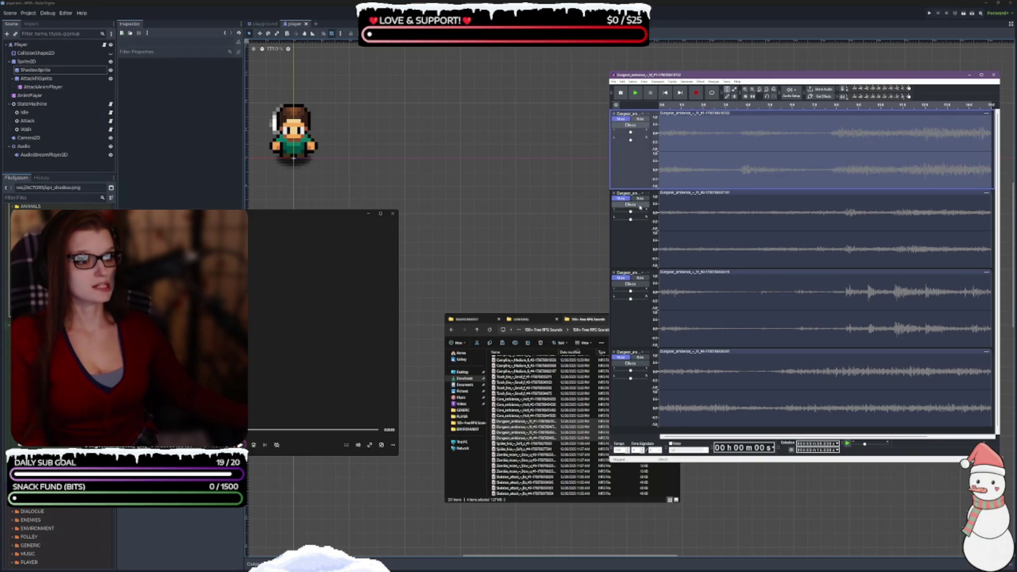
click(784, 195)
click(784, 195)
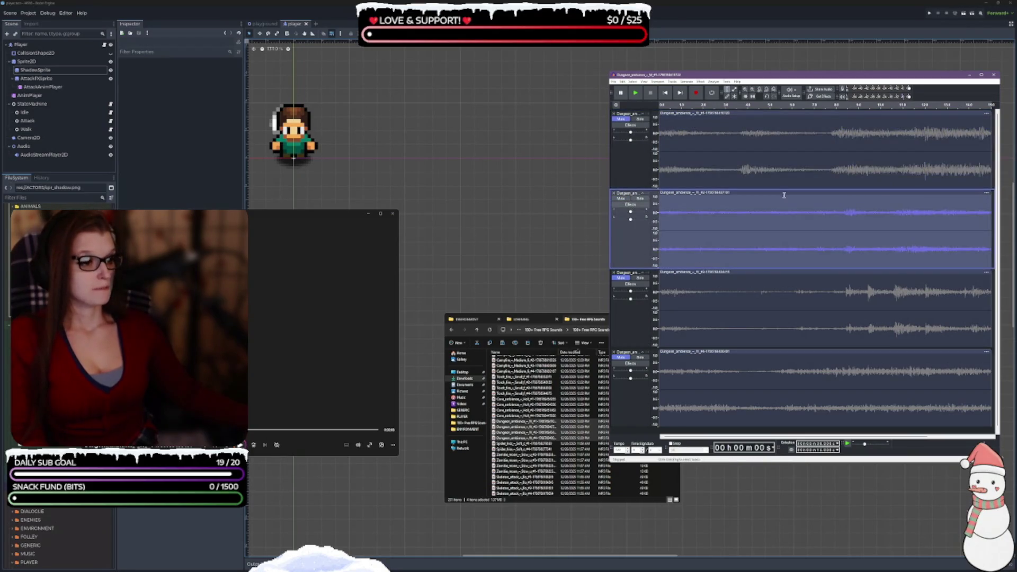
click(700, 82)
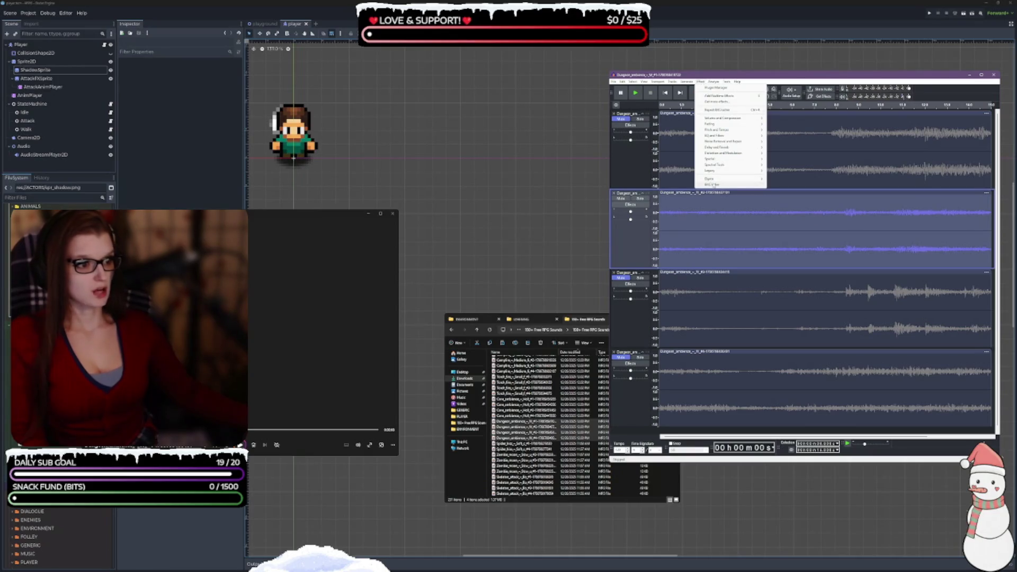
click(713, 185)
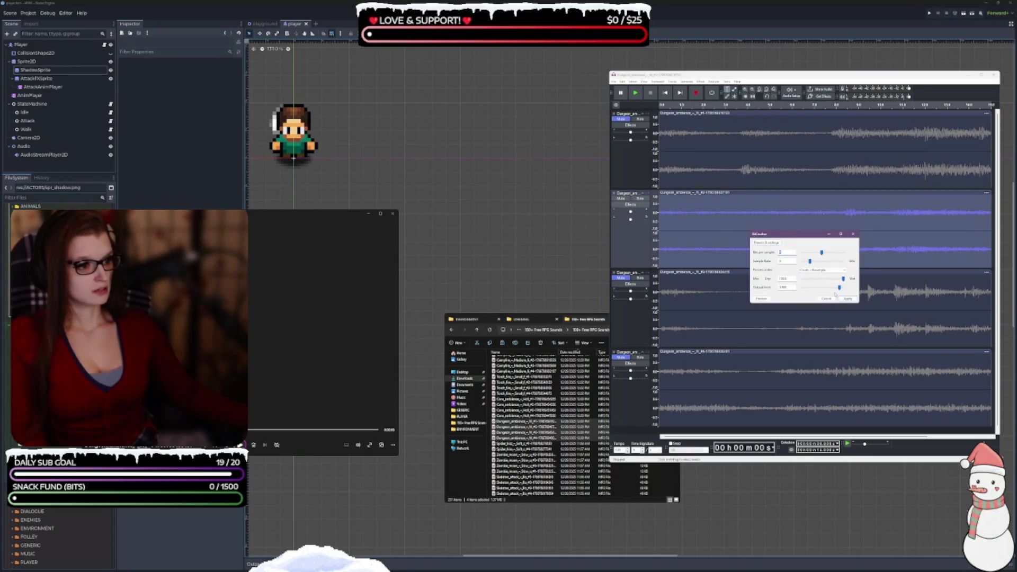
click(848, 299)
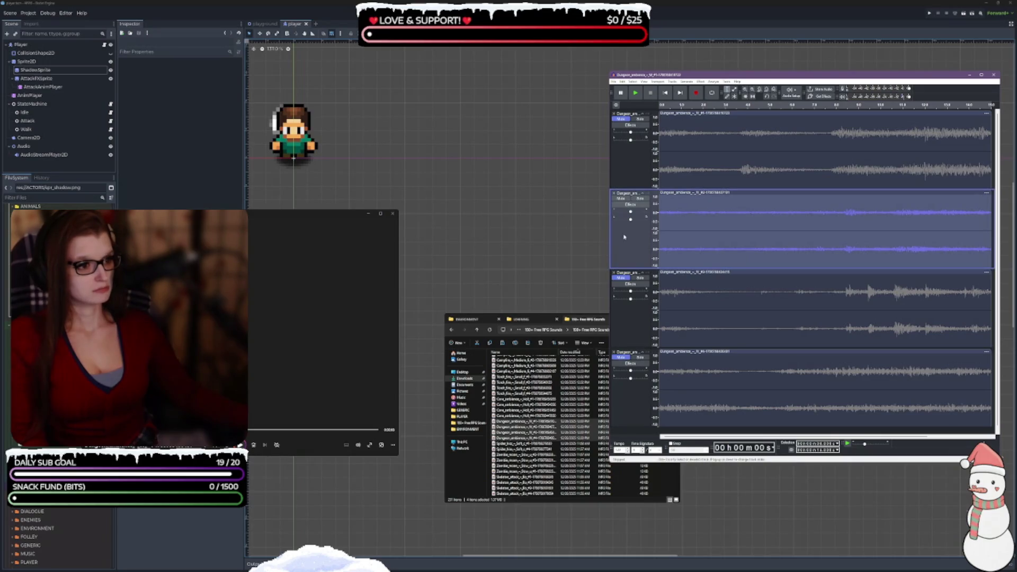
key(space)
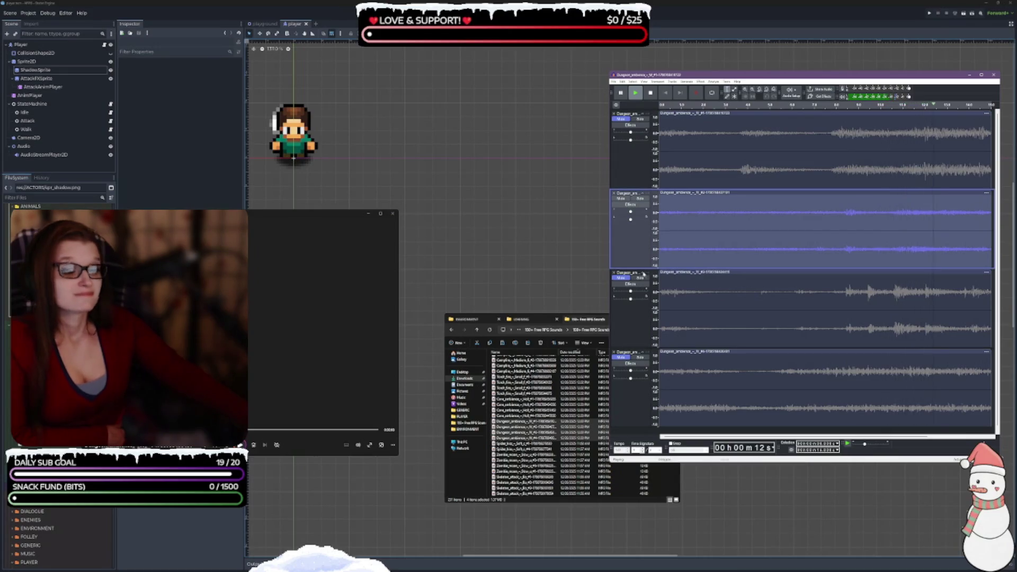
Step: Apply the BitCrusher effect to the third dungeon ambience track
click(631, 121)
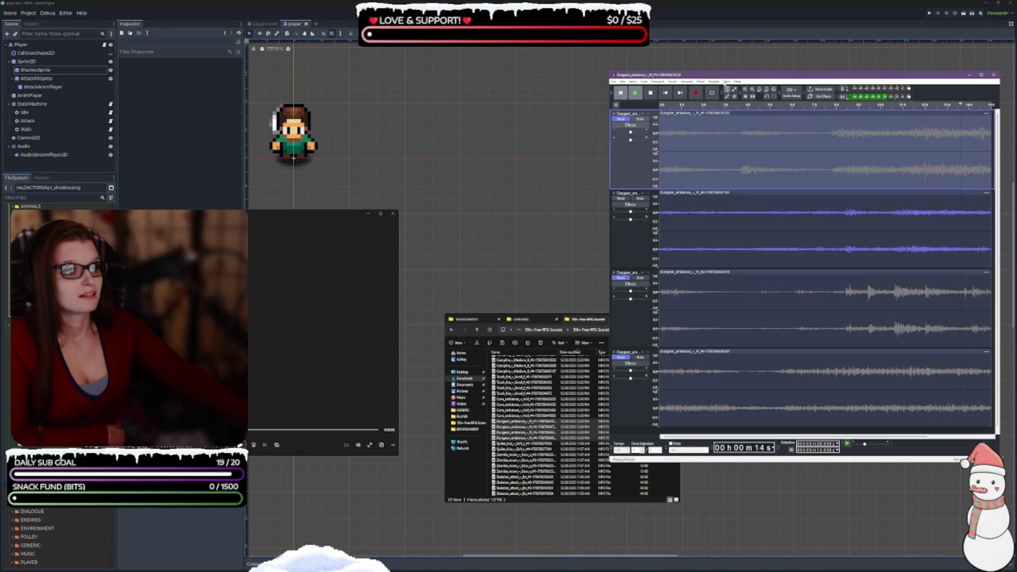
click(701, 82)
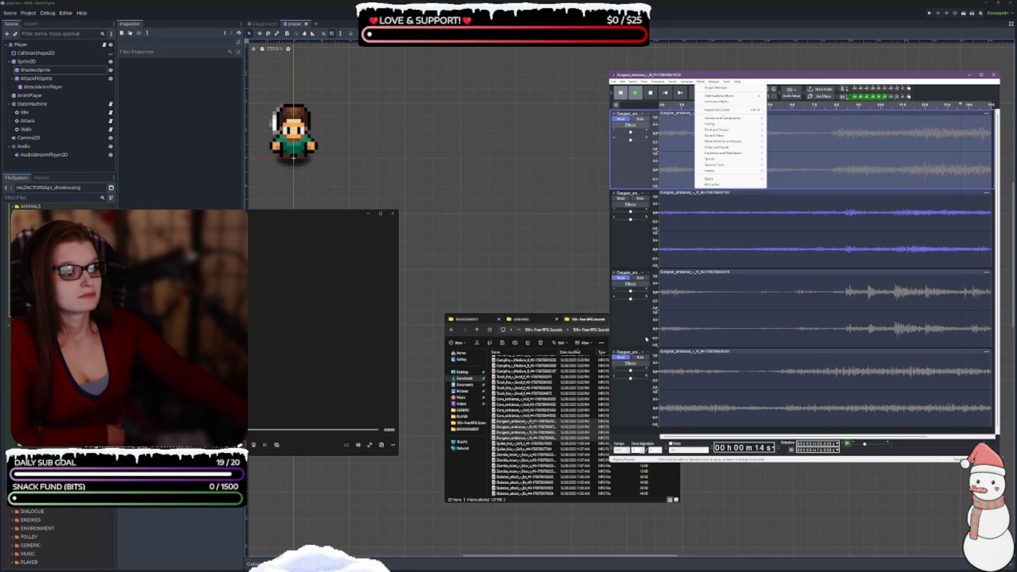
click(631, 313)
click(621, 199)
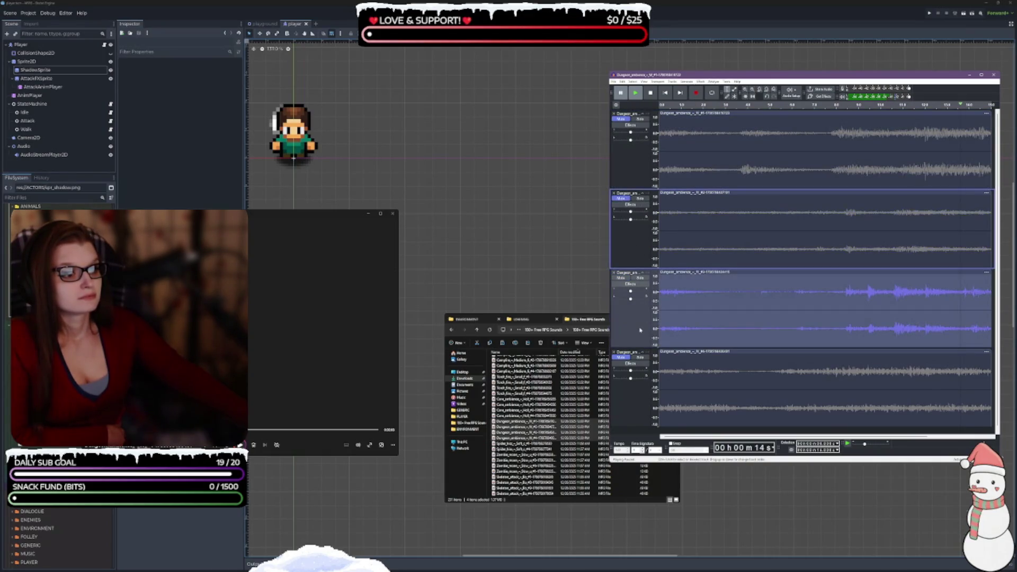
click(714, 82)
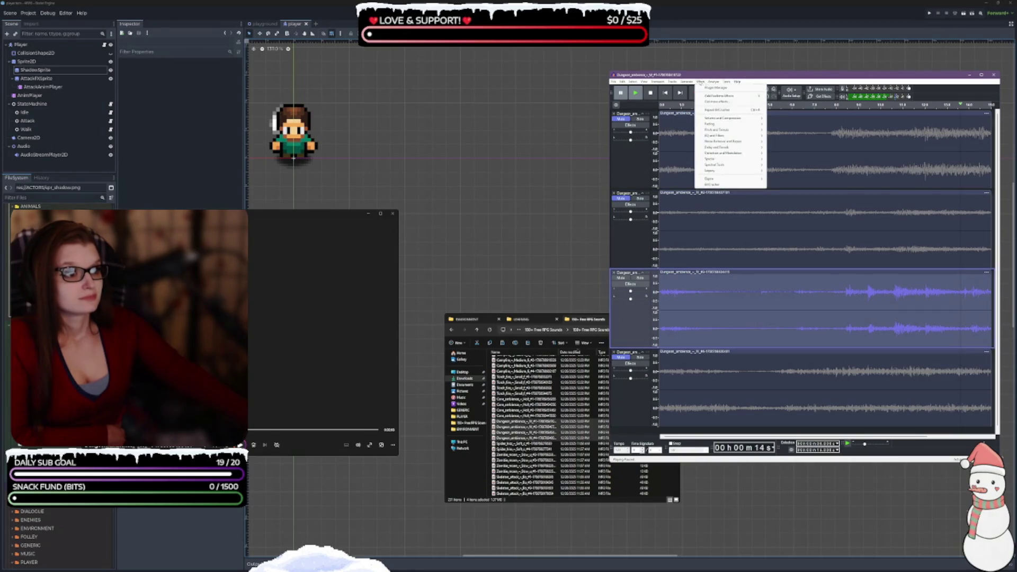
click(701, 82)
click(700, 82)
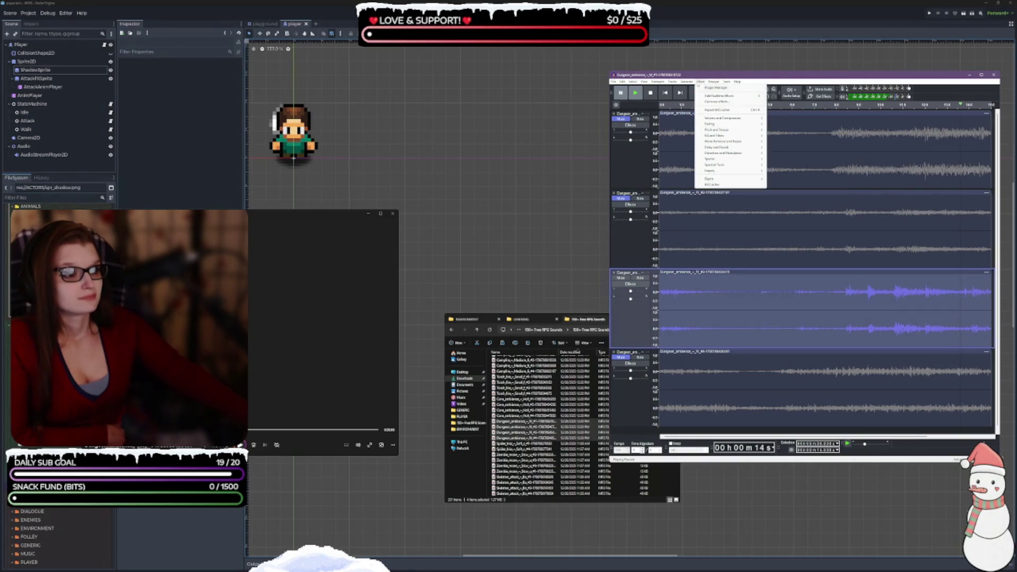
click(715, 184)
click(848, 299)
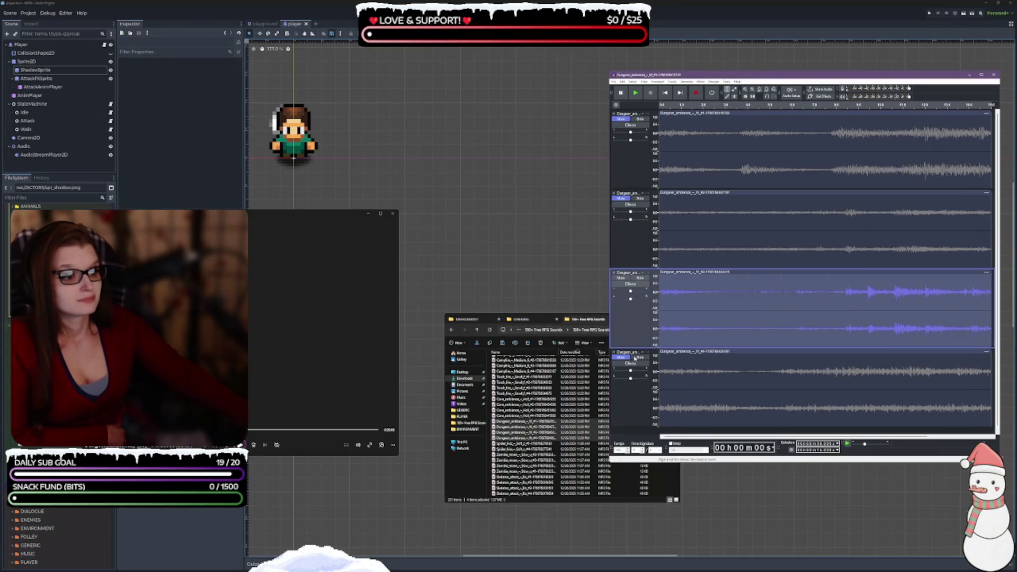
Step: Play the bitcrushed third track to about 8 seconds, pause, and select the fourth track
click(640, 93)
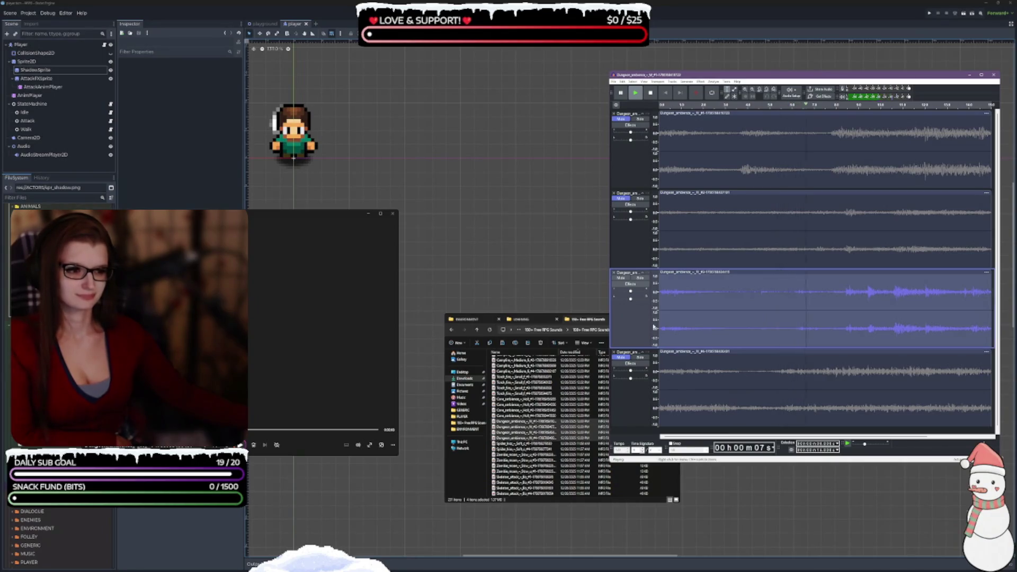
click(623, 95)
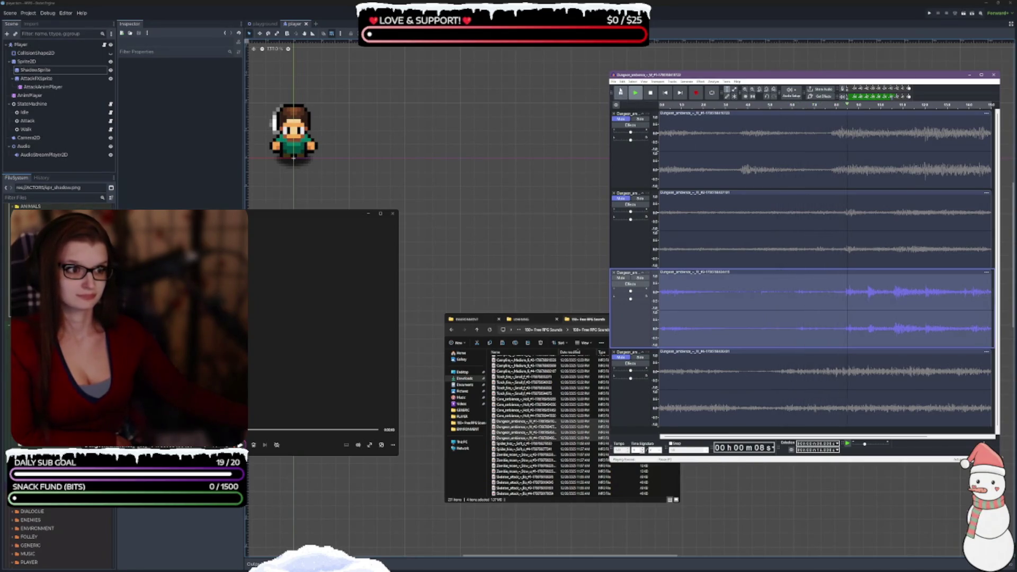
click(628, 361)
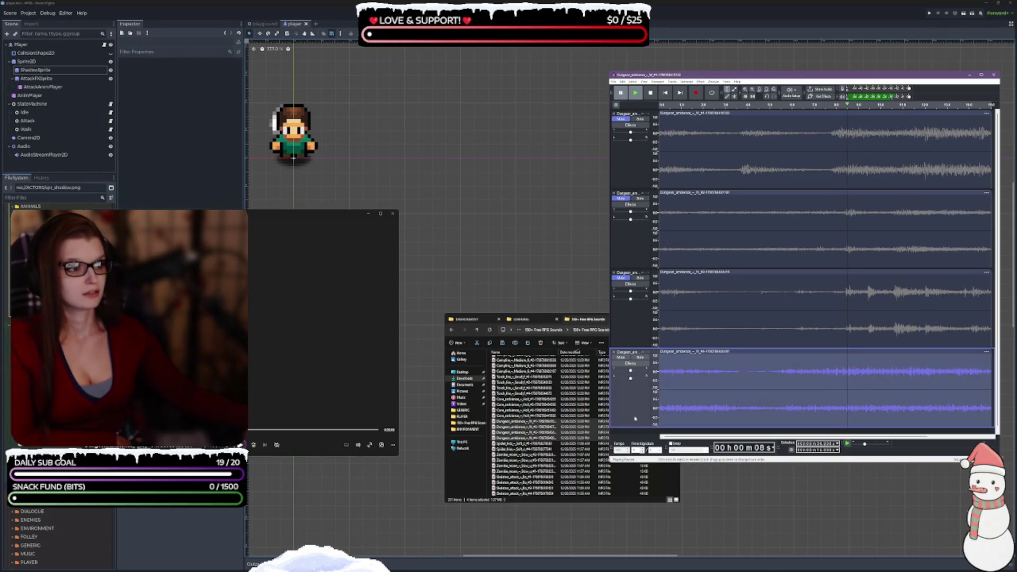
Step: Run BitCrusher on the fourth track, play it to about 9 seconds, and open its realtime effects
click(700, 82)
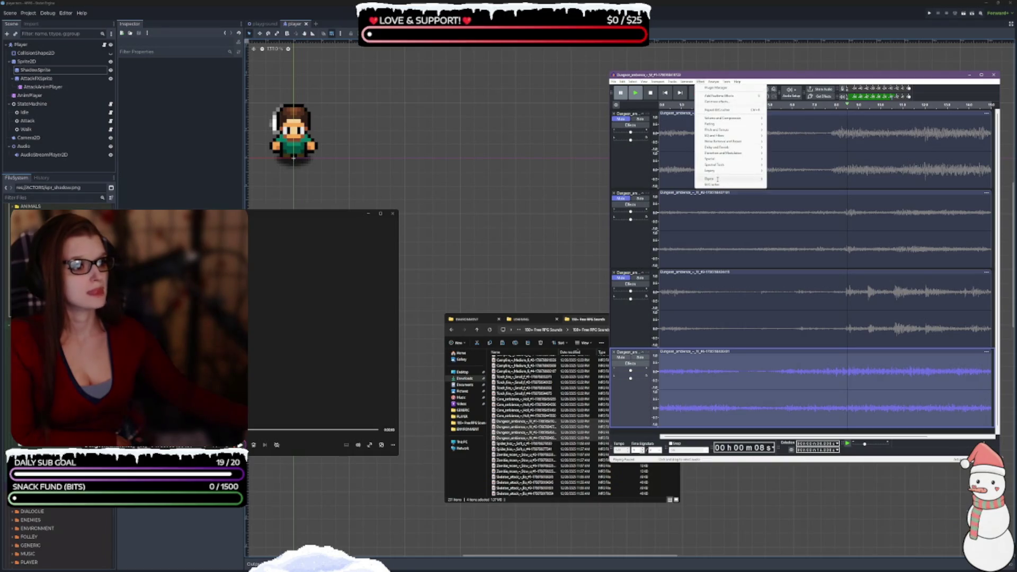
click(715, 103)
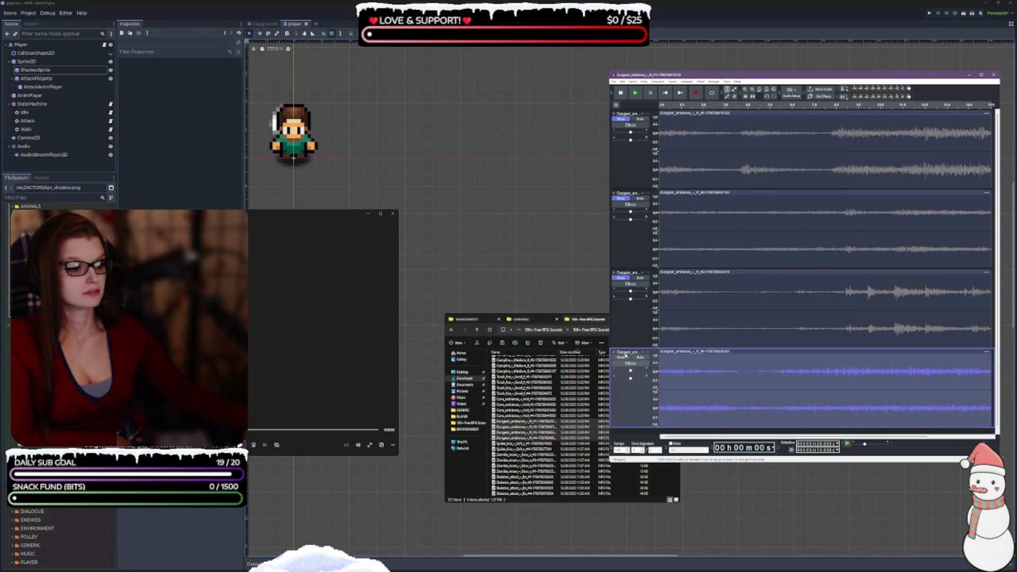
click(634, 94)
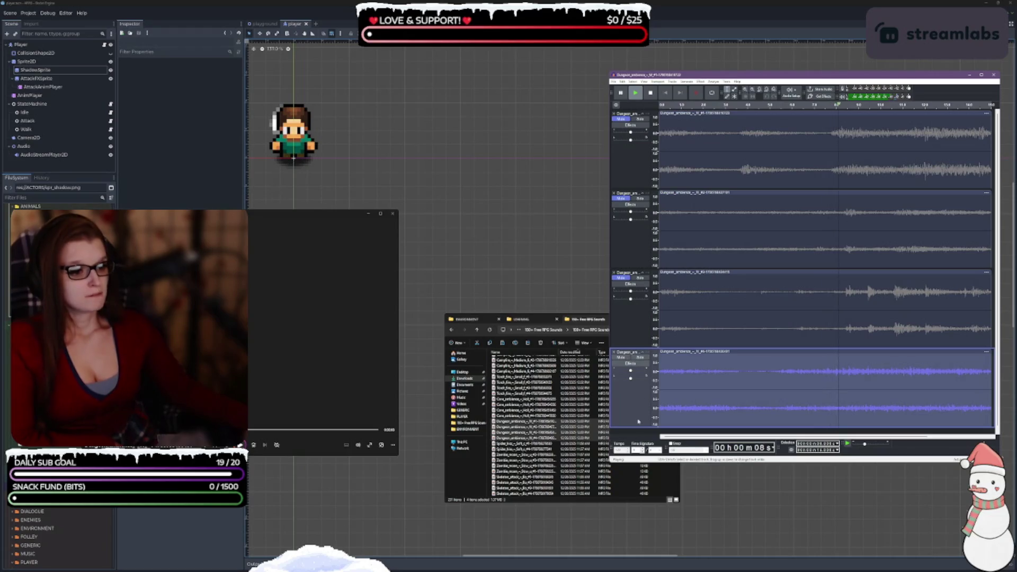
click(623, 94)
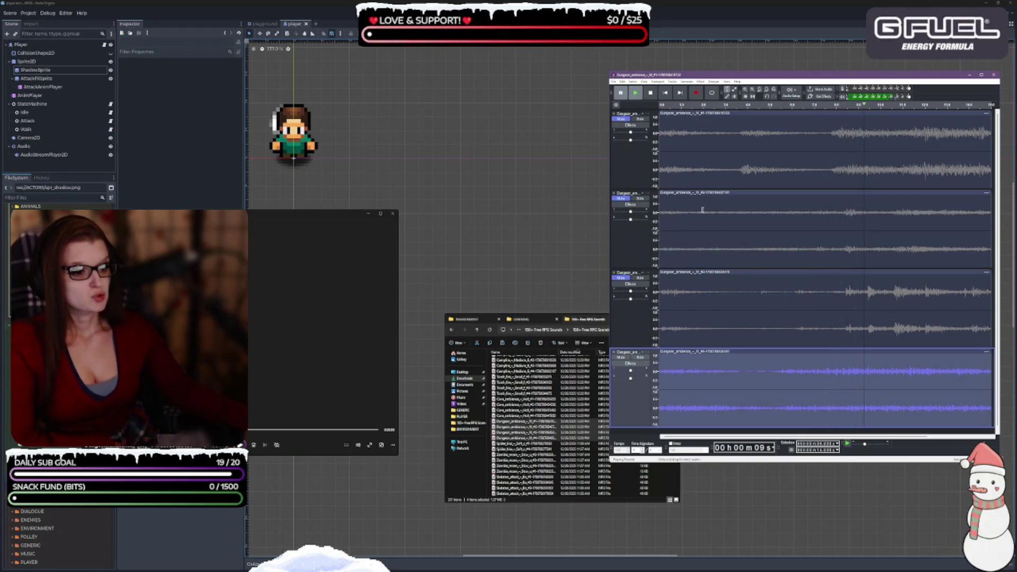
click(640, 365)
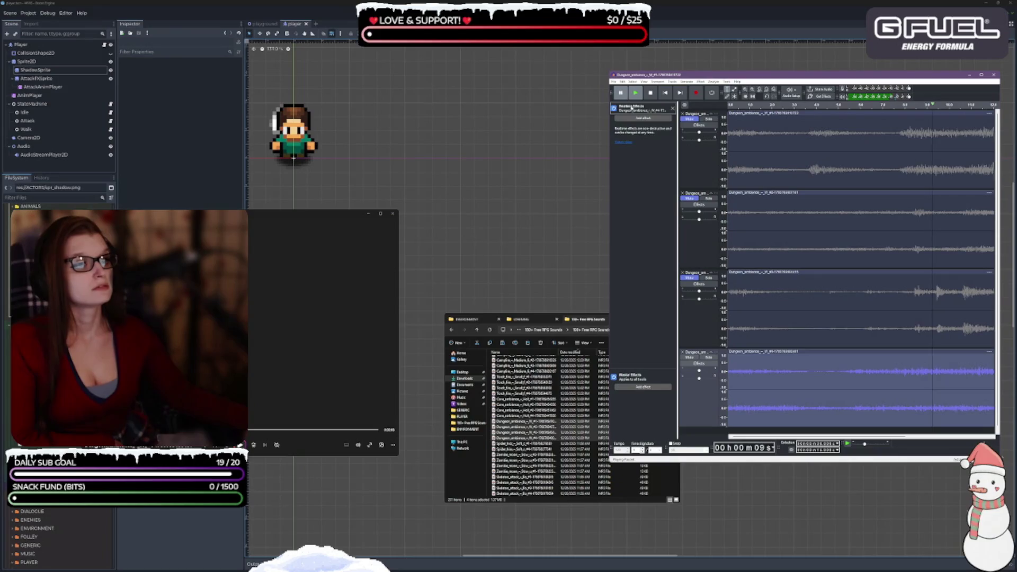
Step: Look over the realtime effects that can be added, then close the Realtime Effects panel
click(635, 118)
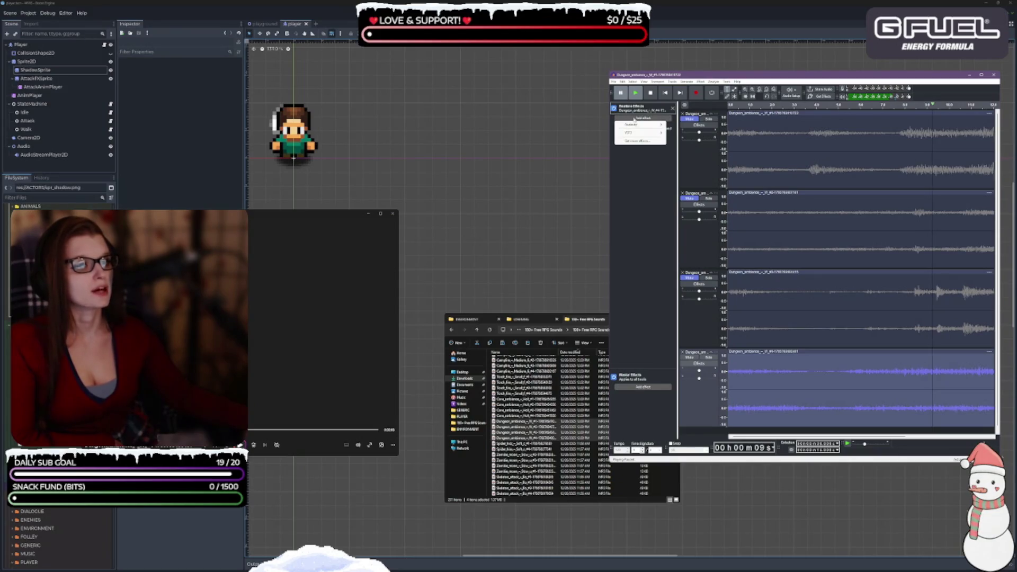
mouse_move(636, 125)
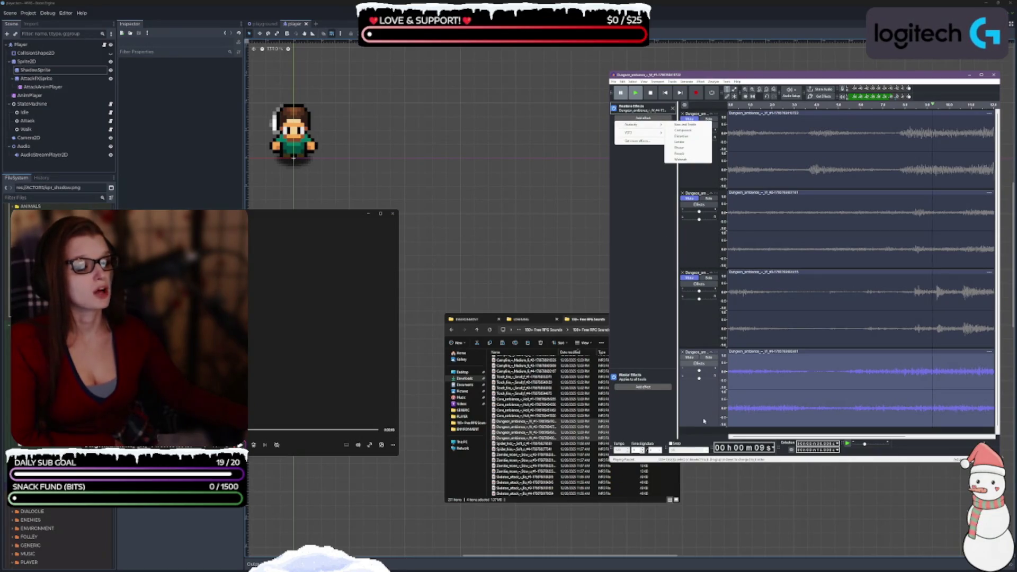
key(Escape)
key(Escape)
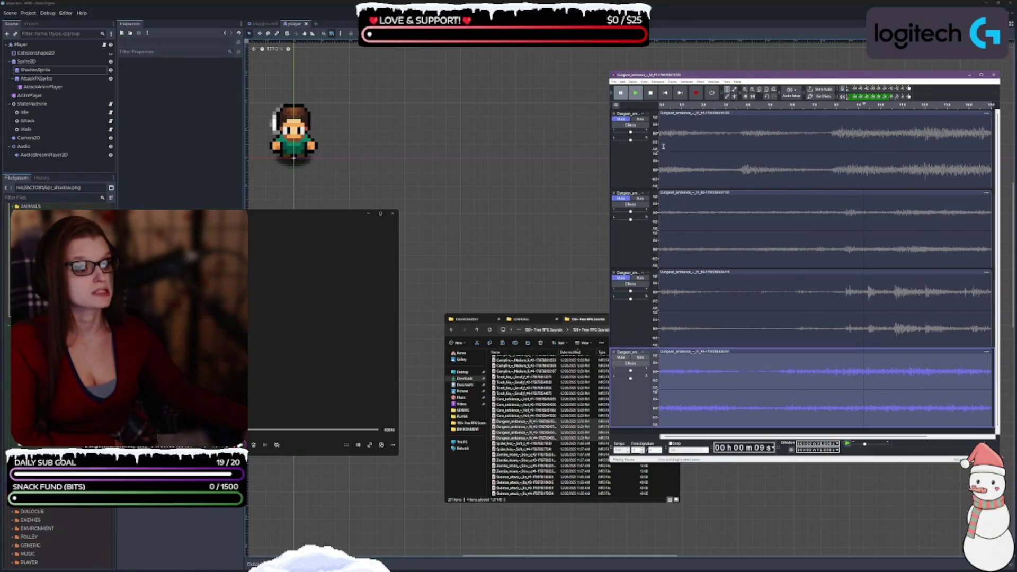
click(673, 108)
Step: Apply BitCrusher to the fourth track with a lowered Max setting and play the result
click(701, 82)
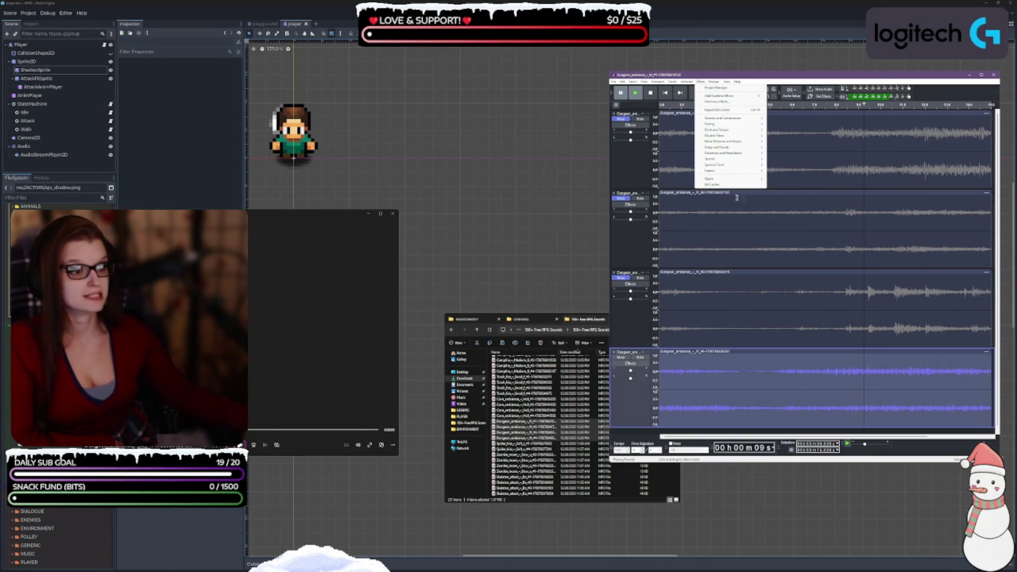
click(733, 184)
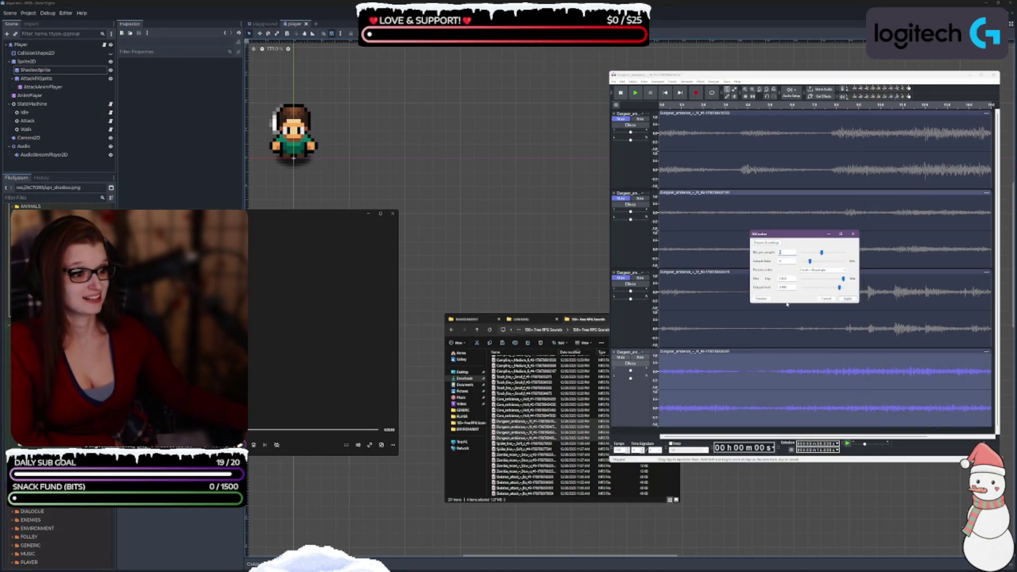
click(819, 281)
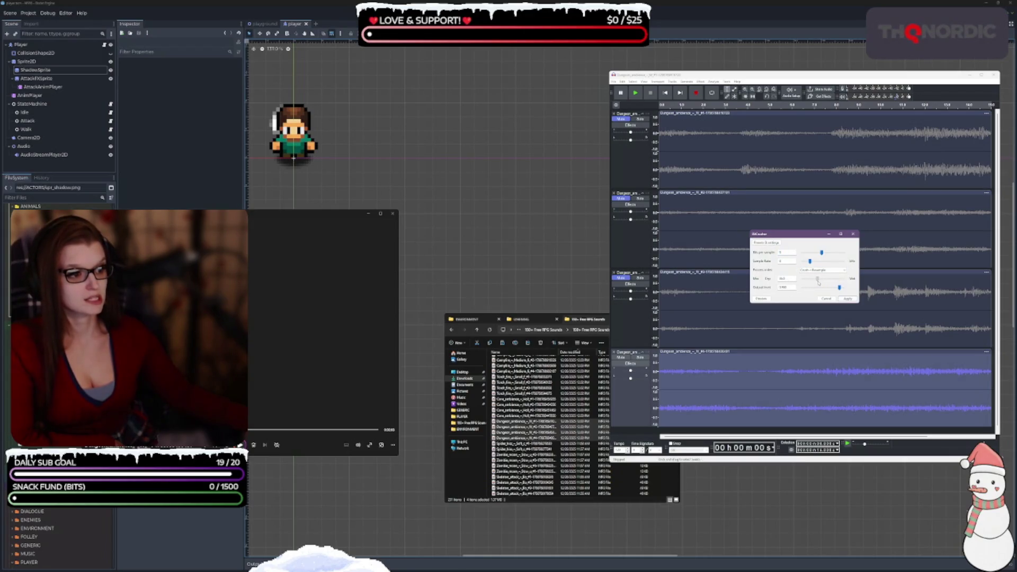
click(849, 299)
key(space)
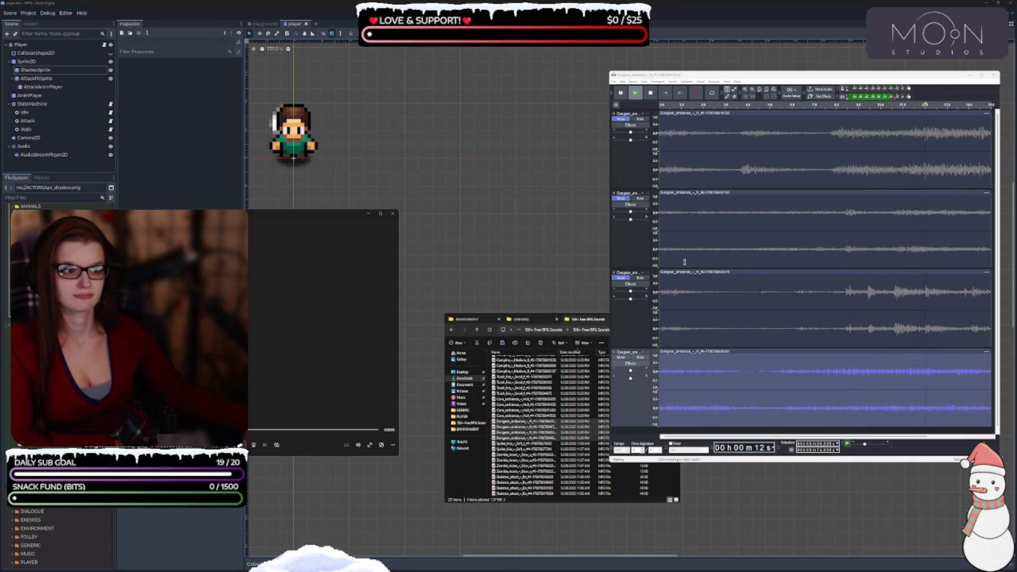
Step: Select the first ambience track and play it from the start
click(685, 332)
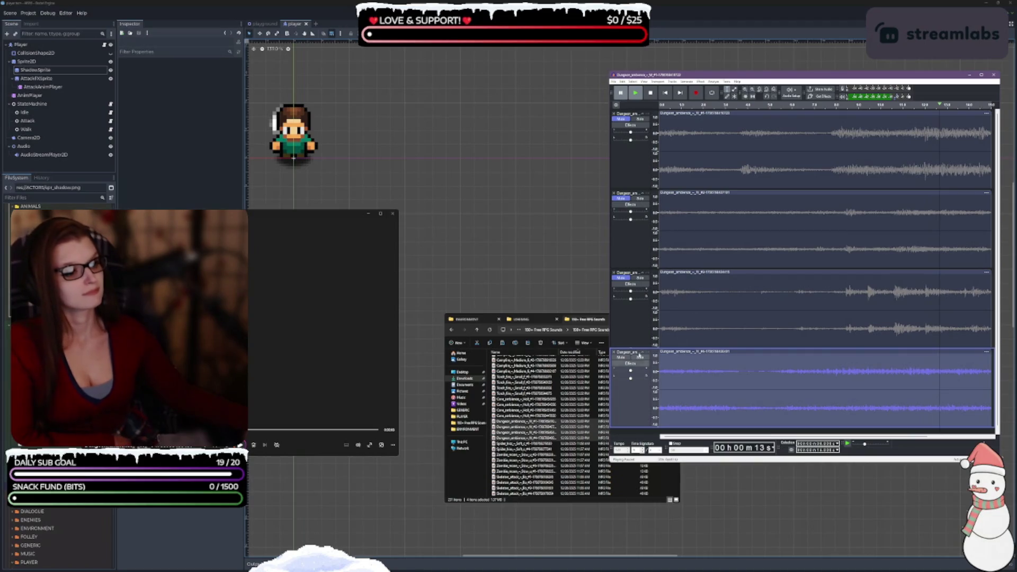
click(575, 264)
click(633, 159)
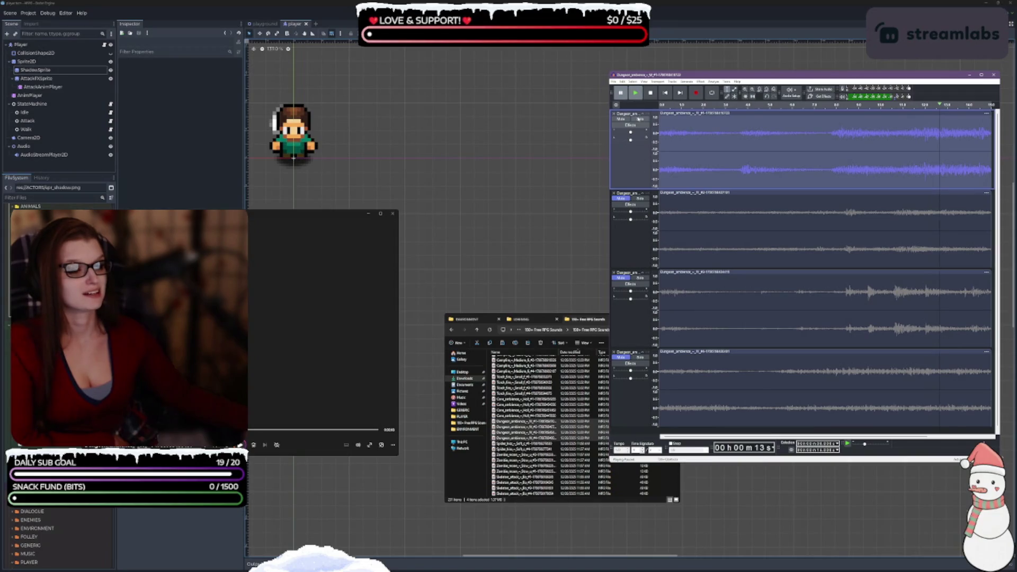
click(636, 93)
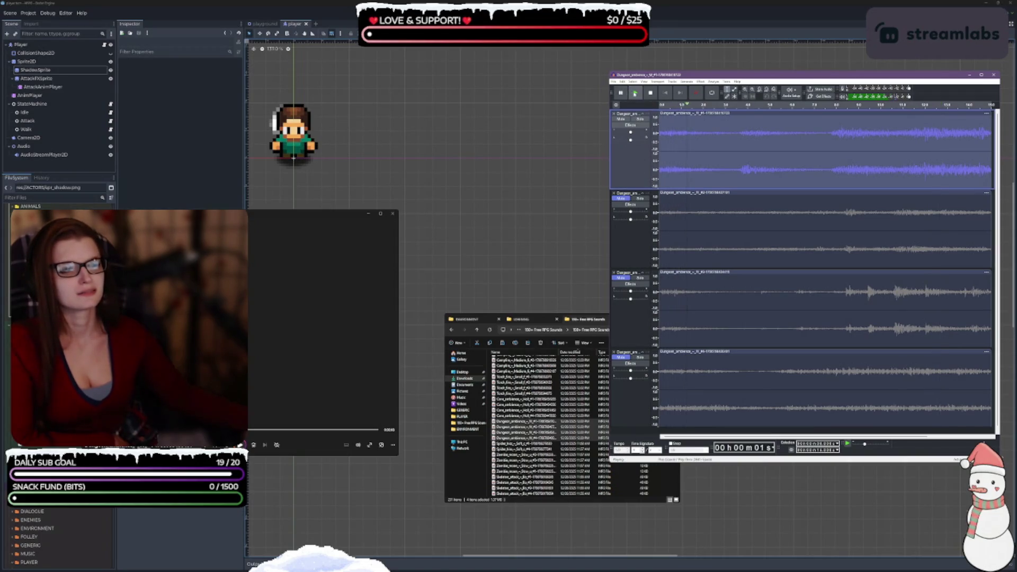
double_click(638, 94)
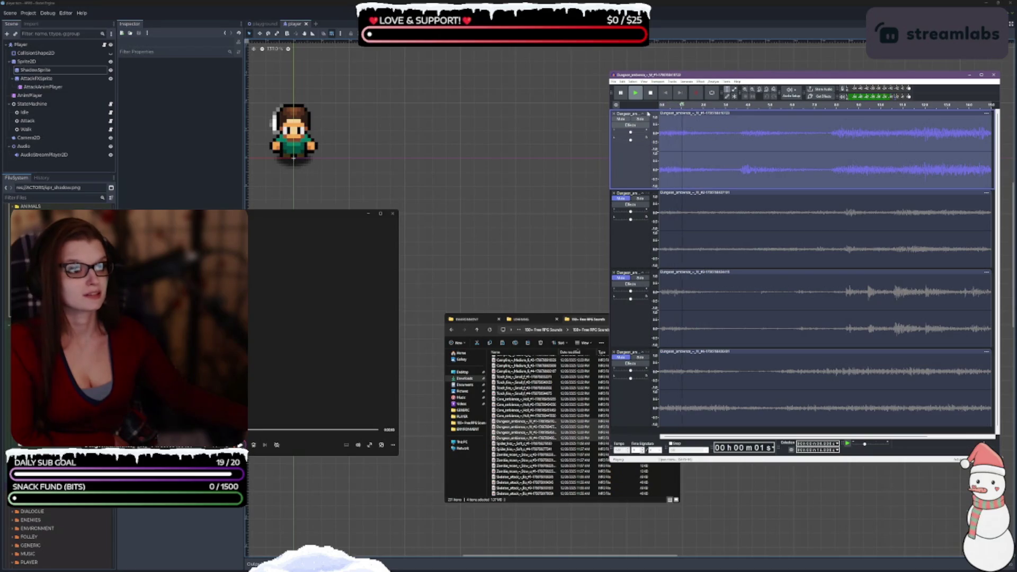
Step: Apply default BitCrusher to the first track, then play and pause to listen
click(701, 82)
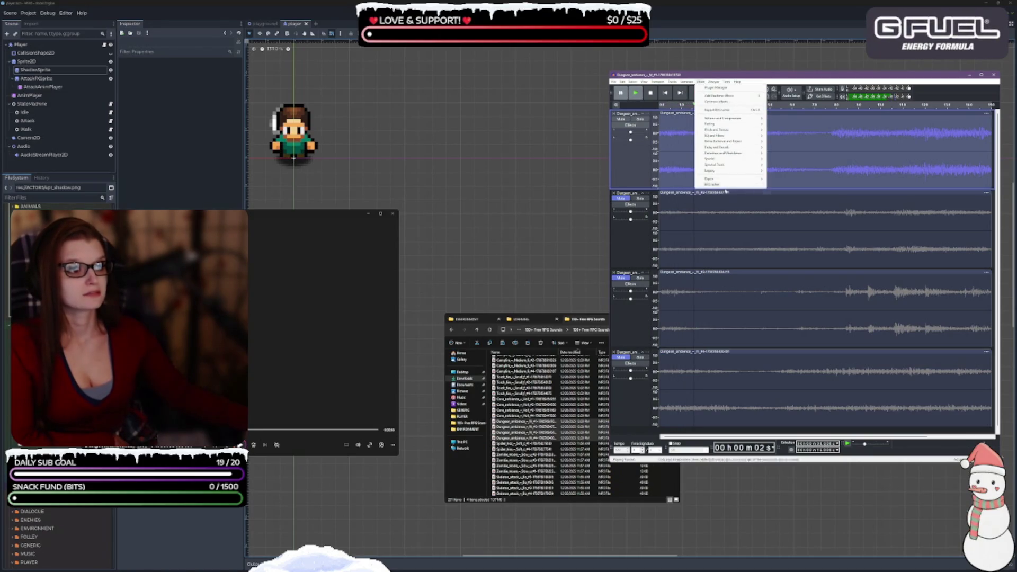
click(724, 185)
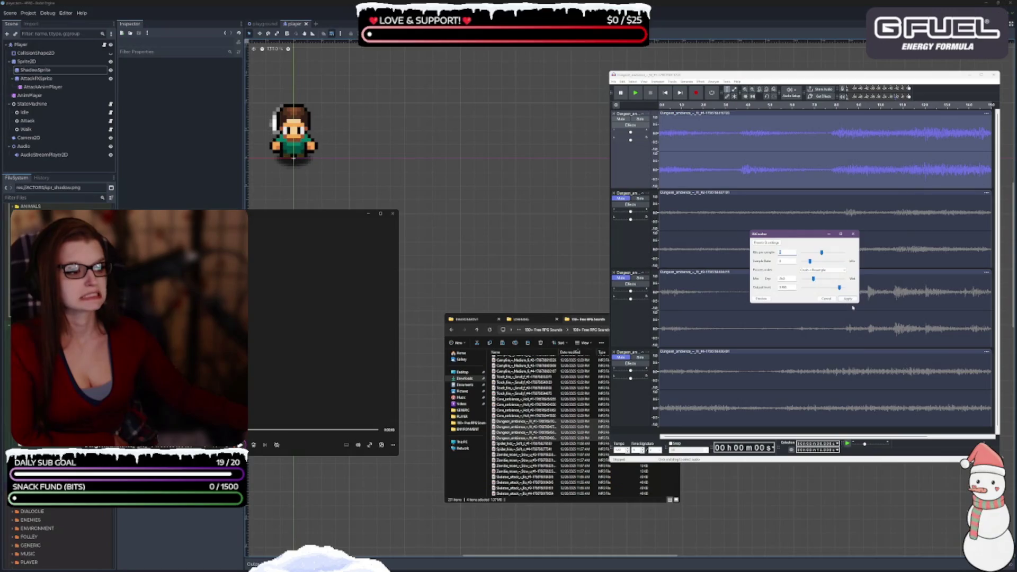
click(848, 299)
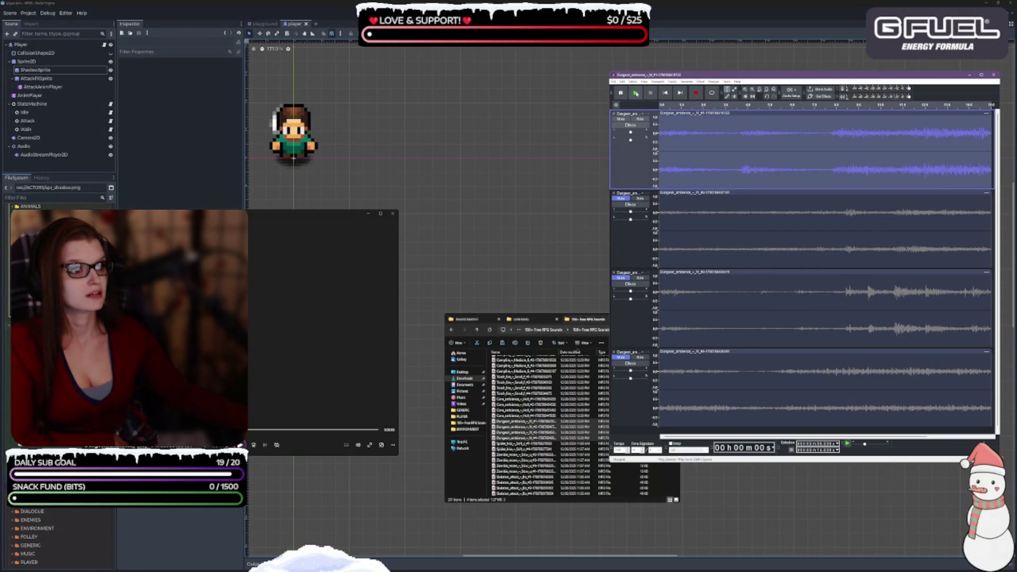
key(space)
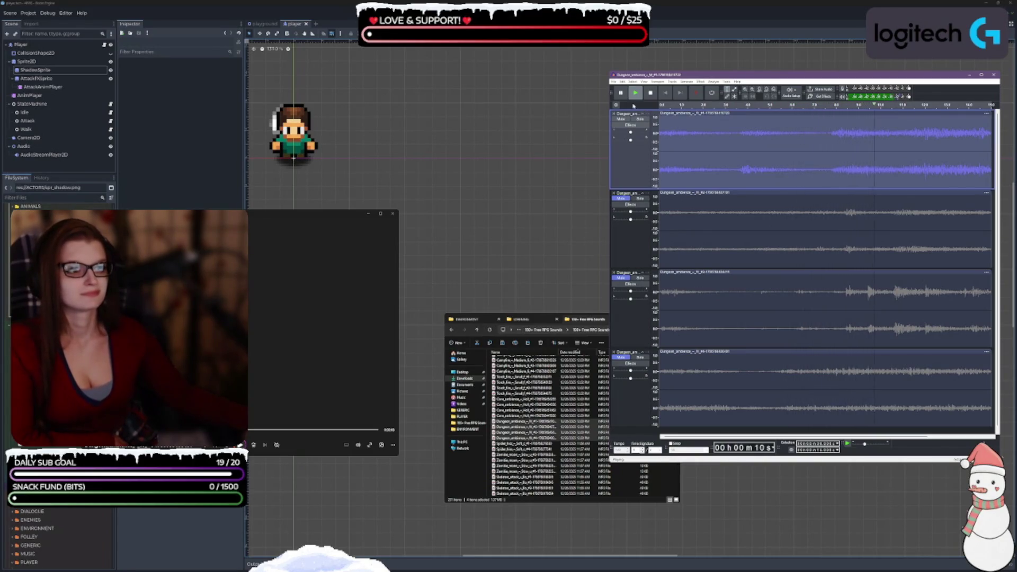
key(p)
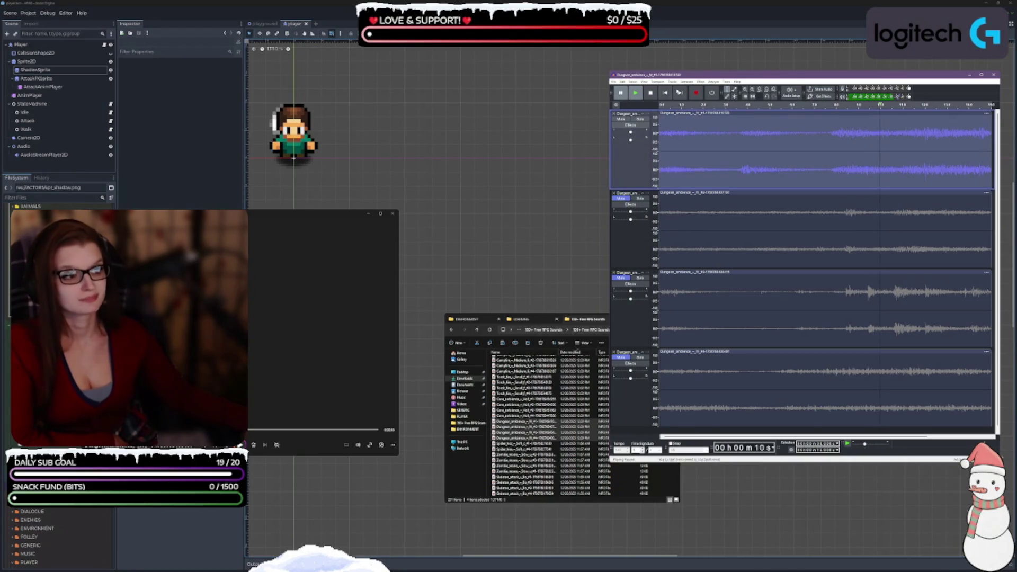
Step: Reapply BitCrusher with processing mode set to Crush Only, then preview and stop playback
click(701, 81)
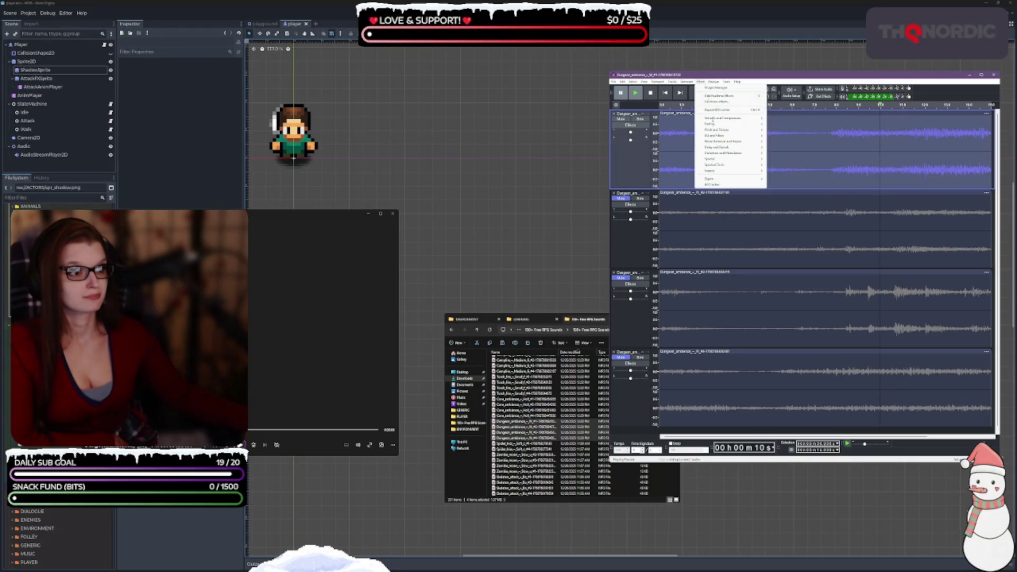
click(733, 184)
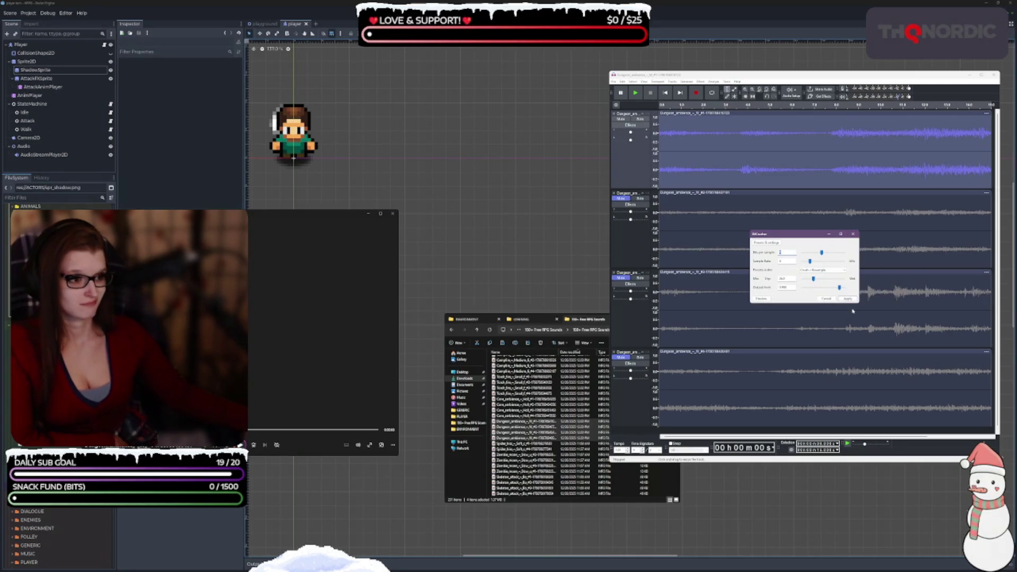
click(823, 270)
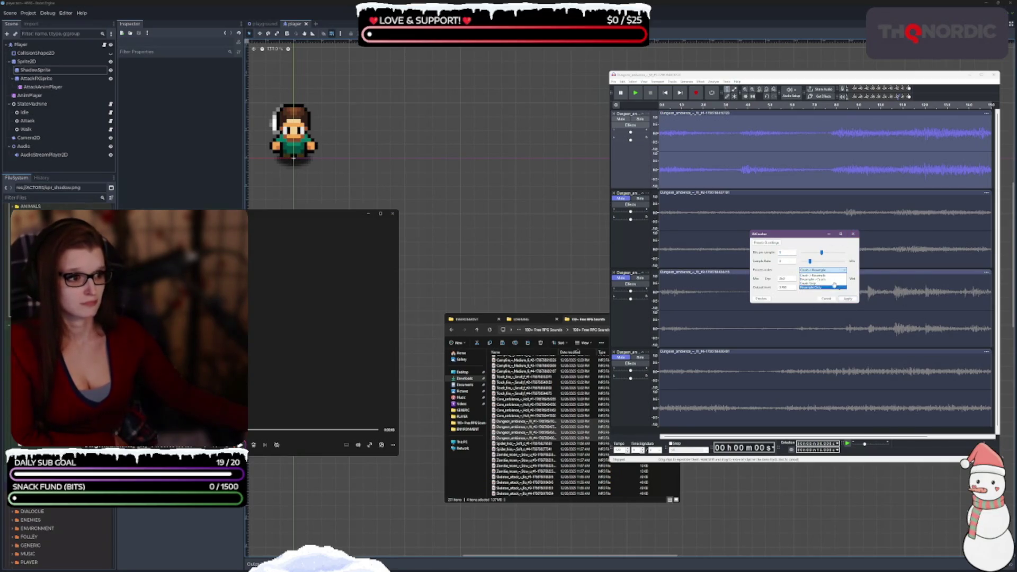
click(828, 276)
click(827, 271)
click(822, 275)
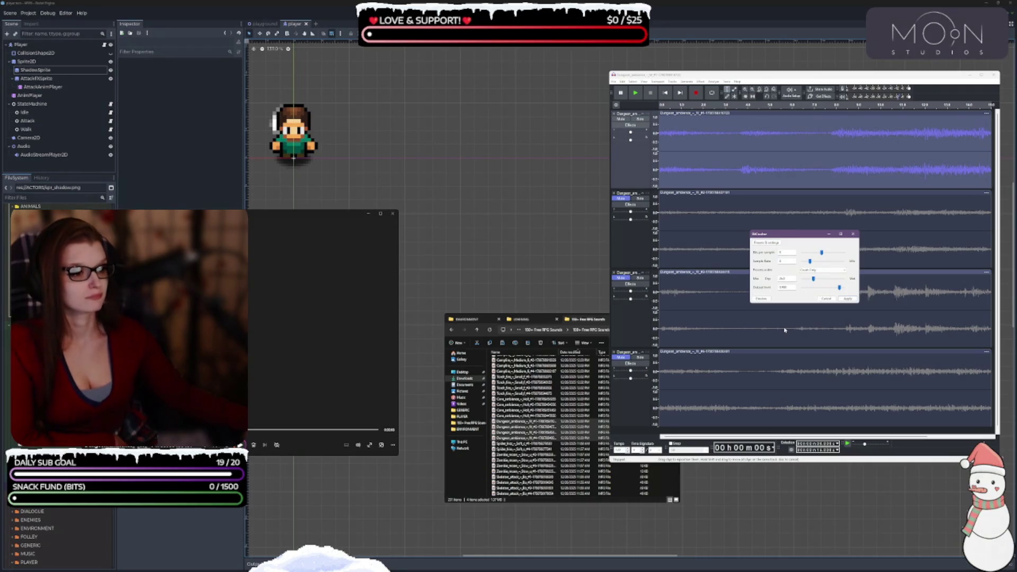
click(848, 298)
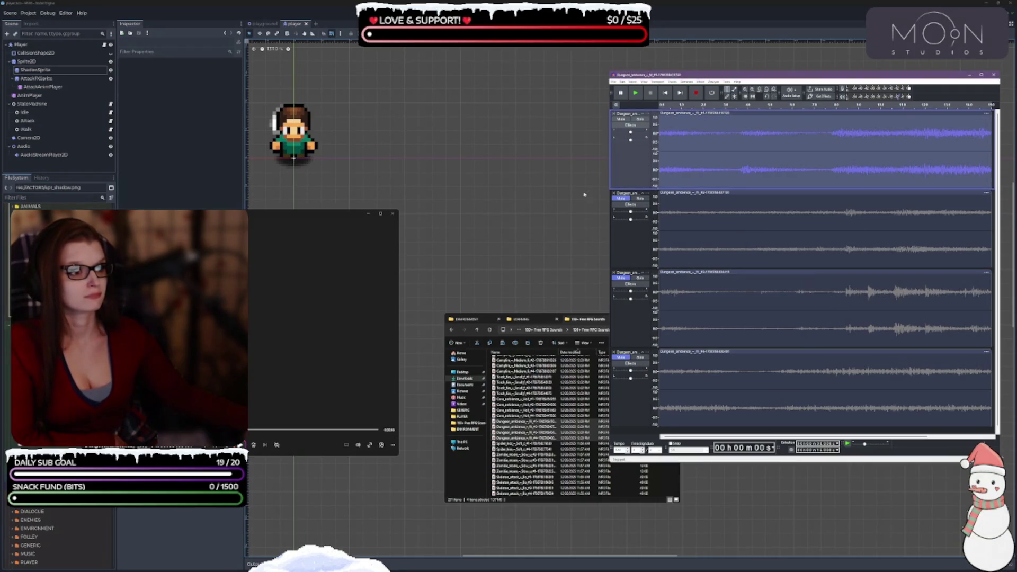
key(space)
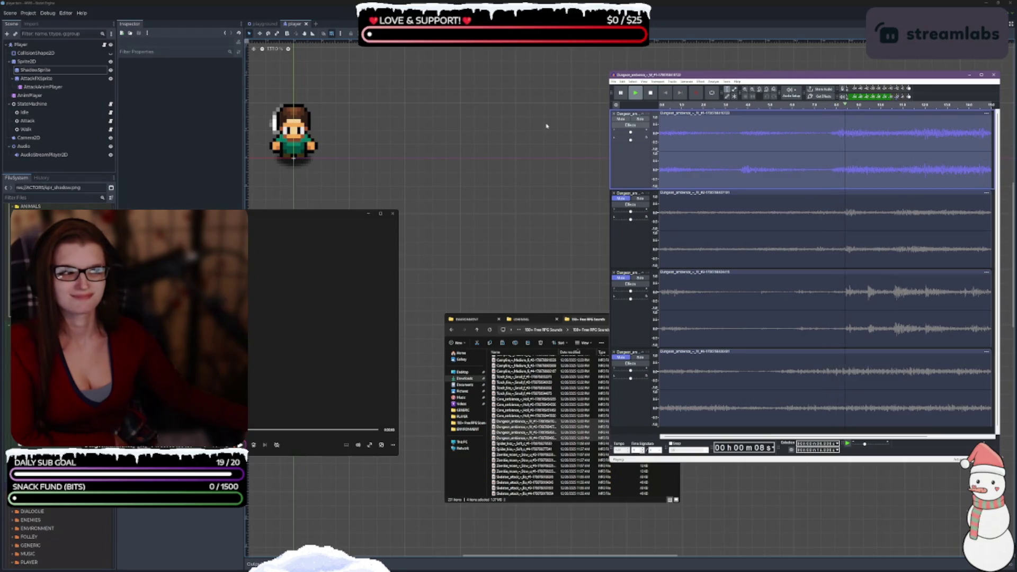
click(651, 93)
Step: Unmute the second, third and fourth dungeon ambience tracks so all four play
right_click(636, 177)
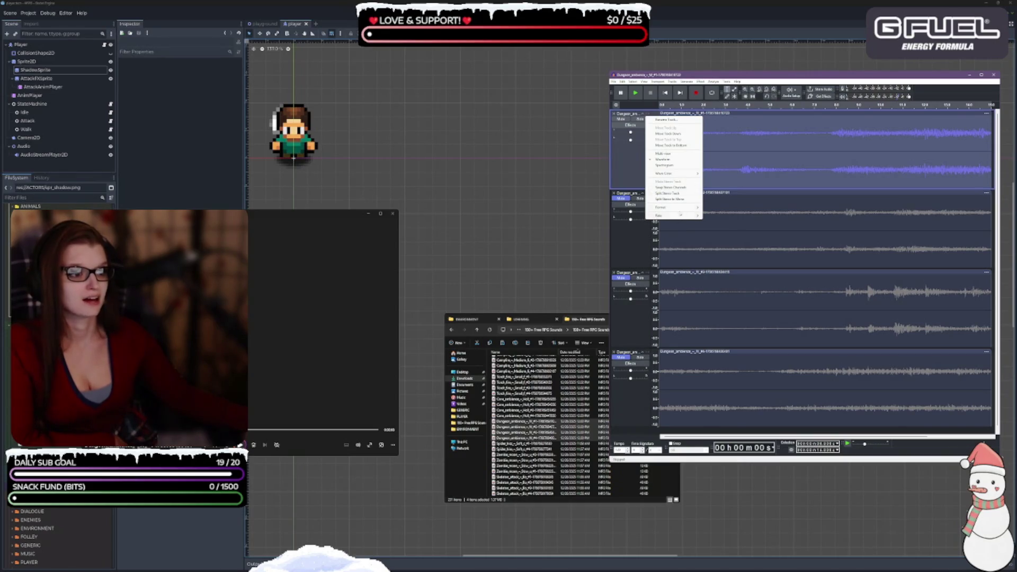
mouse_move(680, 207)
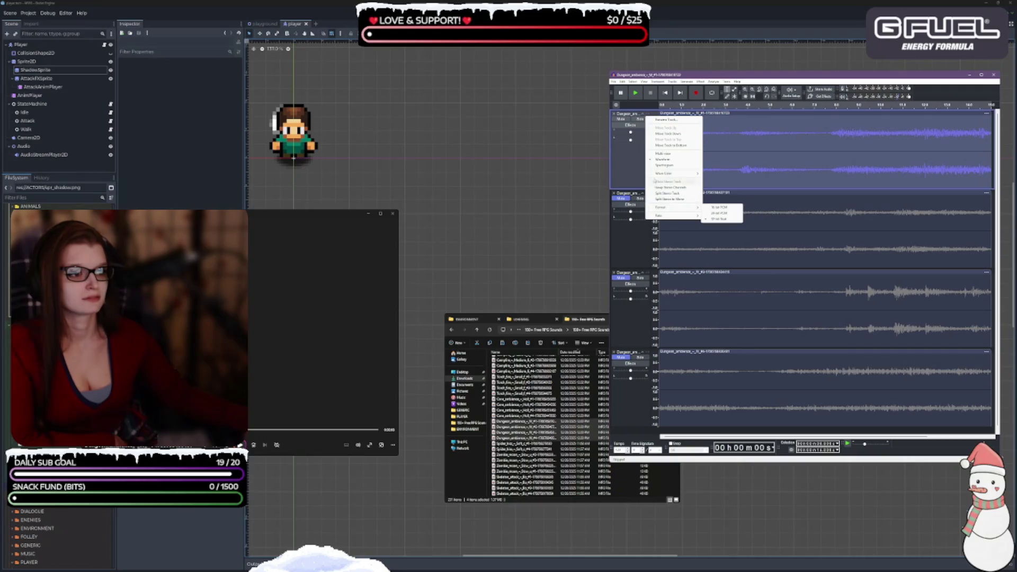
key(Escape)
key(Escape)
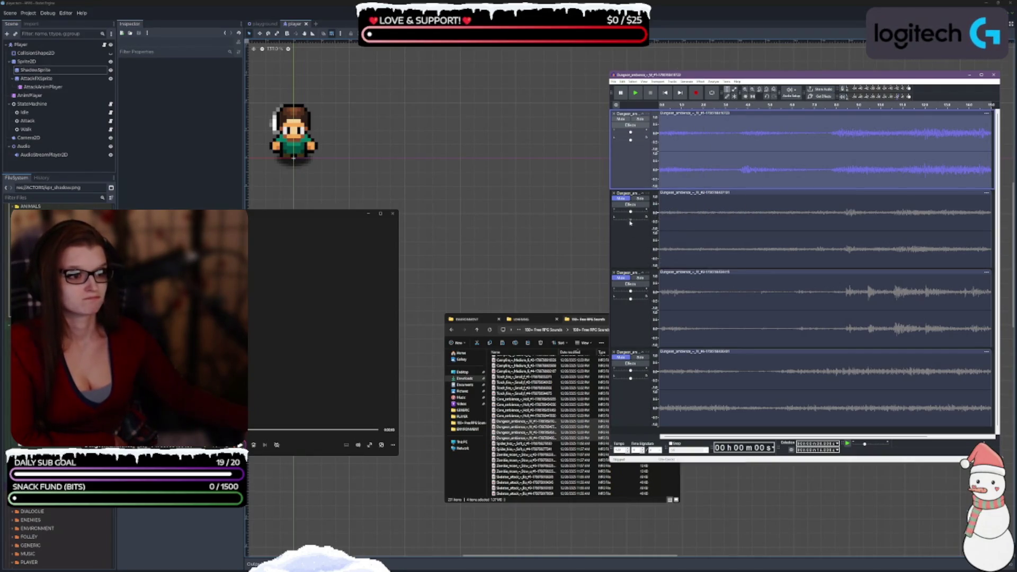
click(621, 199)
click(621, 279)
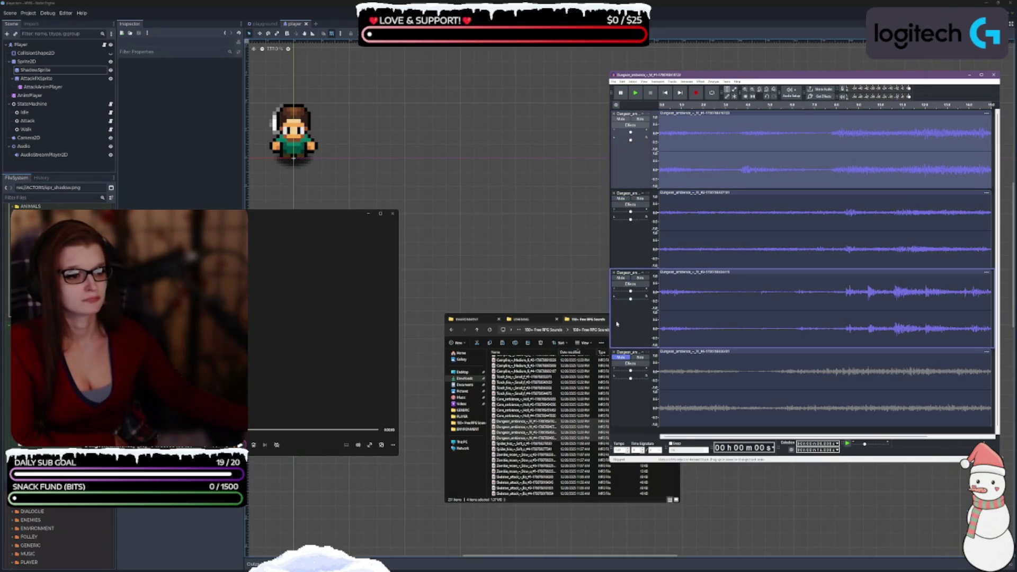
click(621, 357)
click(614, 82)
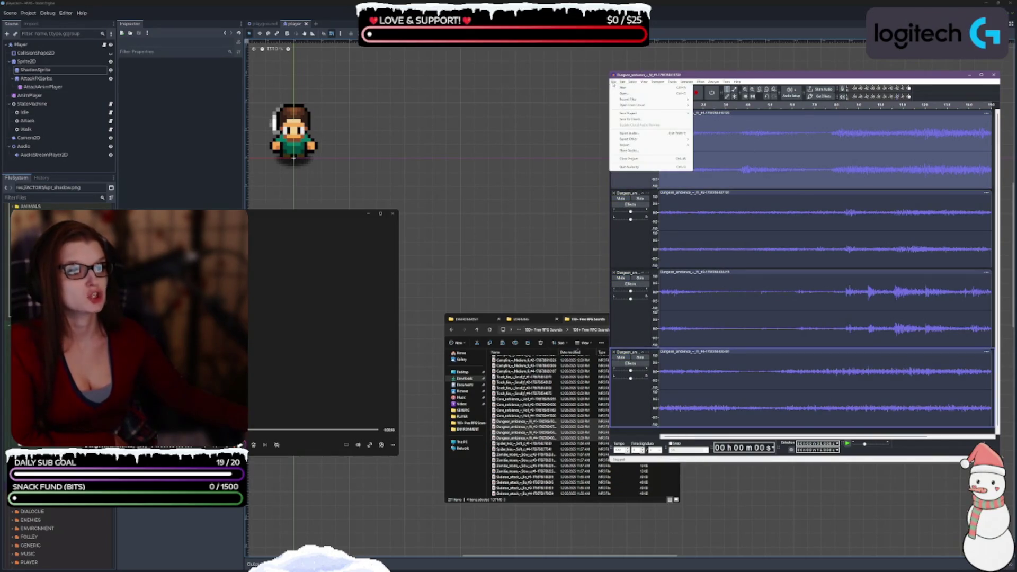
Step: Export Audio with Export Range set to Multiple Files, writing one WAV per track to ENVIRONMENT
click(648, 133)
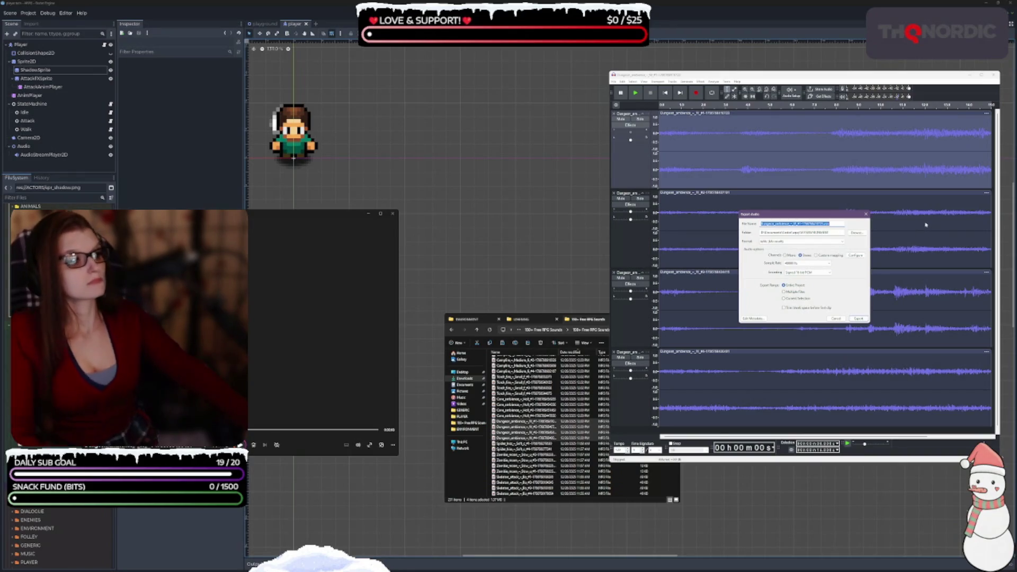
click(797, 298)
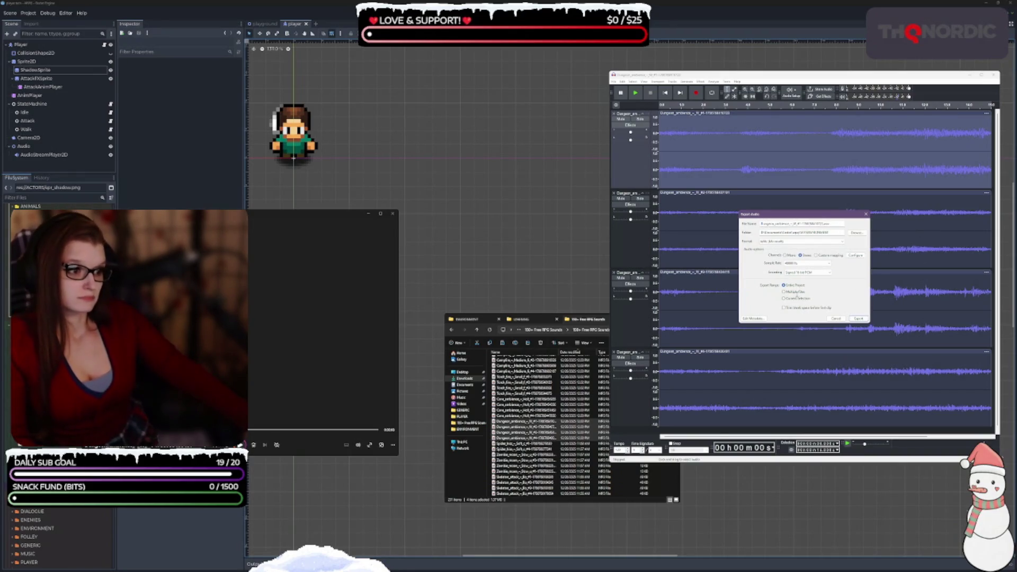
click(797, 293)
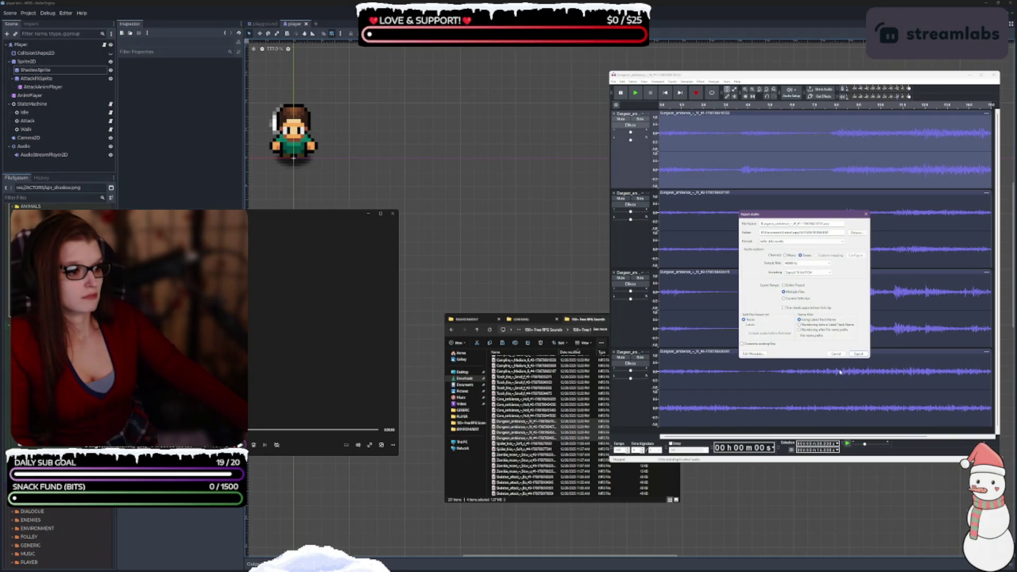
click(464, 320)
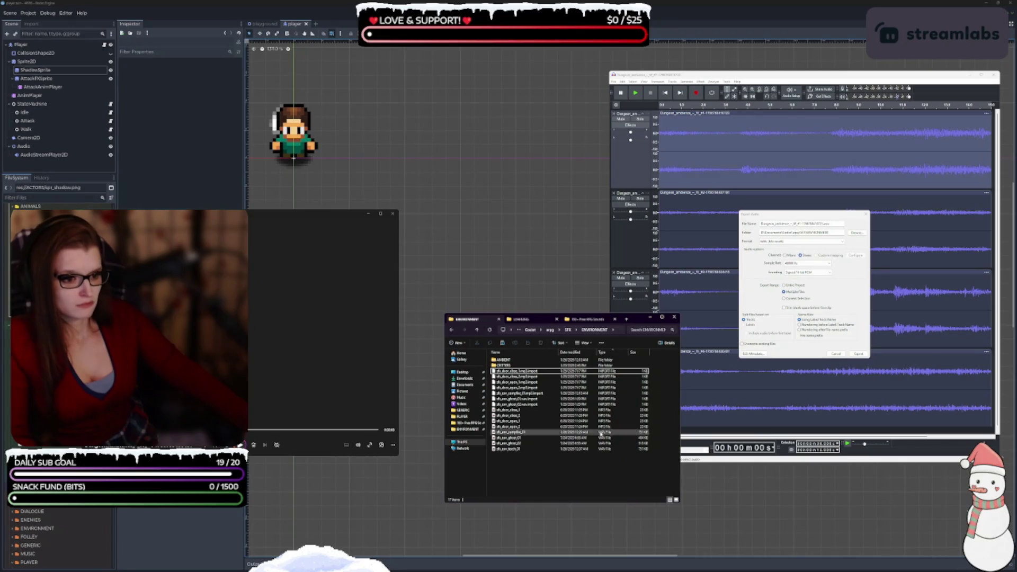
click(858, 354)
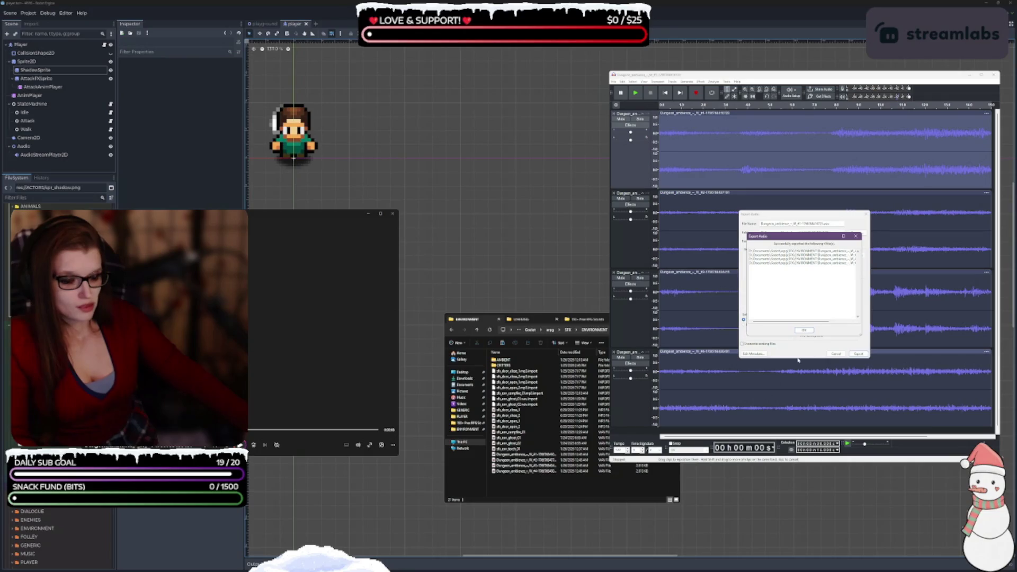
Step: Select the four exported Dungeon_ambience WAVs and open them in PowerRename
click(804, 331)
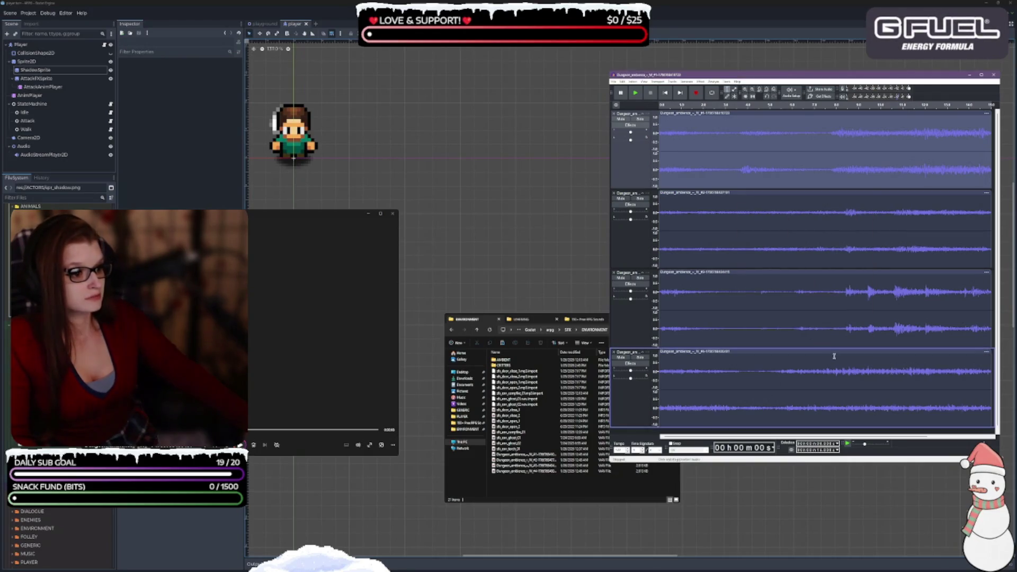
click(525, 454)
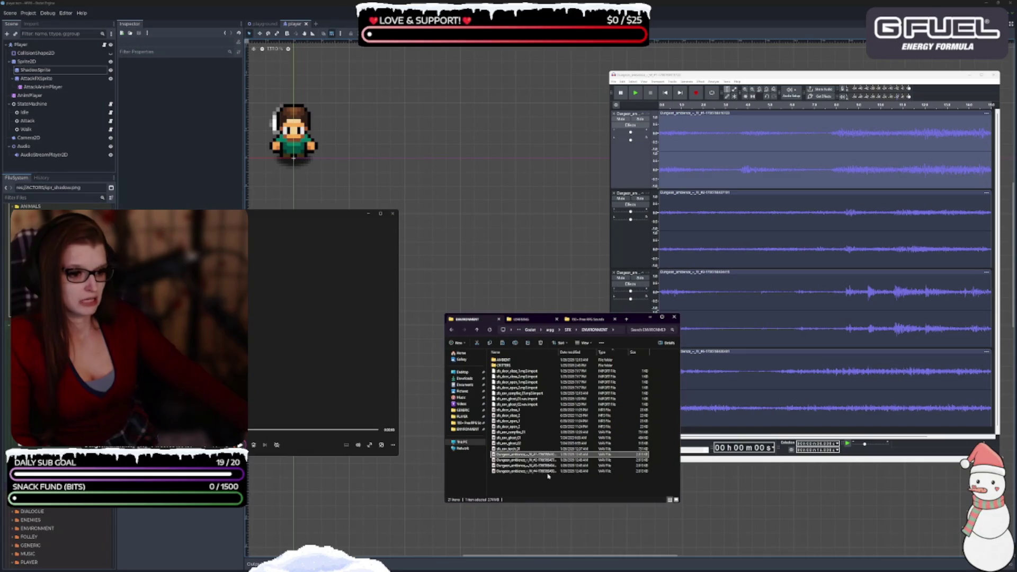
shift+click(549, 472)
right_click(562, 474)
click(618, 416)
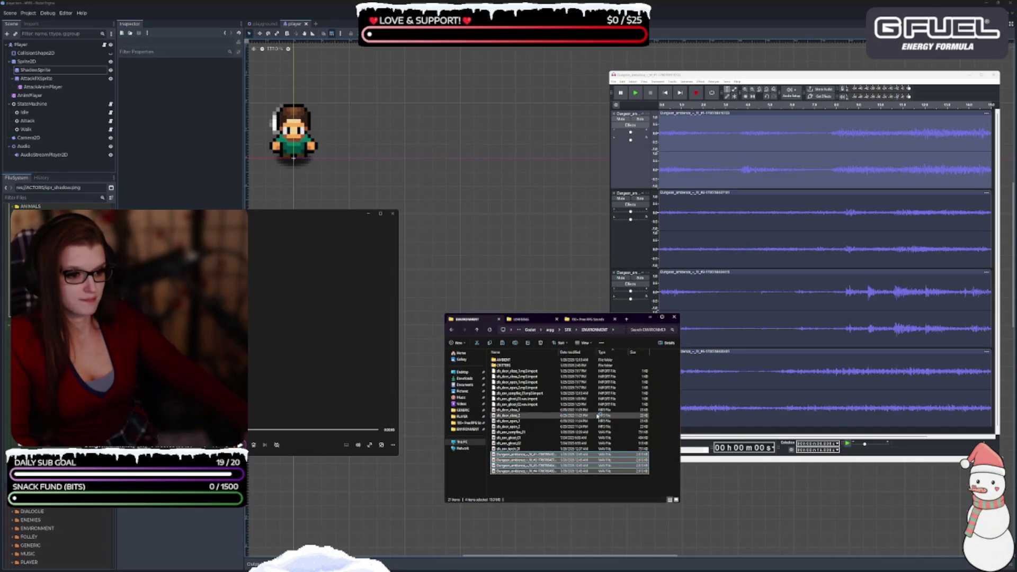
drag(495, 189, 501, 121)
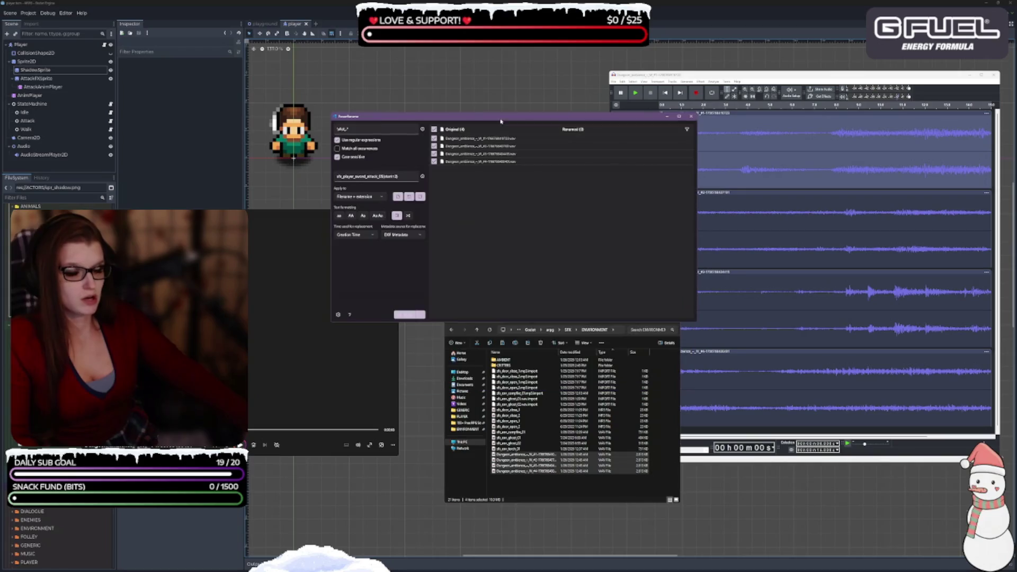
Step: Search for '.*' and replace with 'sfx_amb_dungeon_${padding=2}.wav'
click(378, 131)
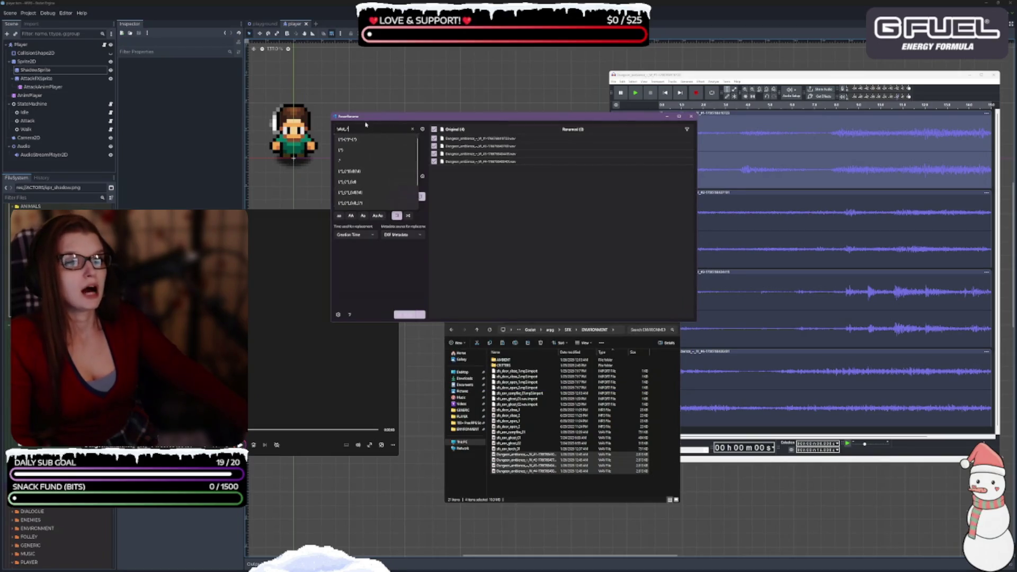
text(.*)
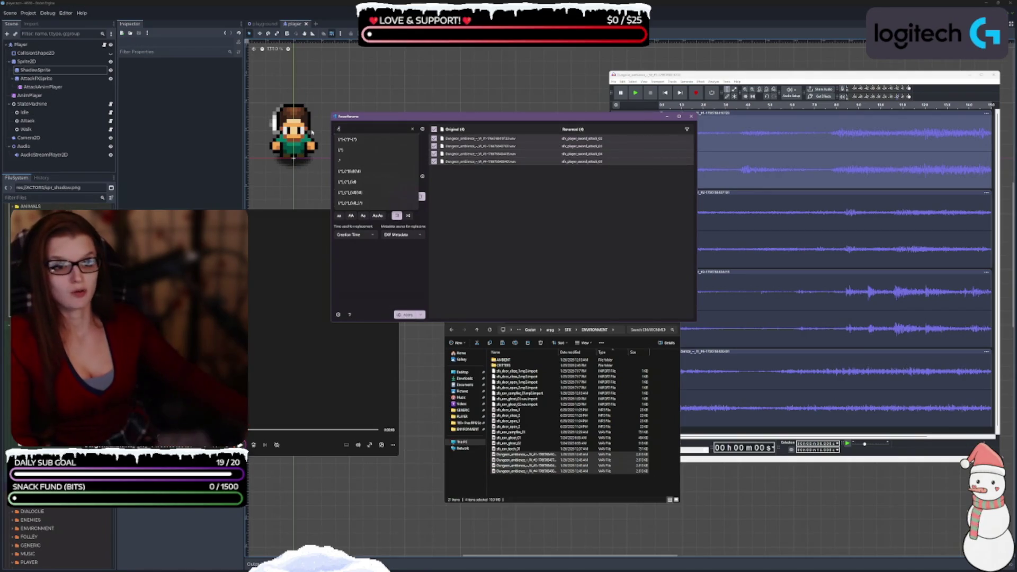
click(386, 271)
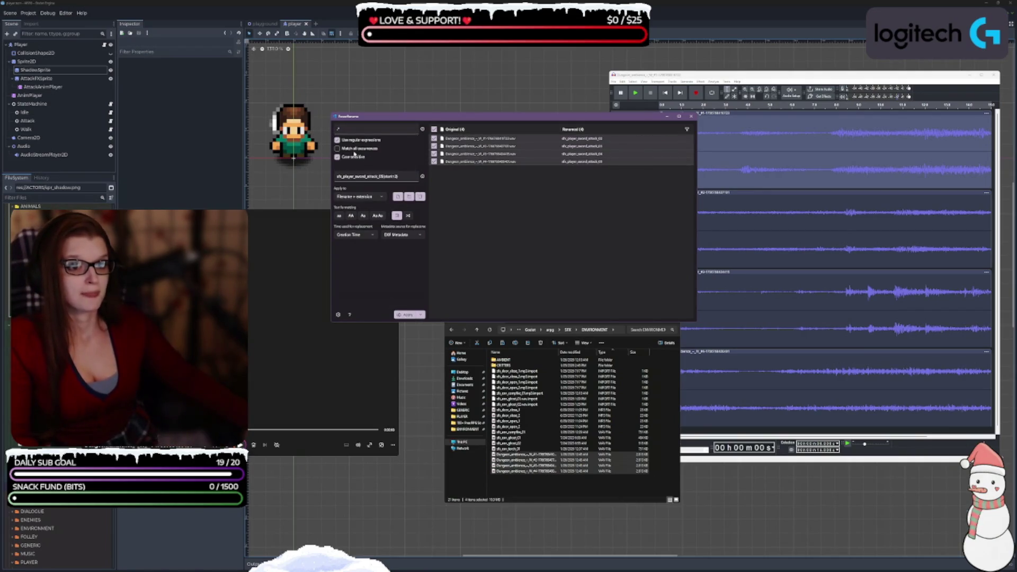
click(388, 181)
key(ctrl+a)
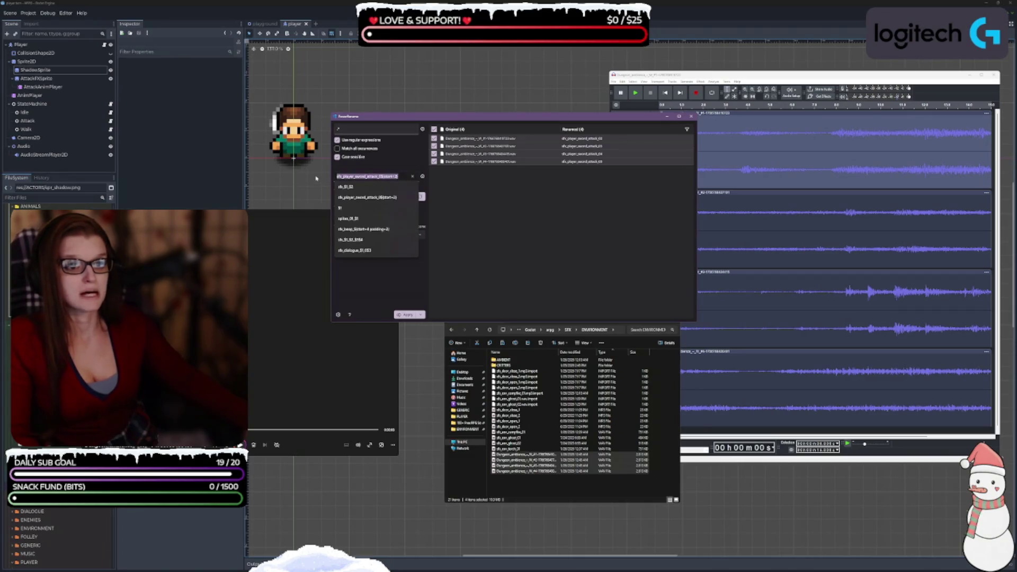
text(sfx_)
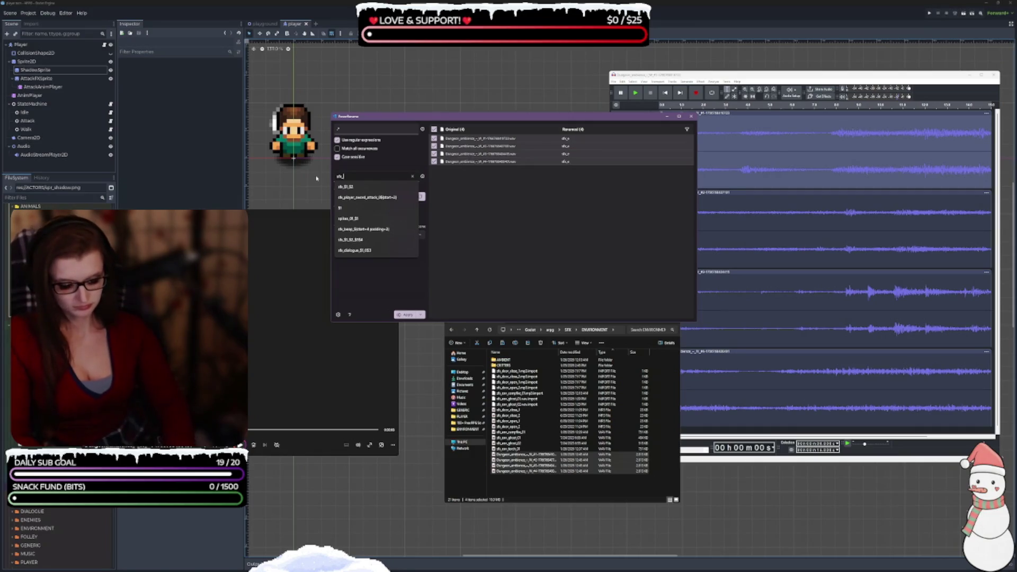
text(amb_)
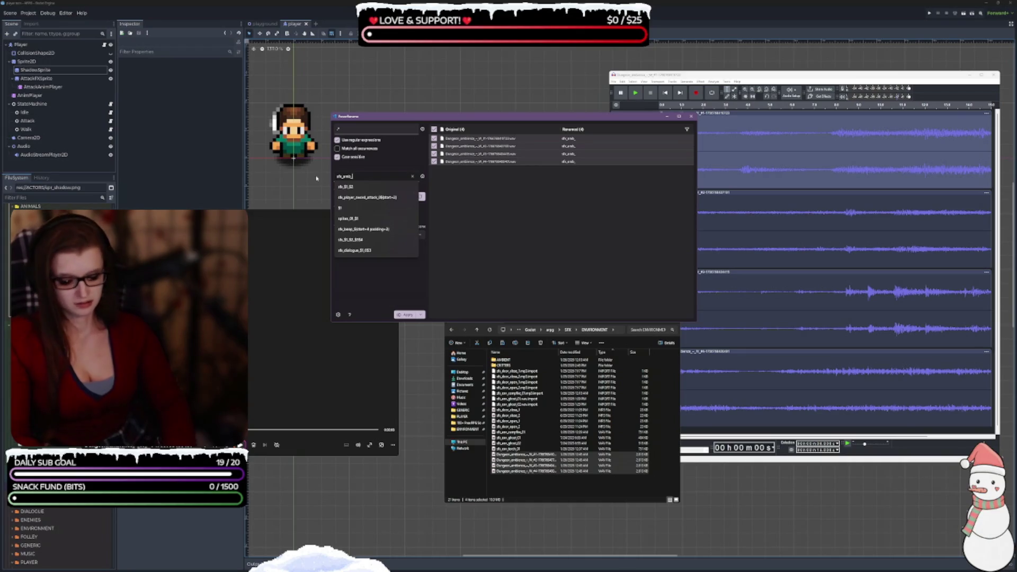
text(dungeon_${)
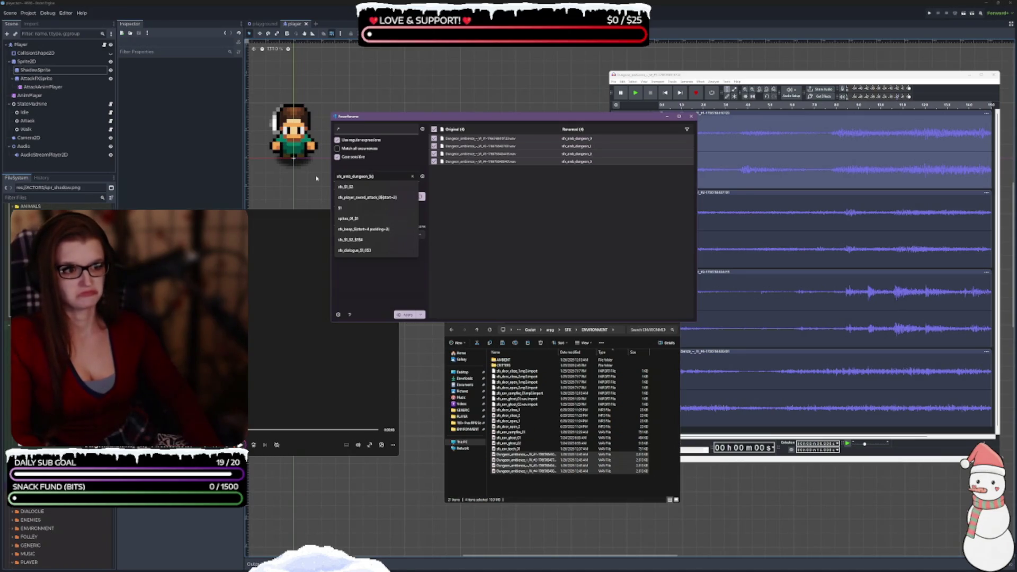
text(padding=)
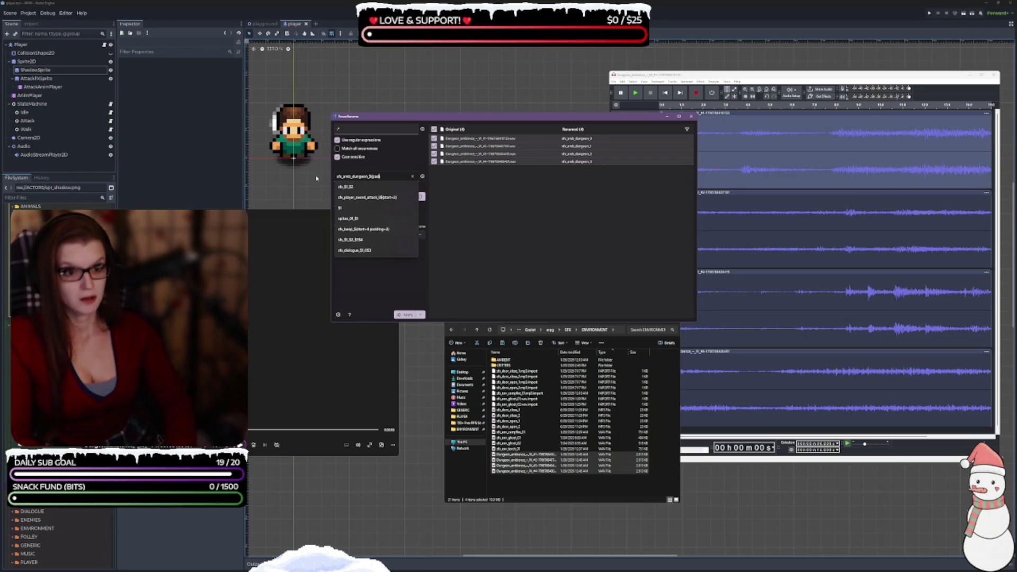
text(2})
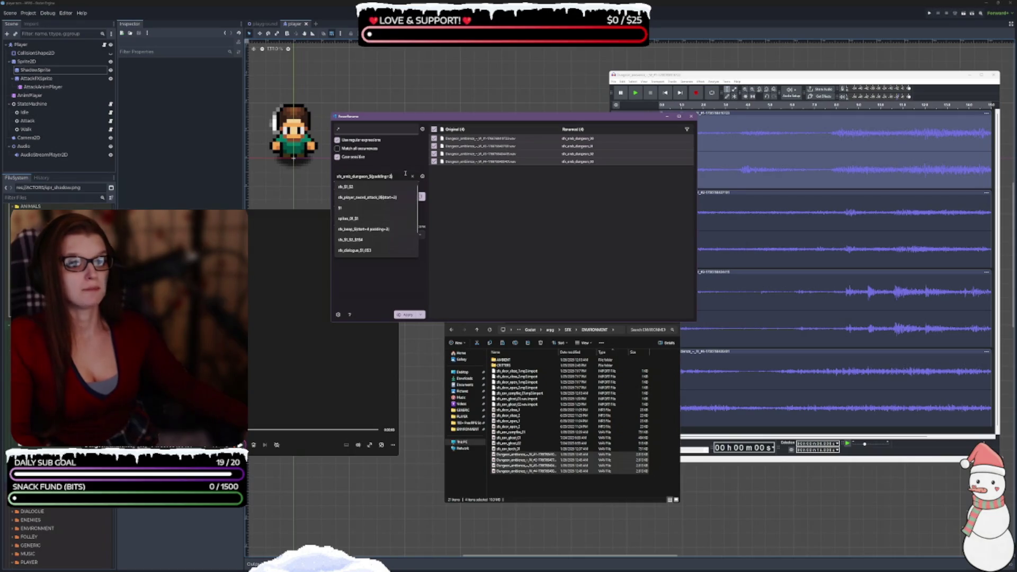
text(.wav)
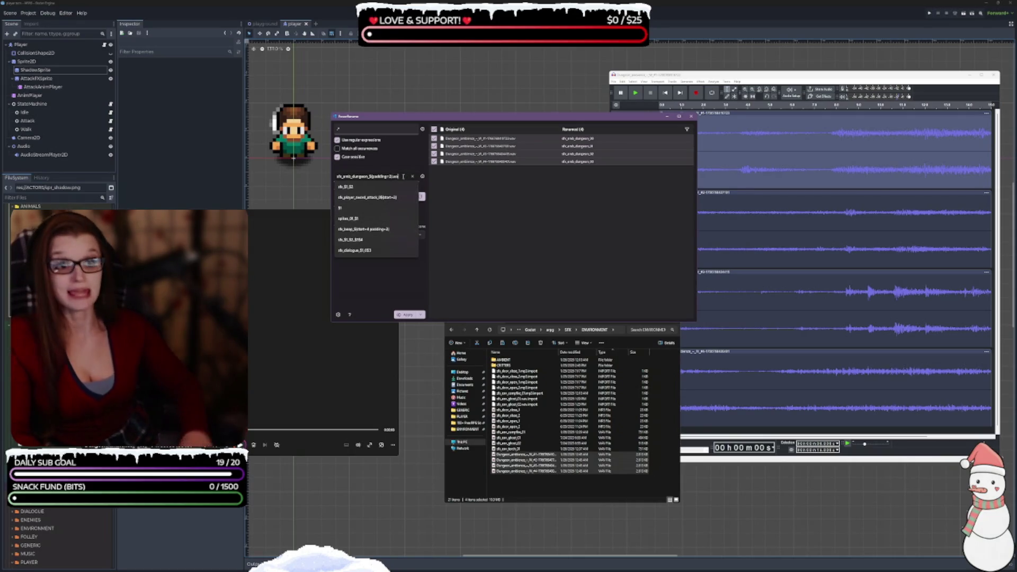
Step: Apply to filename only, drop '.wav' from the pattern, and rename to sfx_amb_dungeon_00–03
key(Escape)
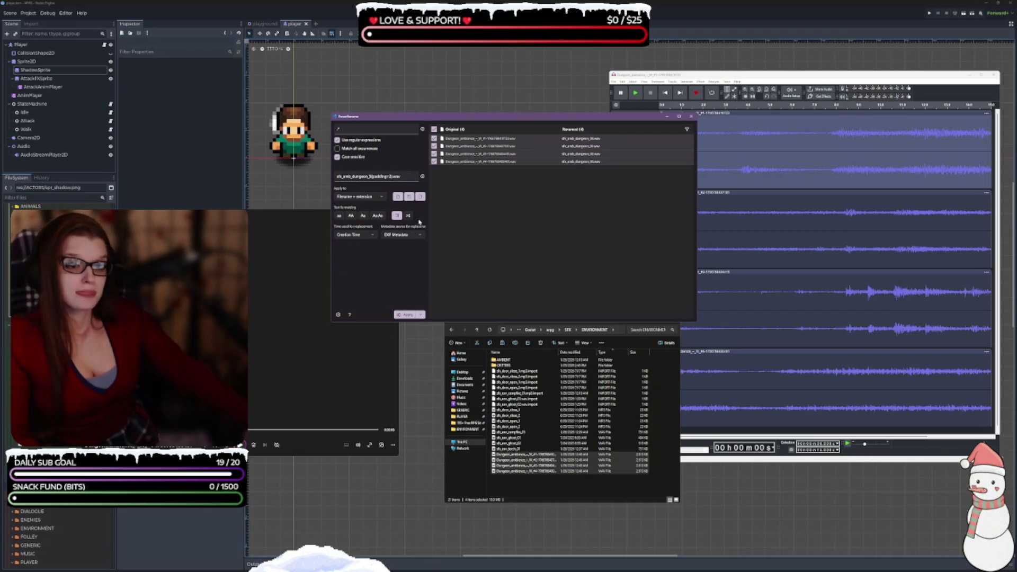
click(359, 197)
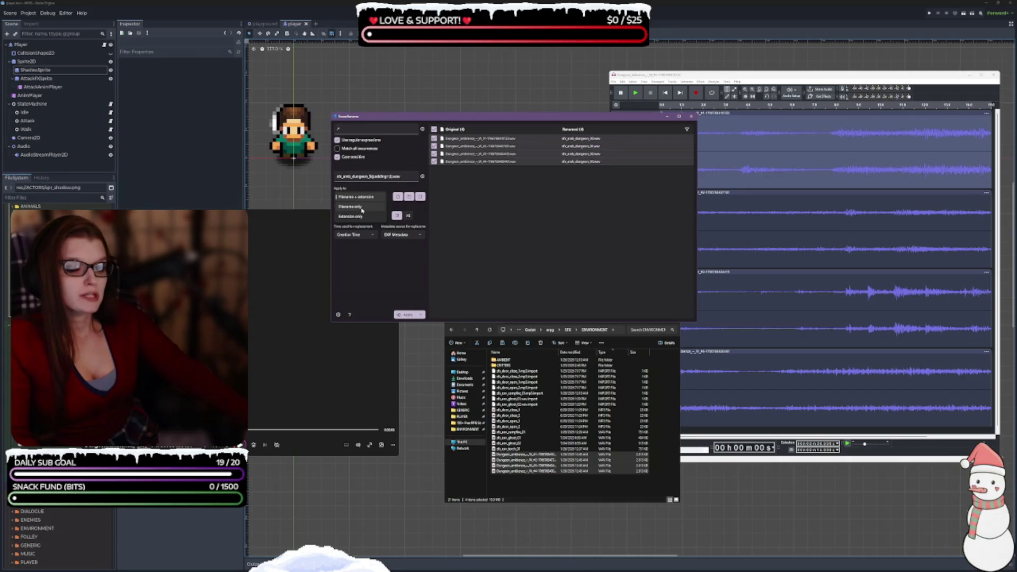
click(362, 207)
key(BackSpace)
key(BackSpace)
key(BackSpace)
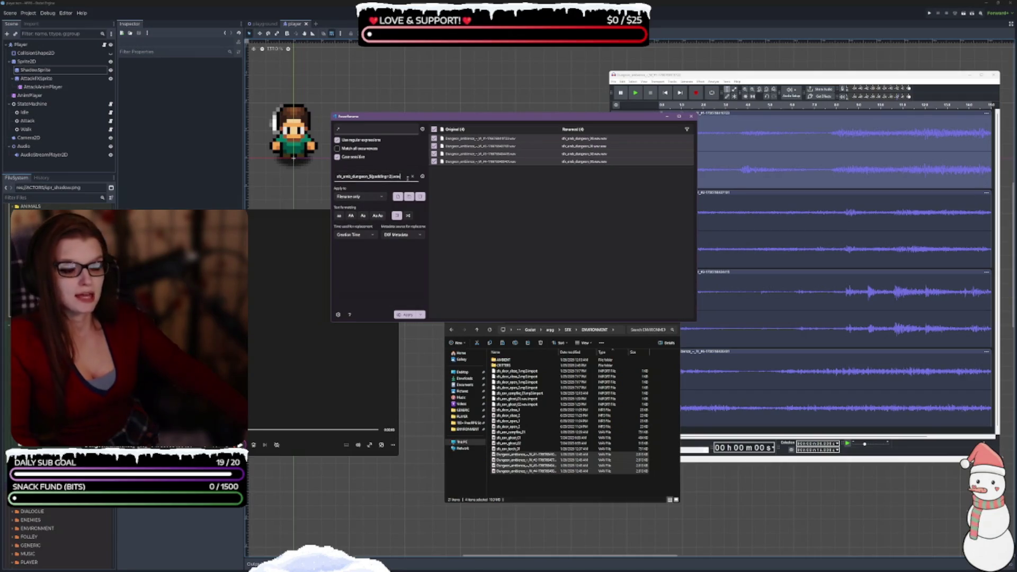
click(408, 177)
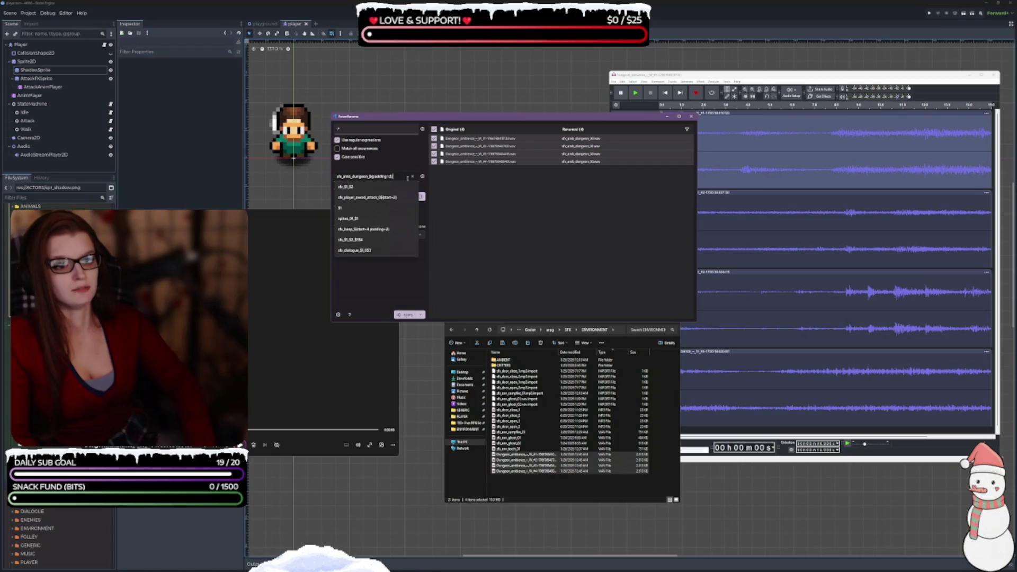
click(361, 274)
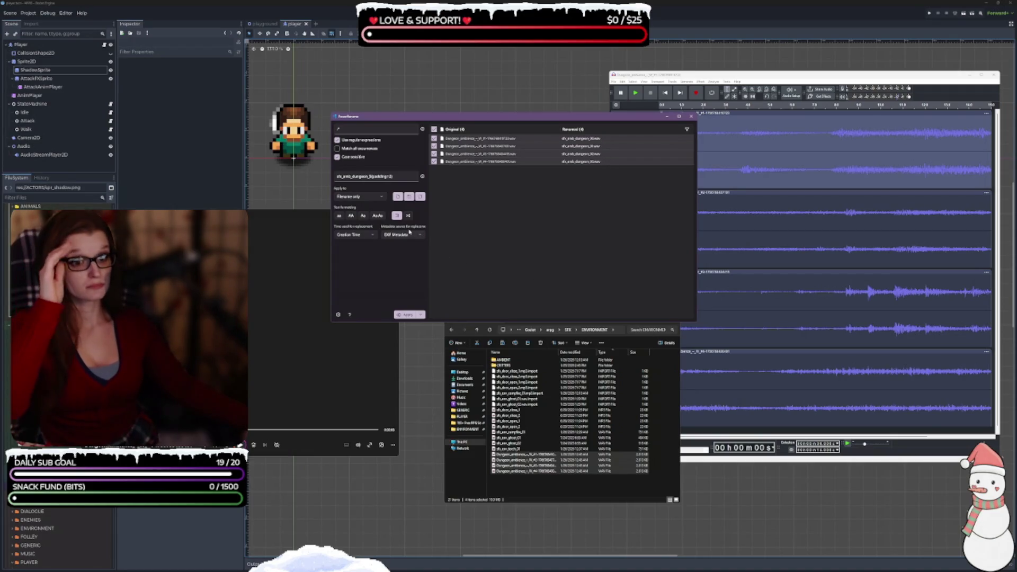
click(407, 315)
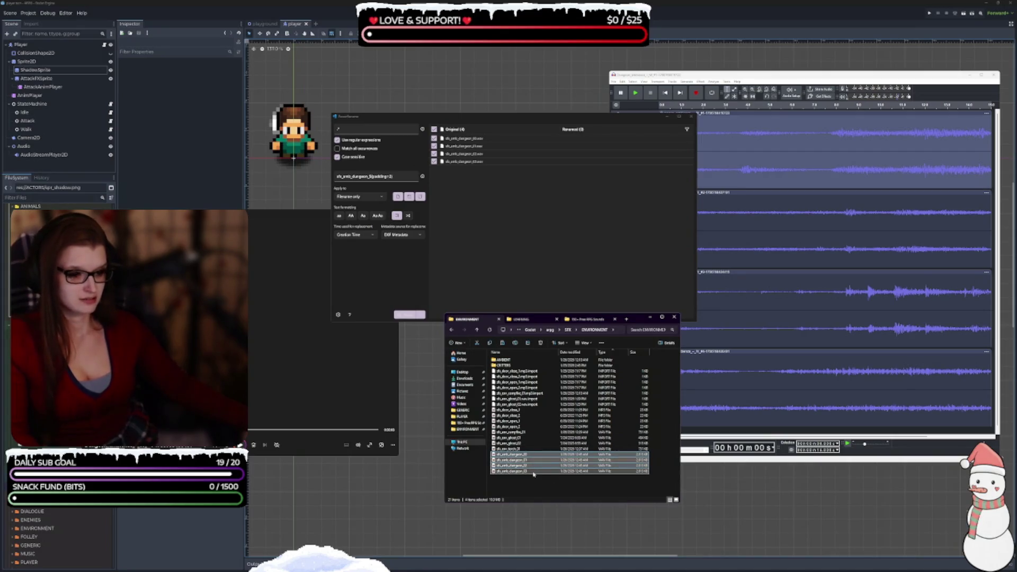
click(529, 492)
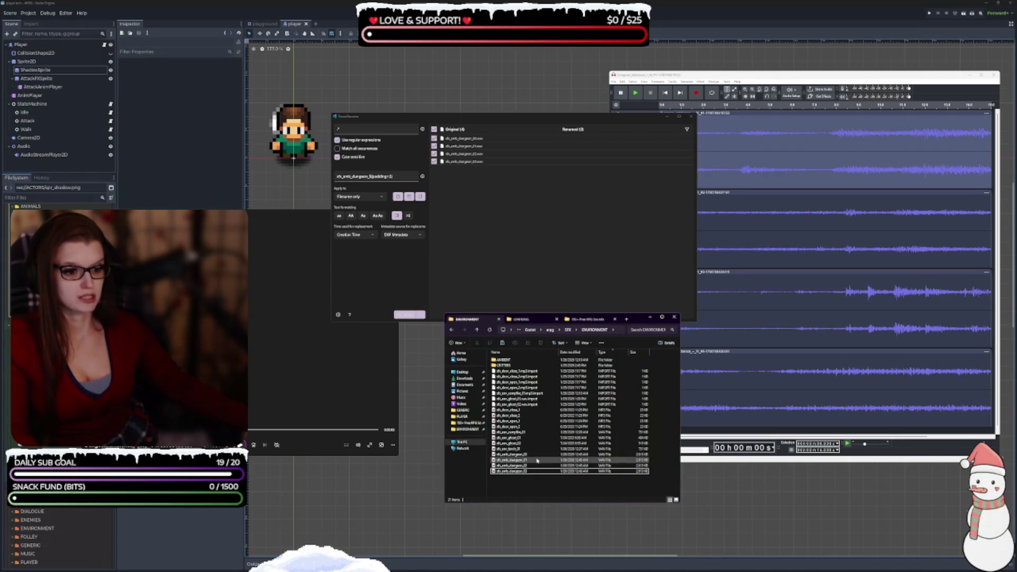
Step: Preview the renamed sfx_amb_dungeon files, then delete all four from the ENVIRONMENT folder
double_click(509, 454)
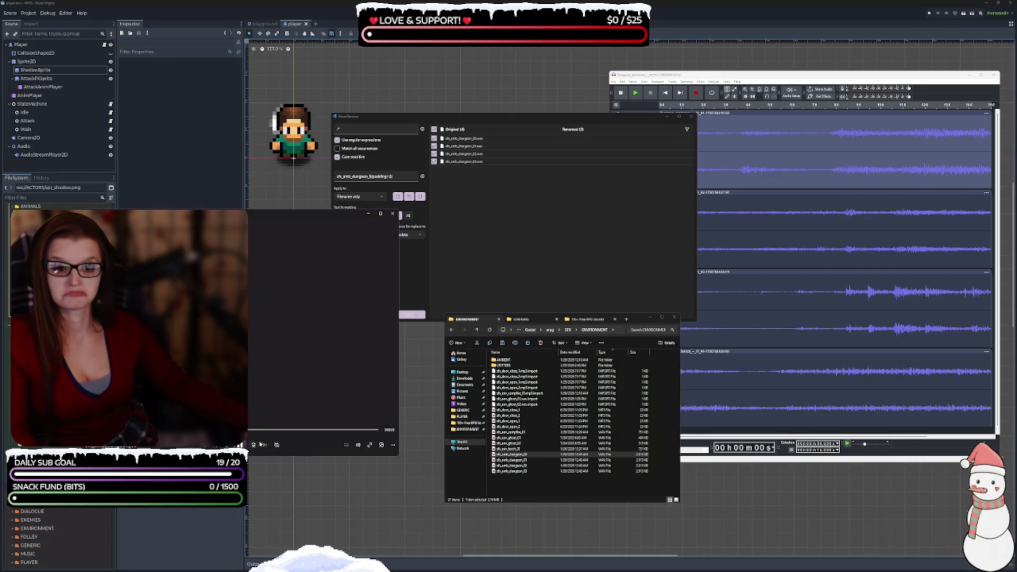
key(Down)
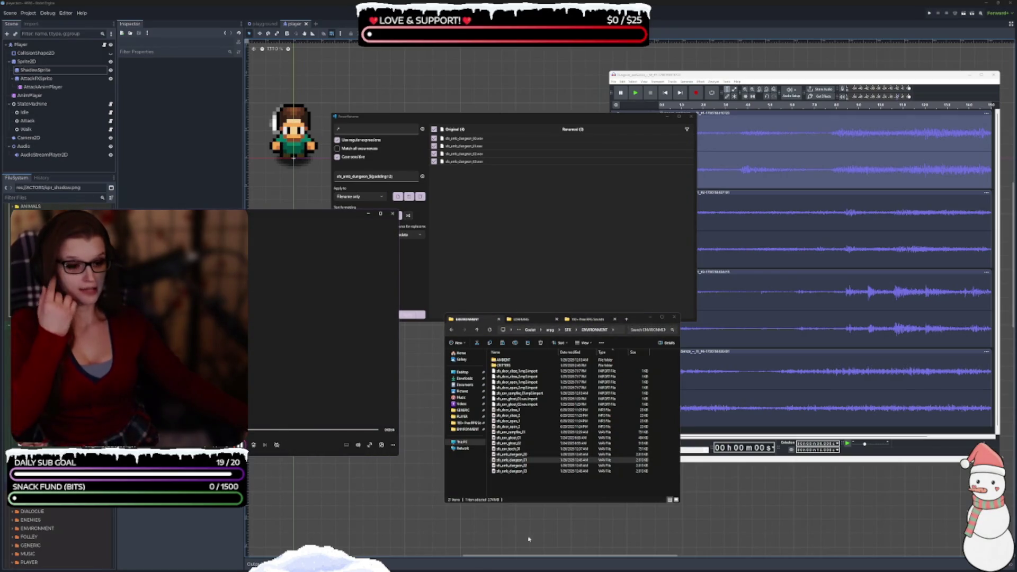
key(Down)
key(Down)
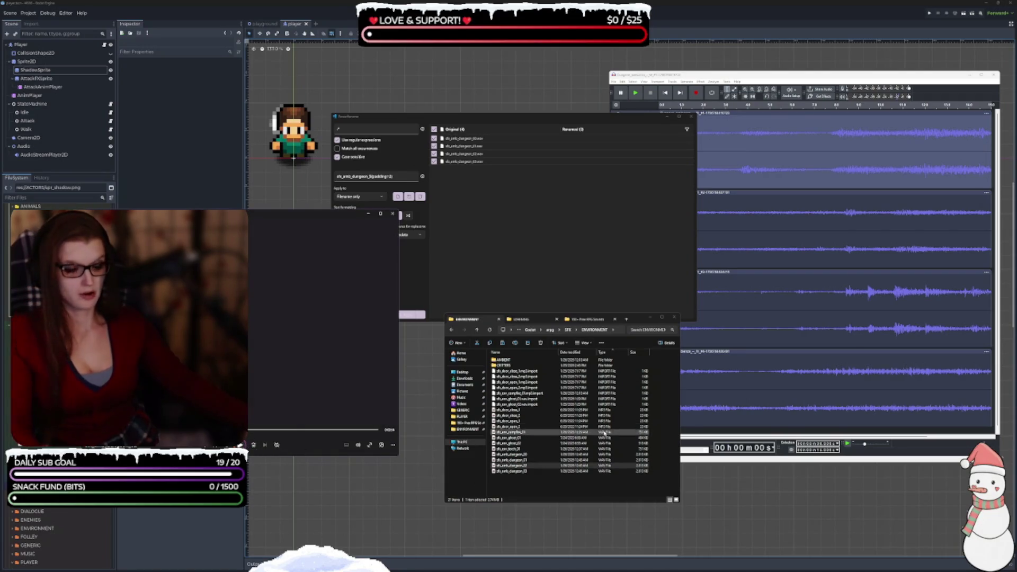
key(Delete)
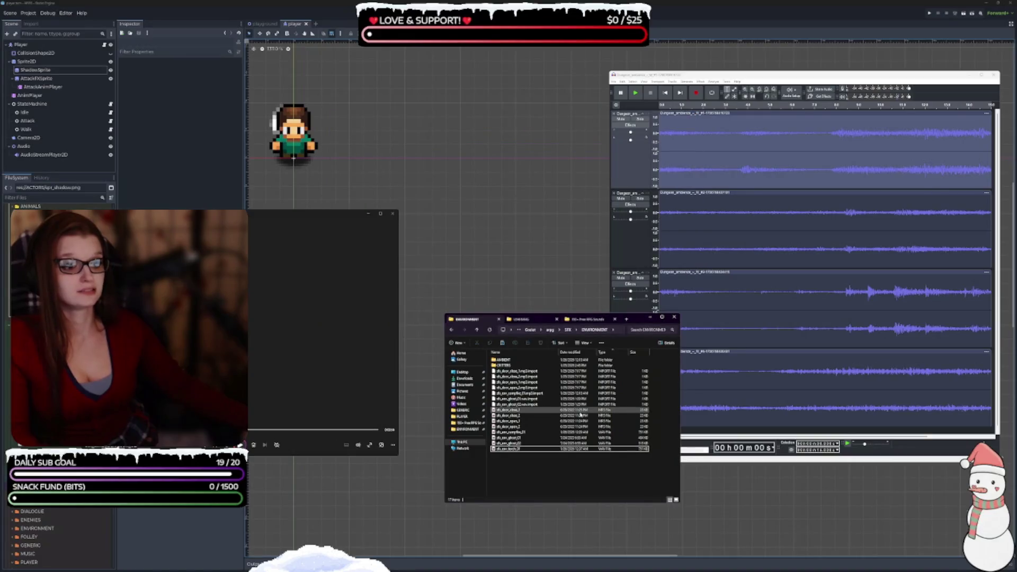
Step: In the 150+ Free RPG Sounds folder, play Spider_hiss and a Skeleton_attack sound
click(588, 319)
scroll(586, 419, down, 3)
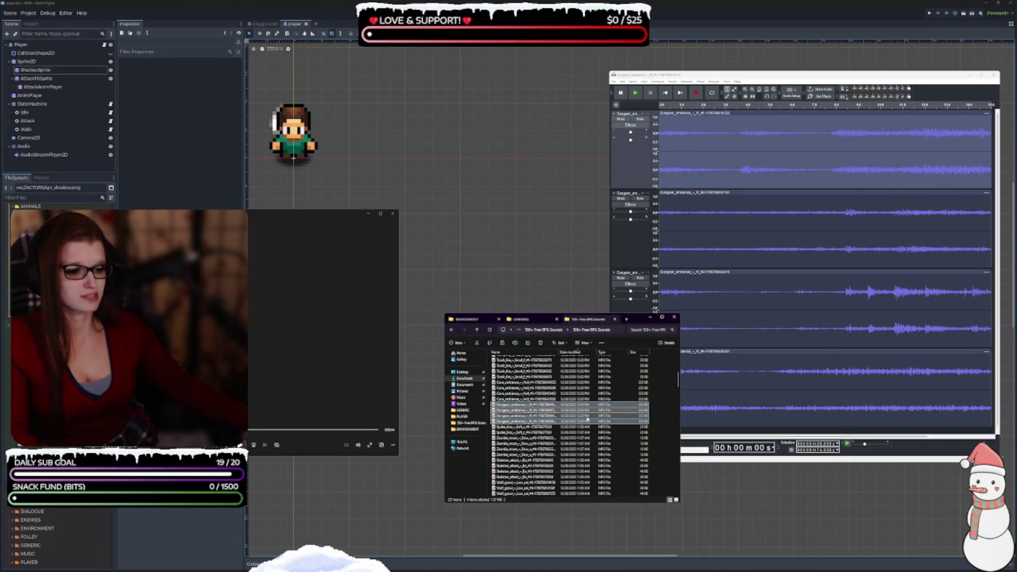
click(540, 394)
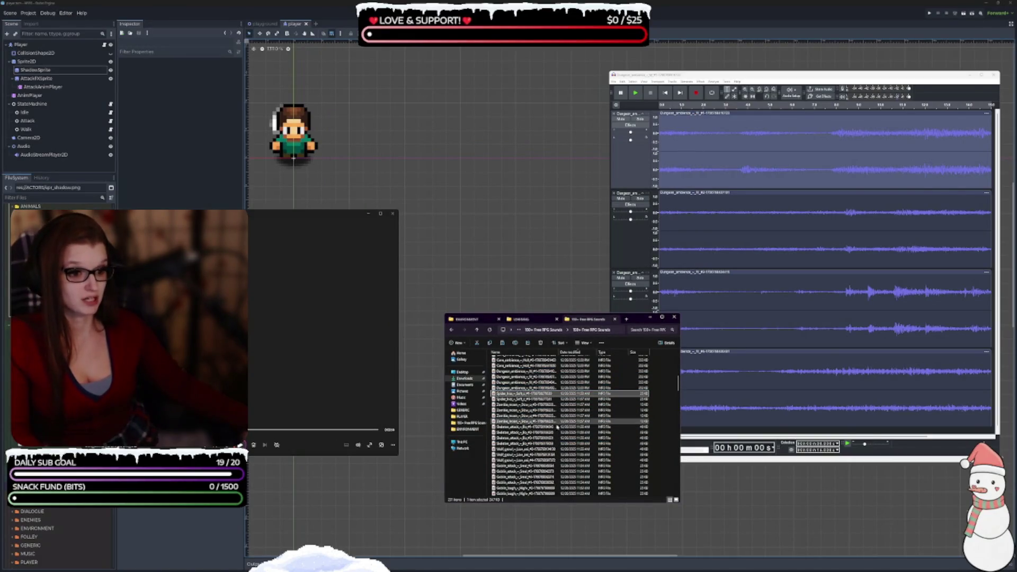
double_click(540, 395)
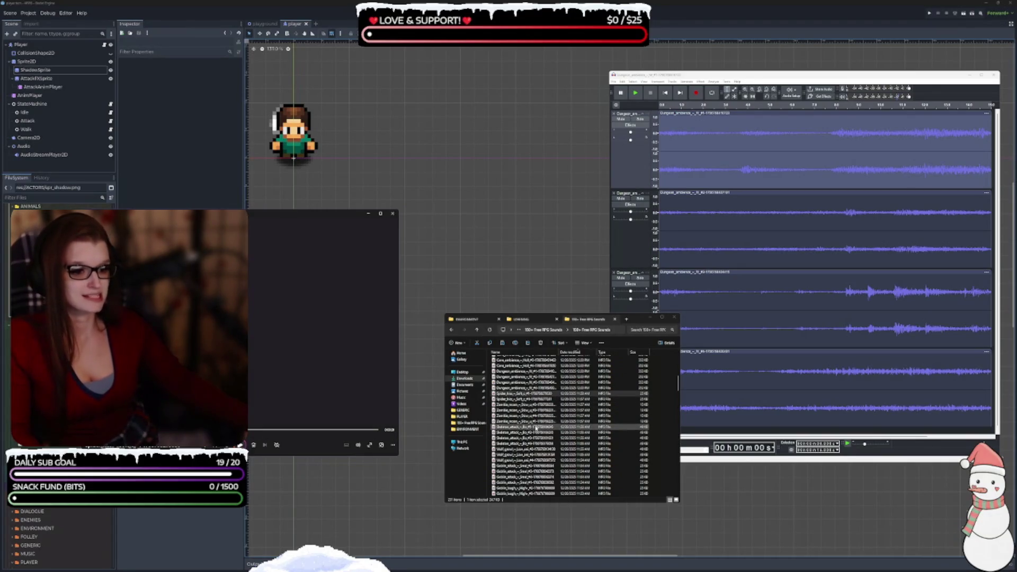
double_click(546, 427)
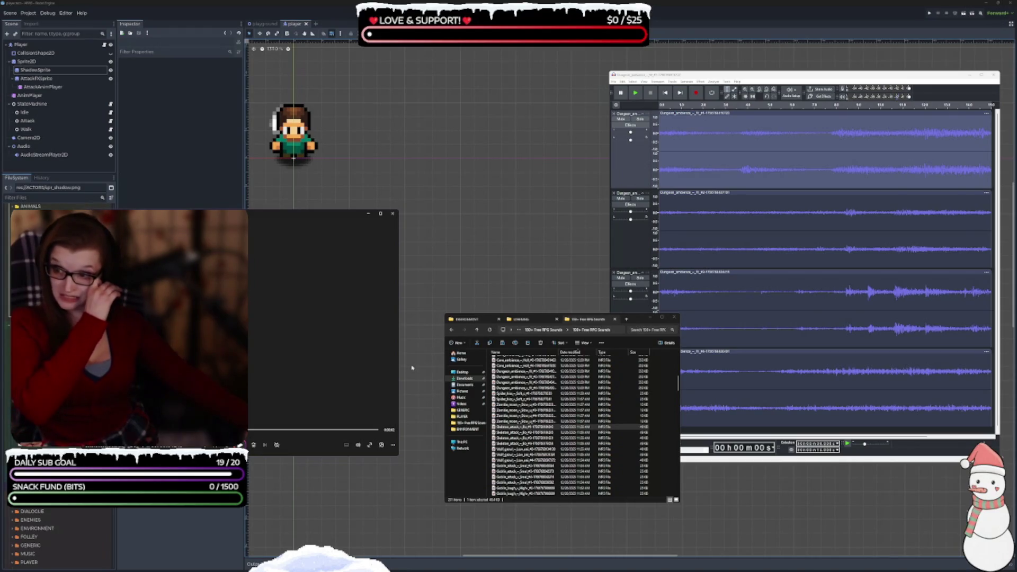
Step: Replay a Skeleton_attack sound and select the last Skeleton_attack file
click(559, 433)
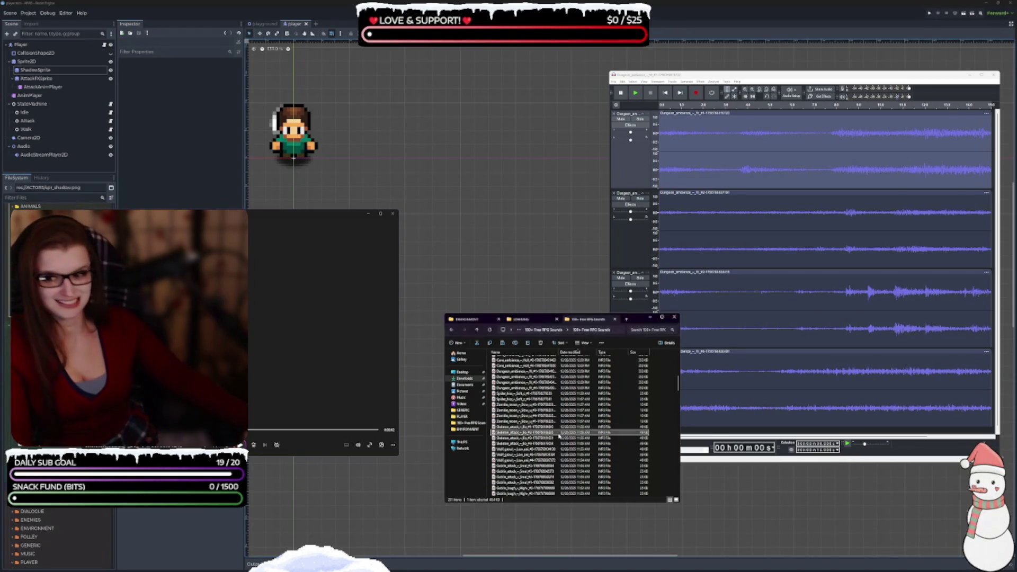
click(253, 446)
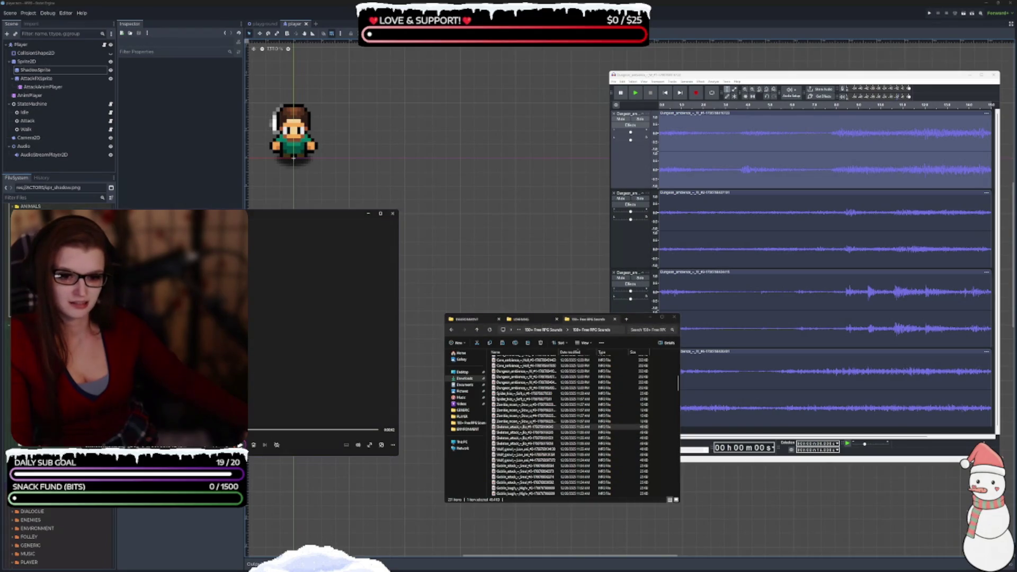
key(Return)
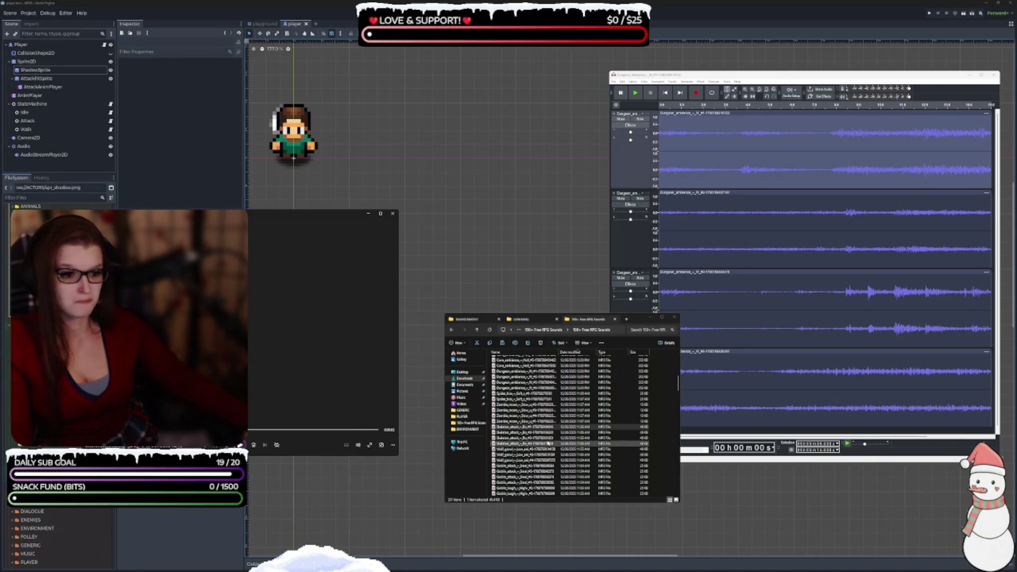
scroll(516, 434, down, 1)
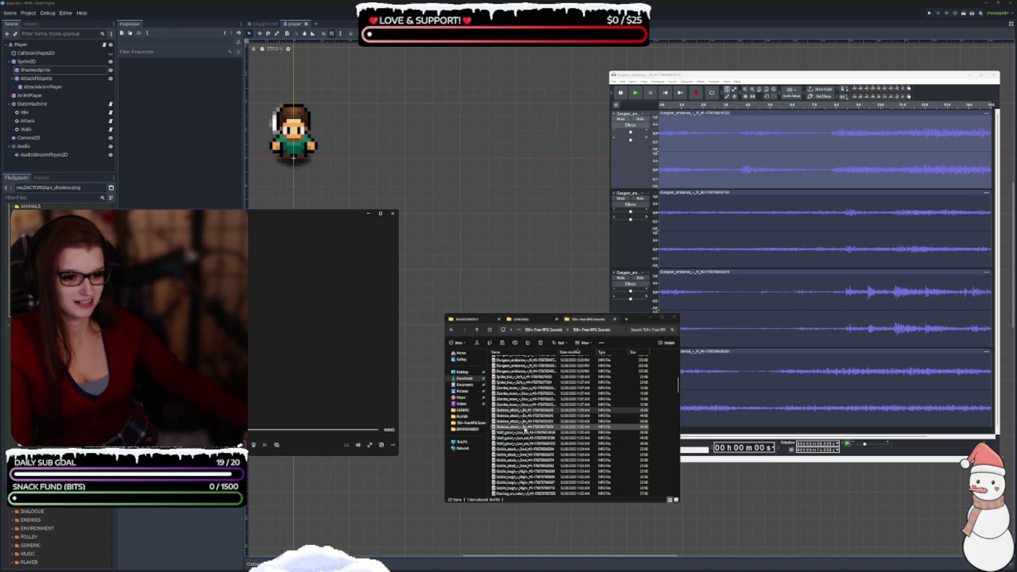
click(516, 427)
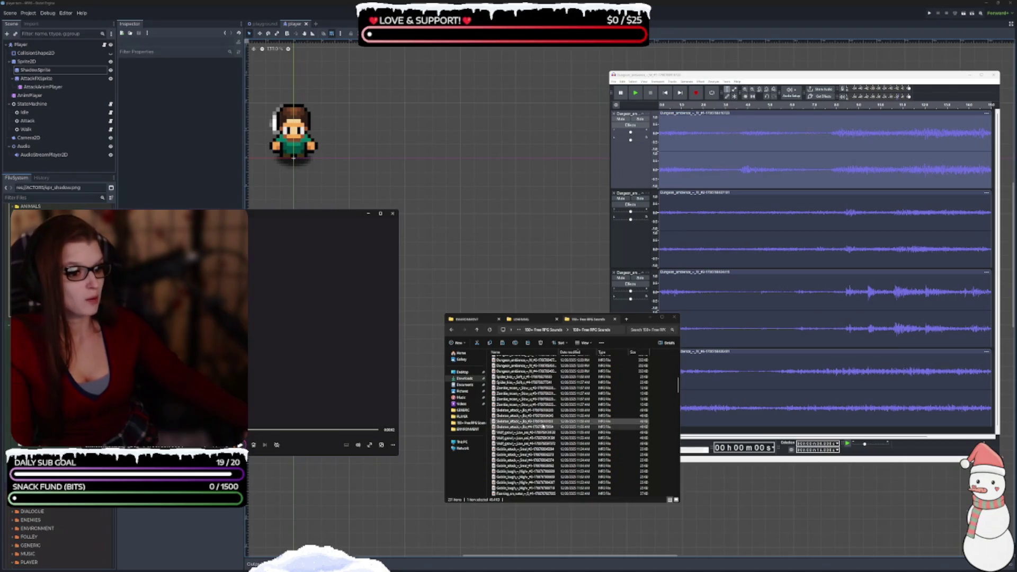
click(686, 77)
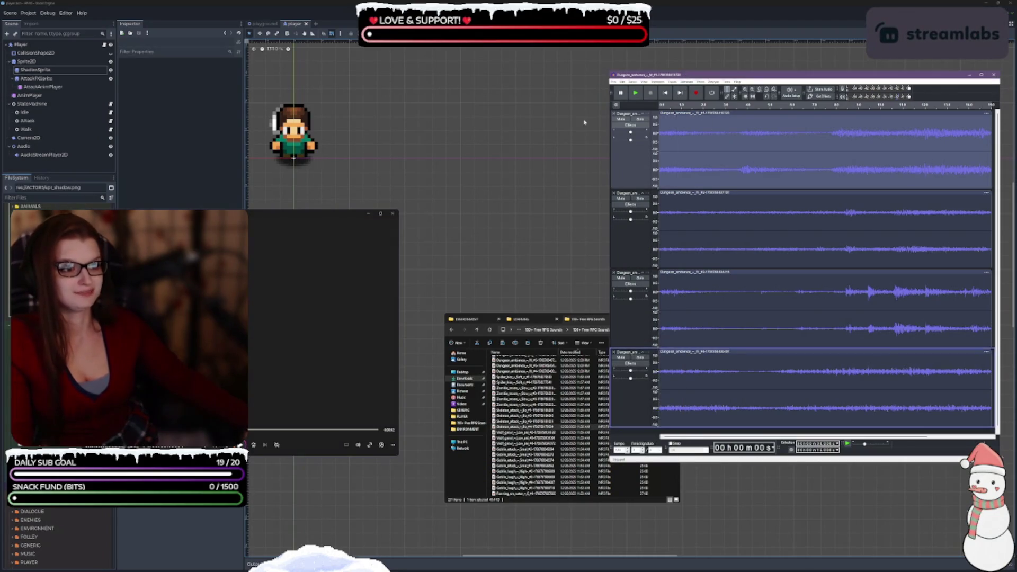
Step: Replace the dungeon tracks with the Skeleton_attack sound and apply BitCrusher to it
click(614, 114)
click(614, 113)
click(614, 113)
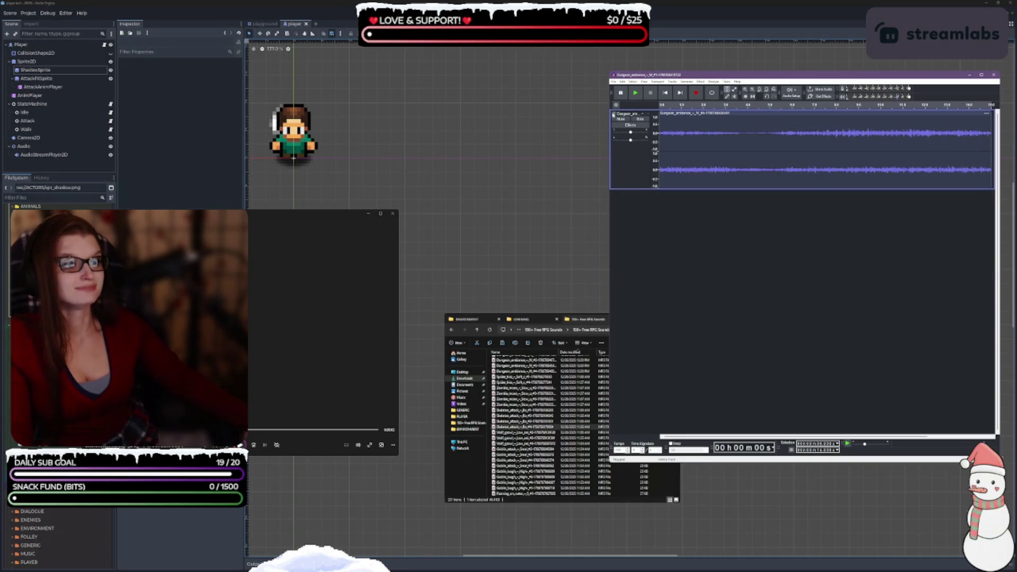
click(614, 114)
drag(524, 429, 723, 247)
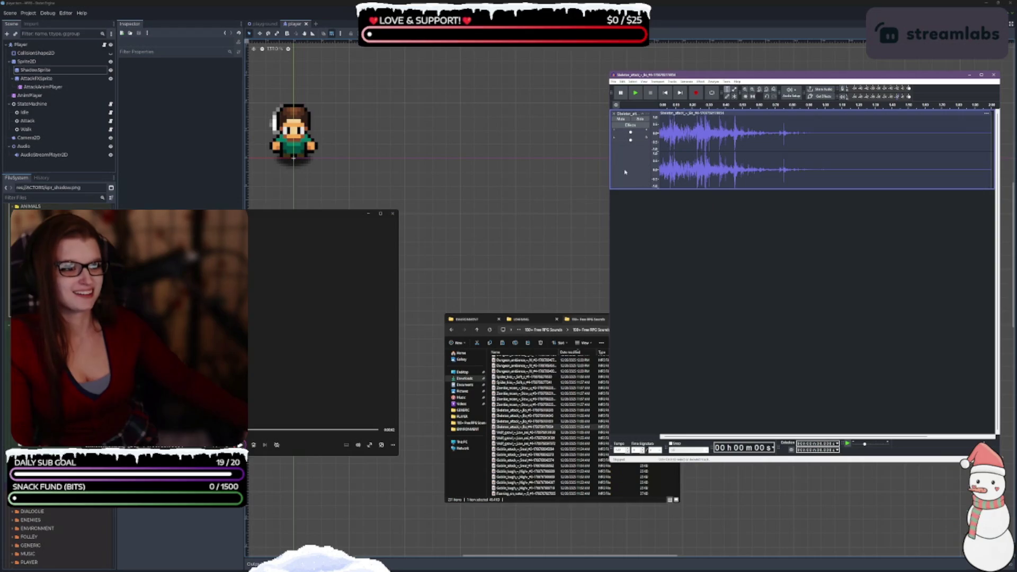
key(ctrl+a)
click(700, 82)
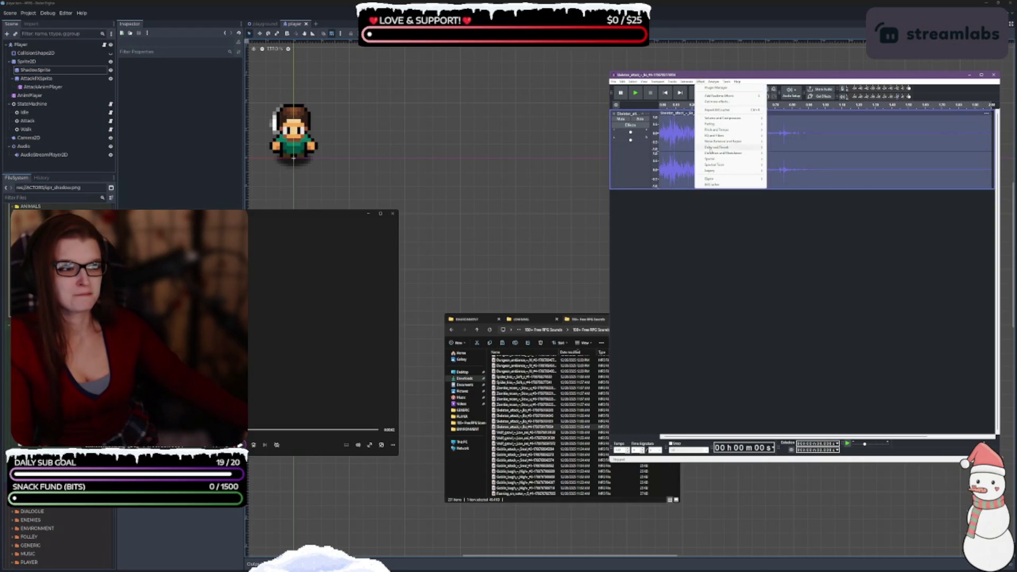
click(745, 148)
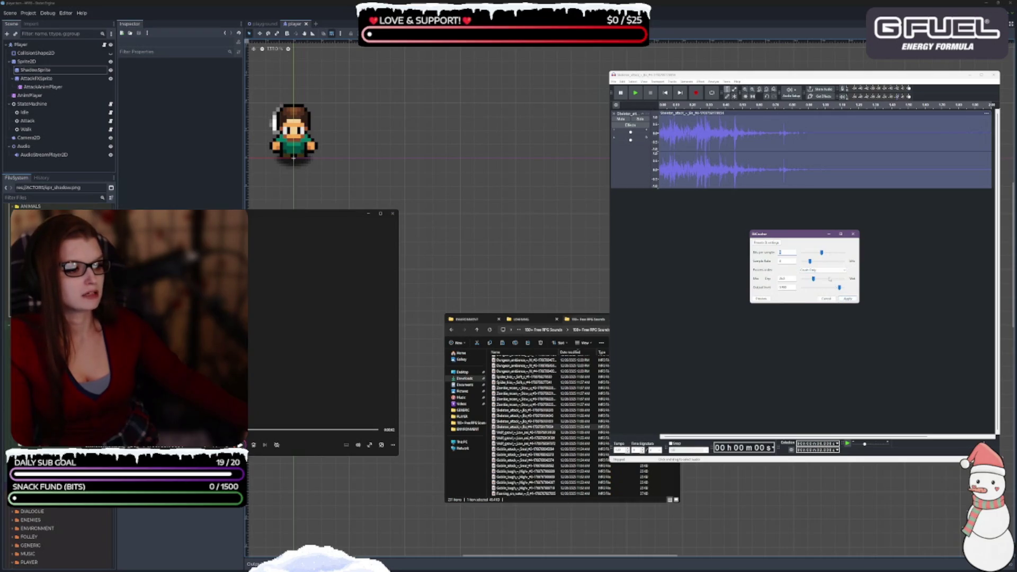
click(848, 300)
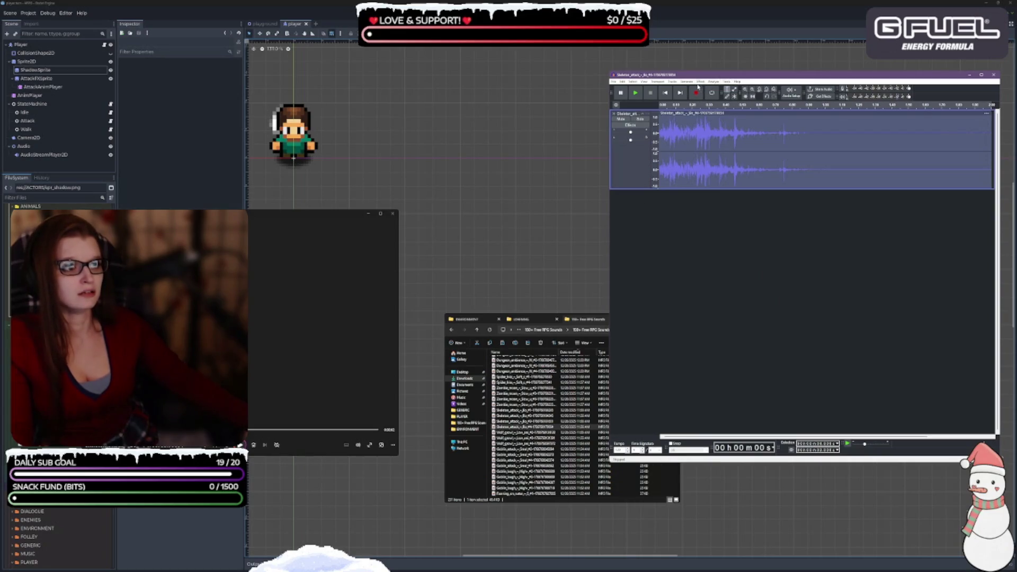
Step: Reapply BitCrusher with Crush + Resample order and a higher mix, then play the result
click(701, 81)
click(741, 189)
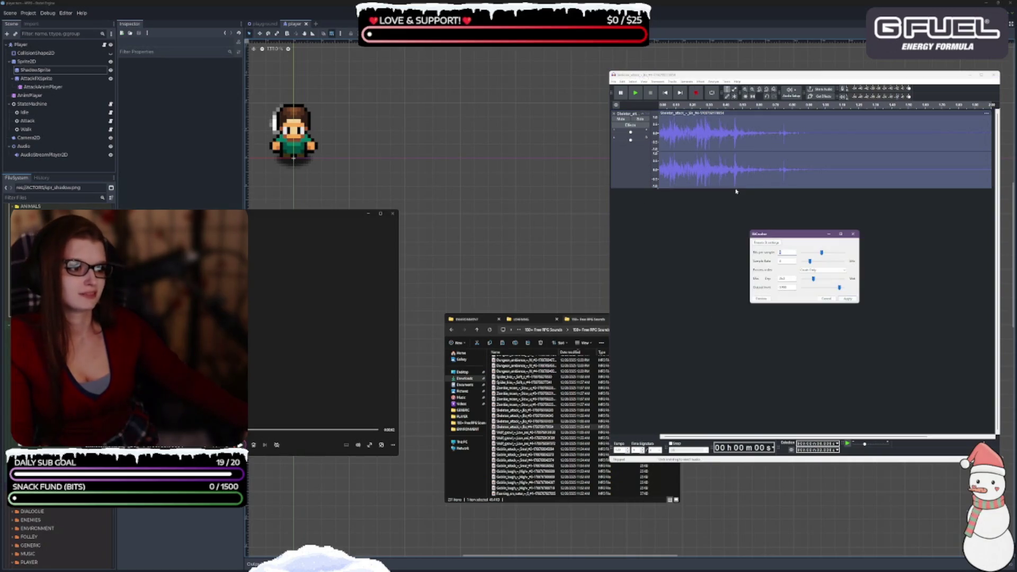
click(812, 271)
click(819, 283)
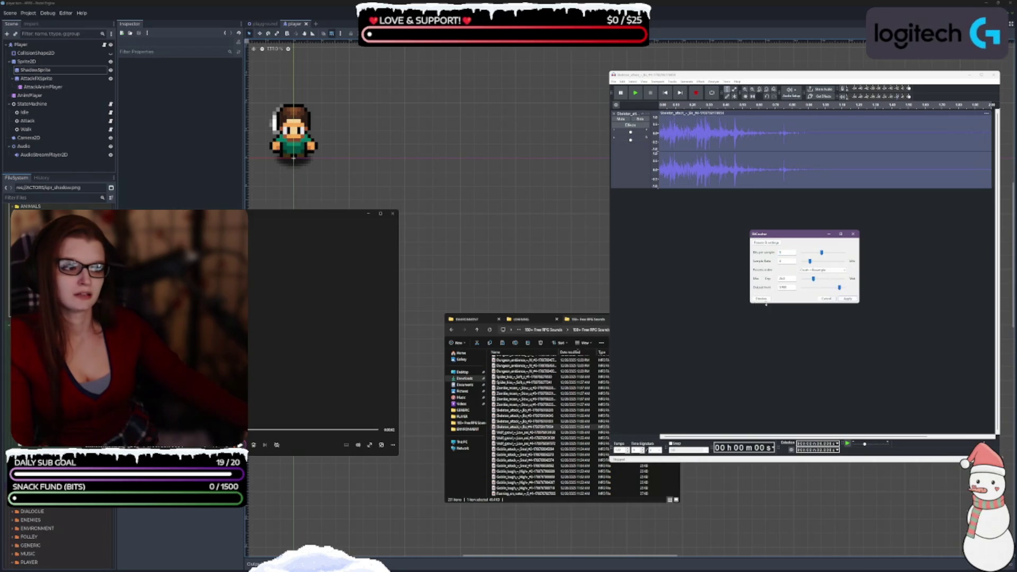
drag(814, 279, 834, 280)
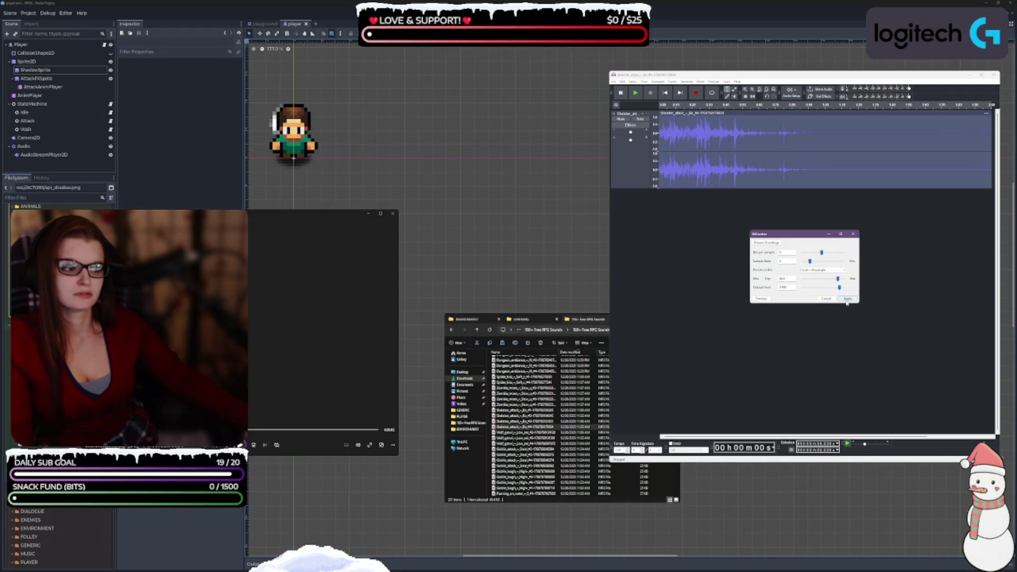
click(848, 299)
click(724, 105)
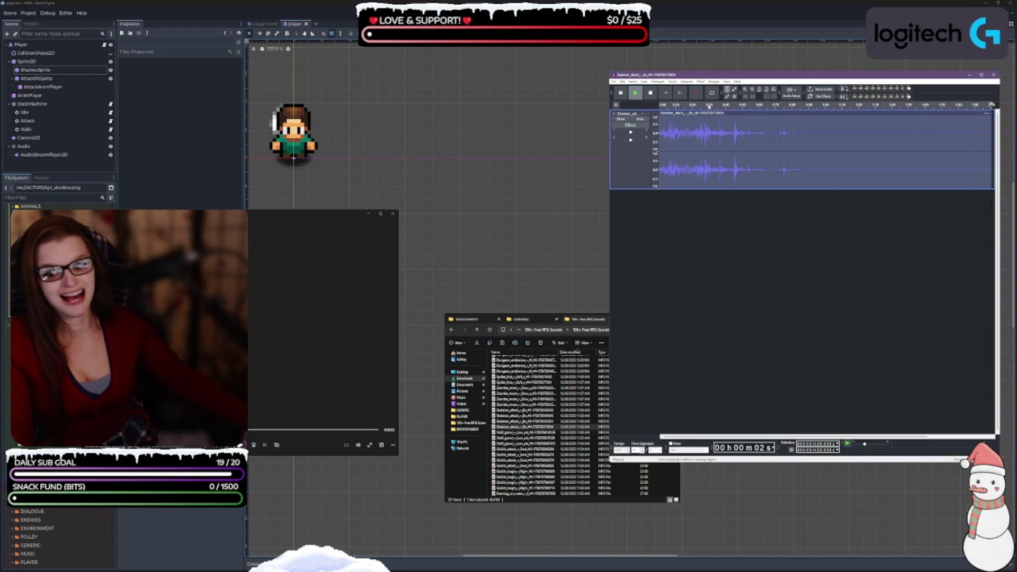
click(713, 105)
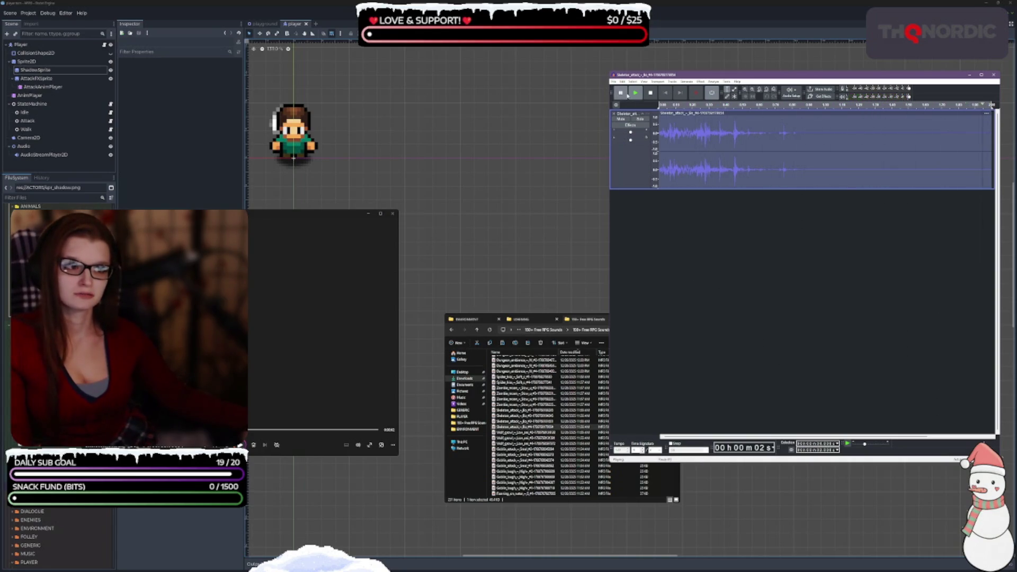
click(530, 427)
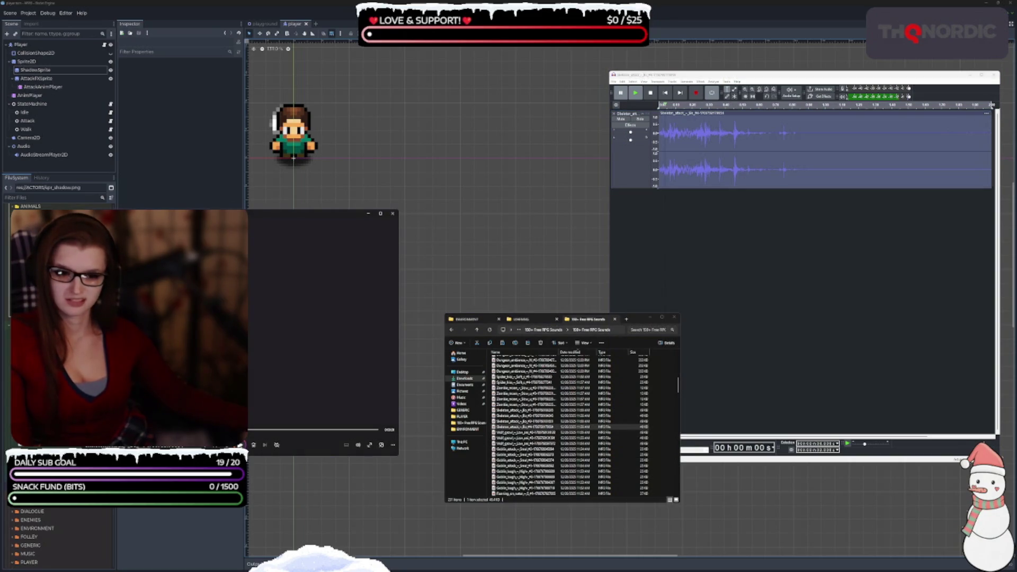
click(639, 307)
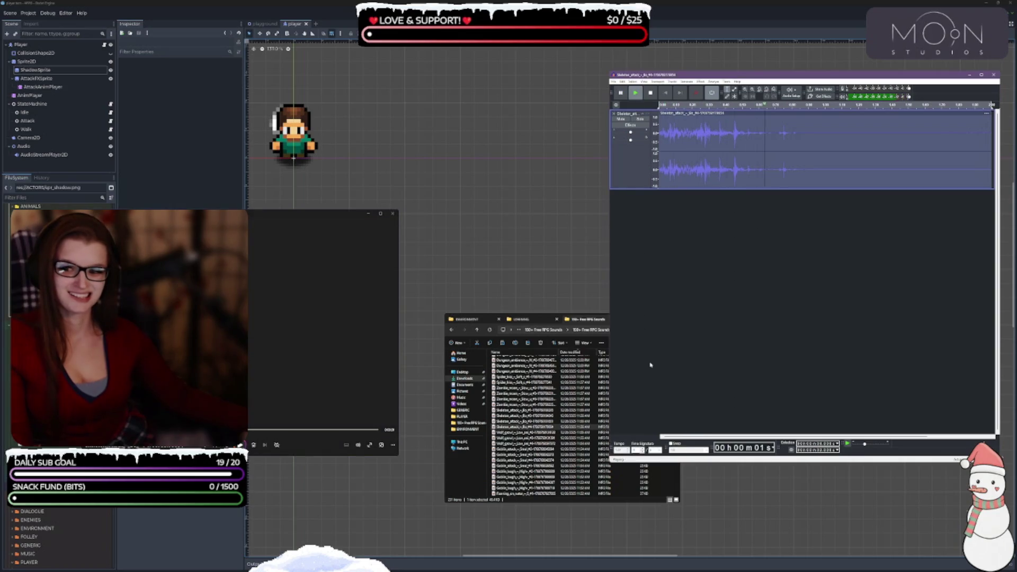
key(space)
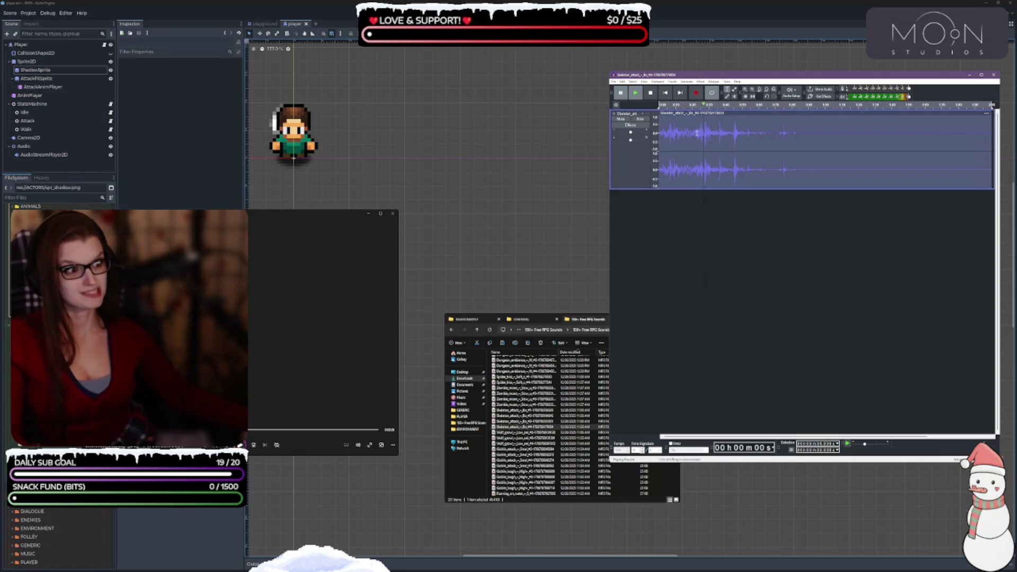
click(614, 81)
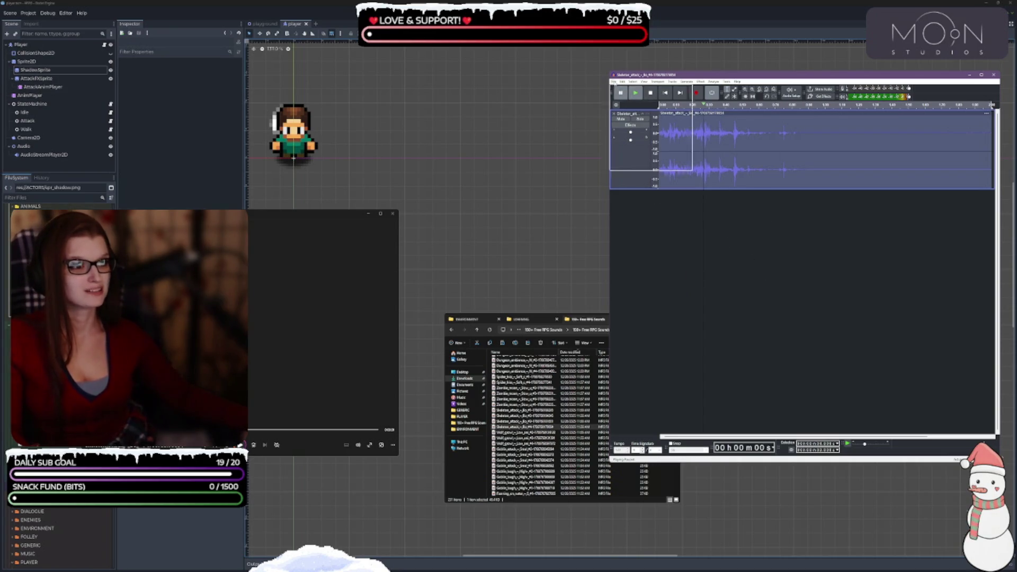
click(679, 261)
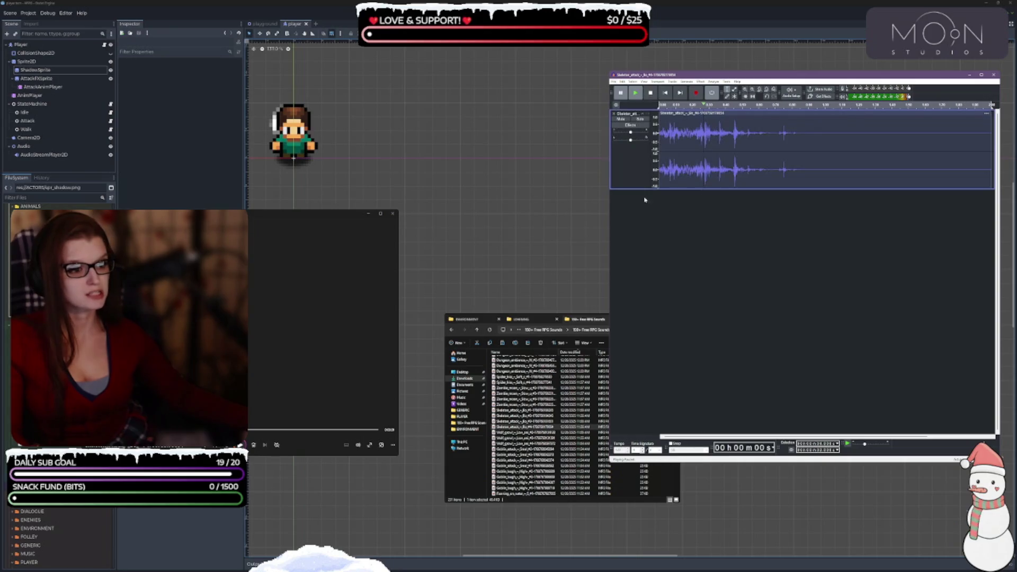
click(644, 165)
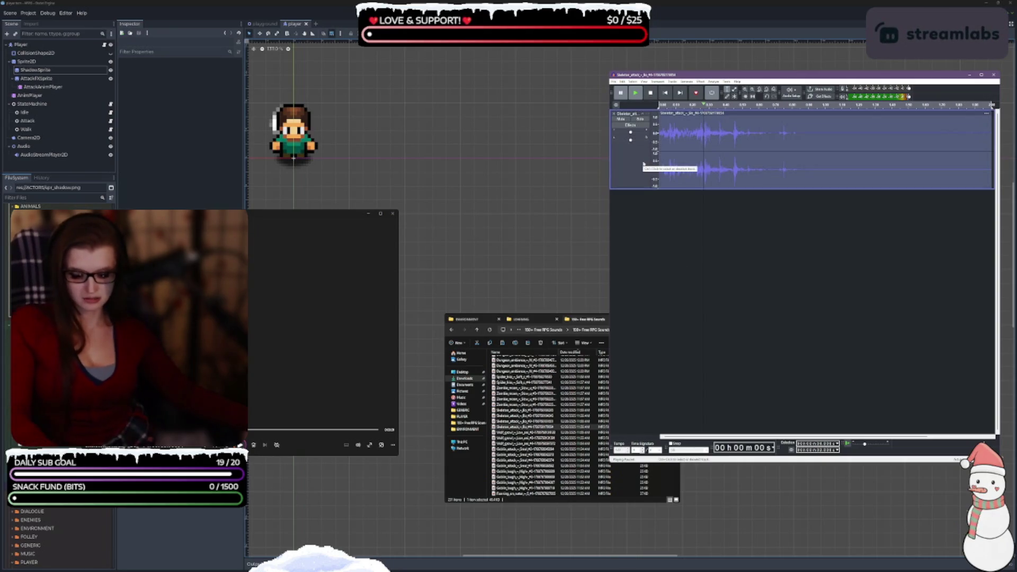
Step: Begin exporting as 'sfx_at…', checking existing names in SFX > ENEMIES, and correct the file name
key(ctrl+shift+e)
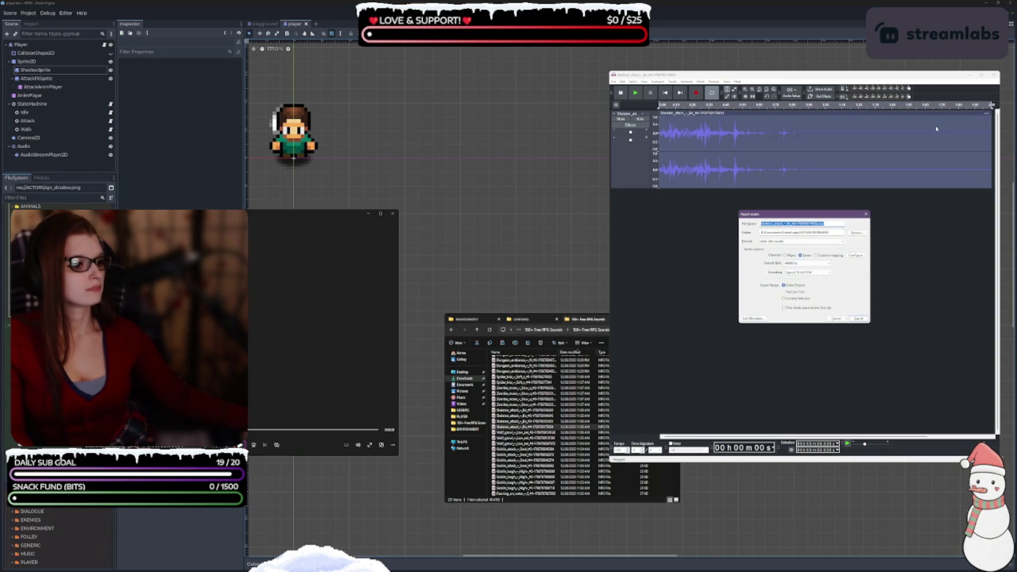
text(sfx_)
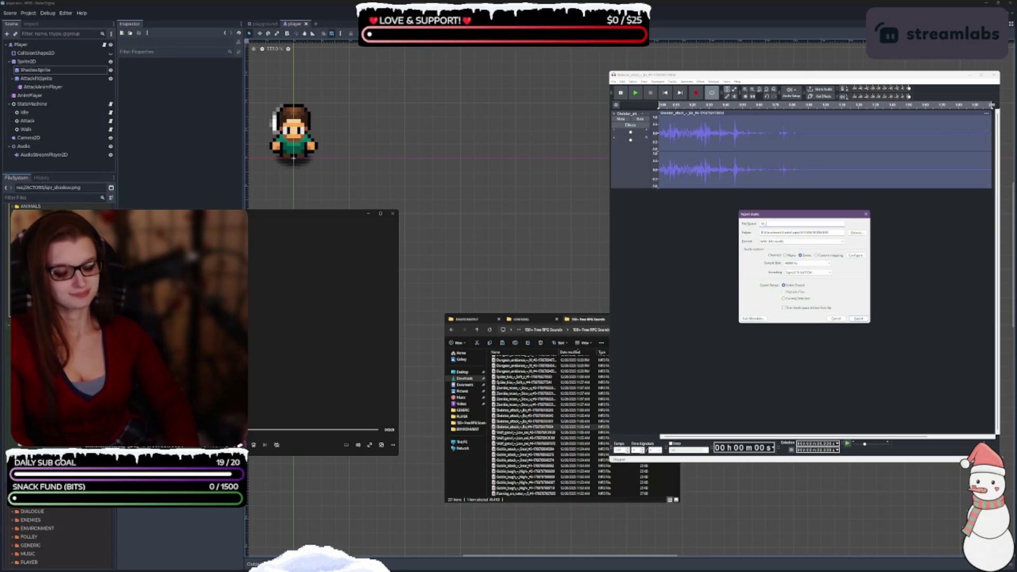
text(at)
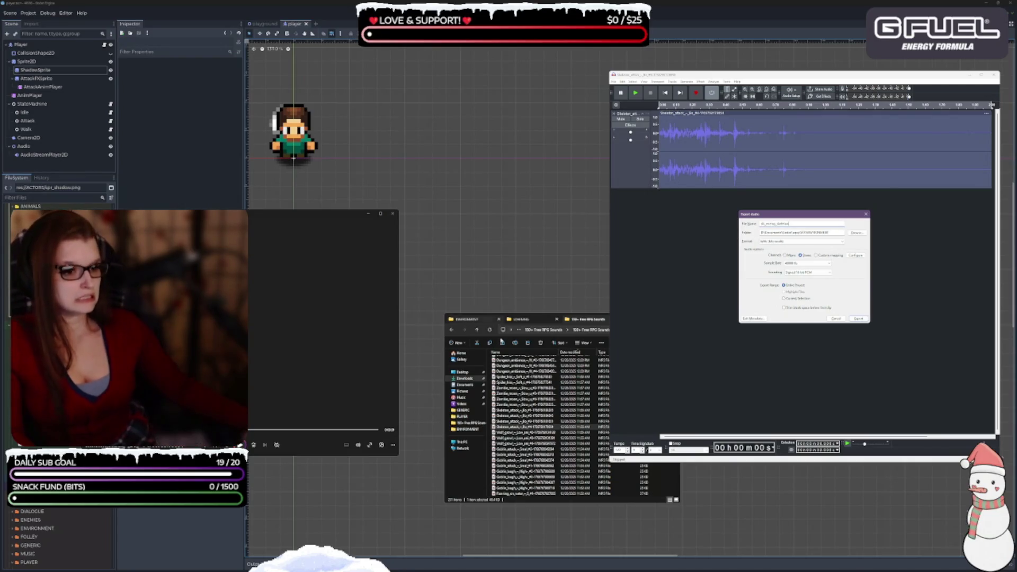
click(466, 319)
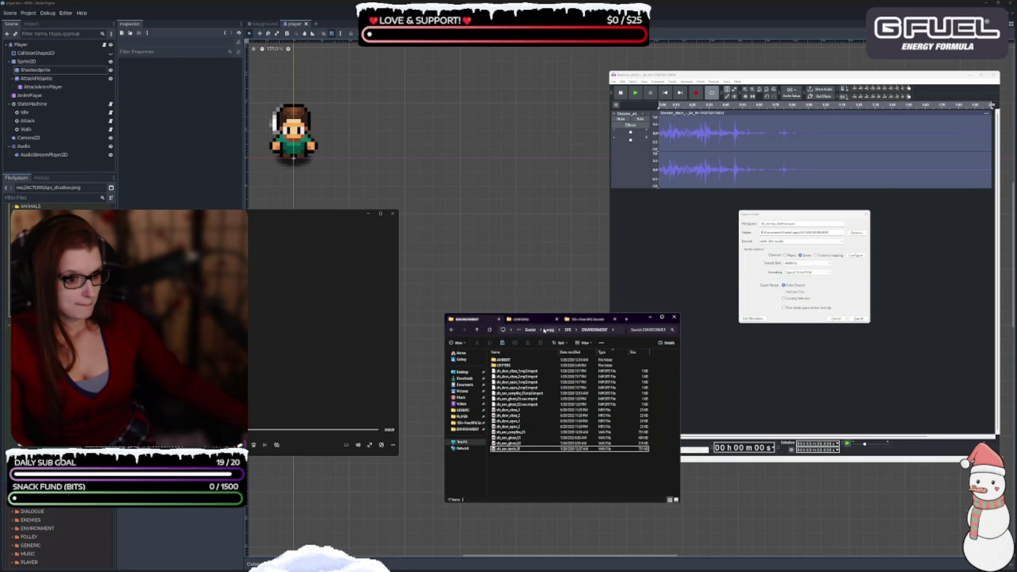
click(569, 330)
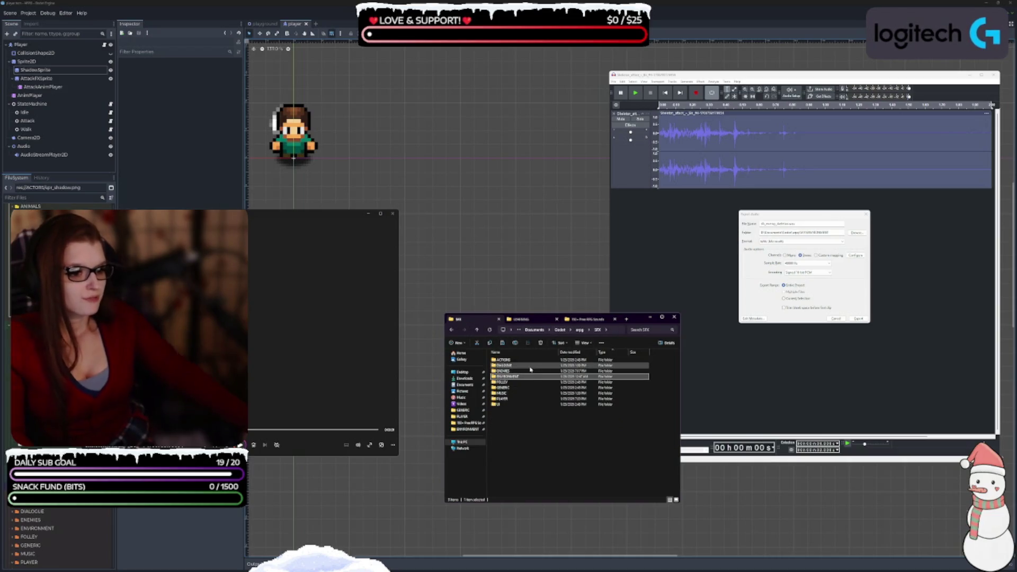
double_click(531, 371)
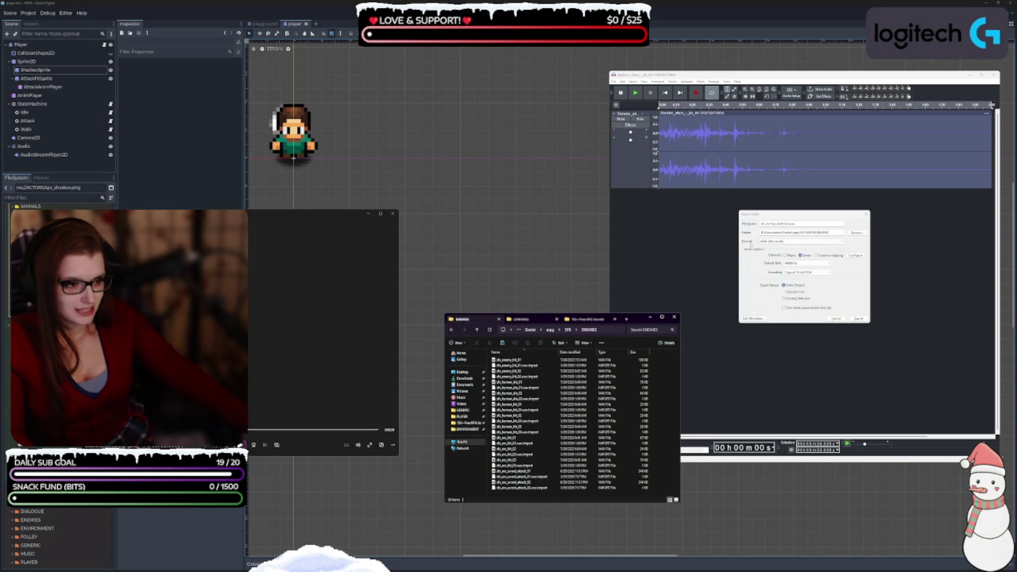
click(778, 224)
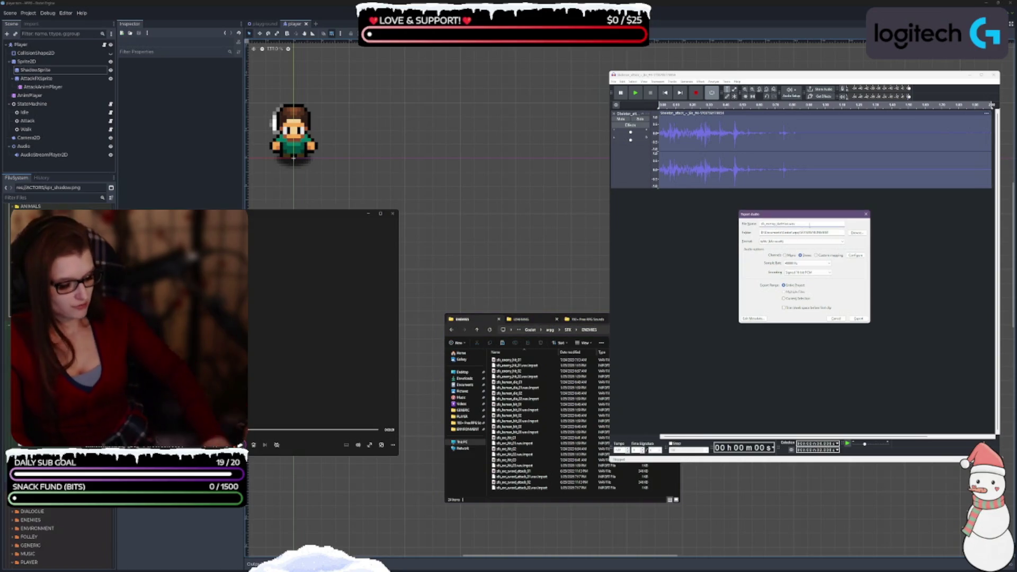
key(BackSpace)
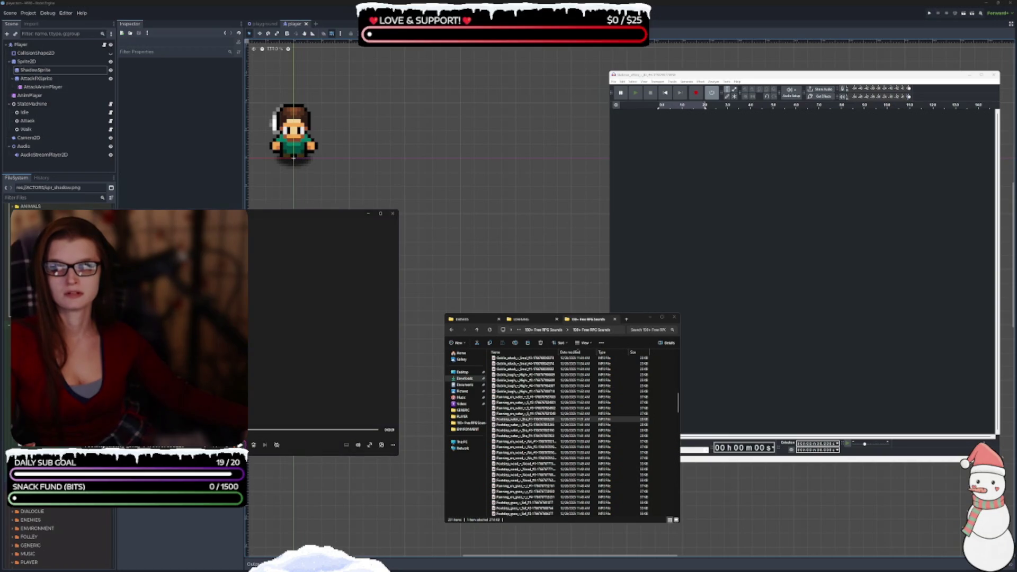
Step: Scroll through the RPG sound library's clips, moving the selection up one file
scroll(553, 410, down, 2)
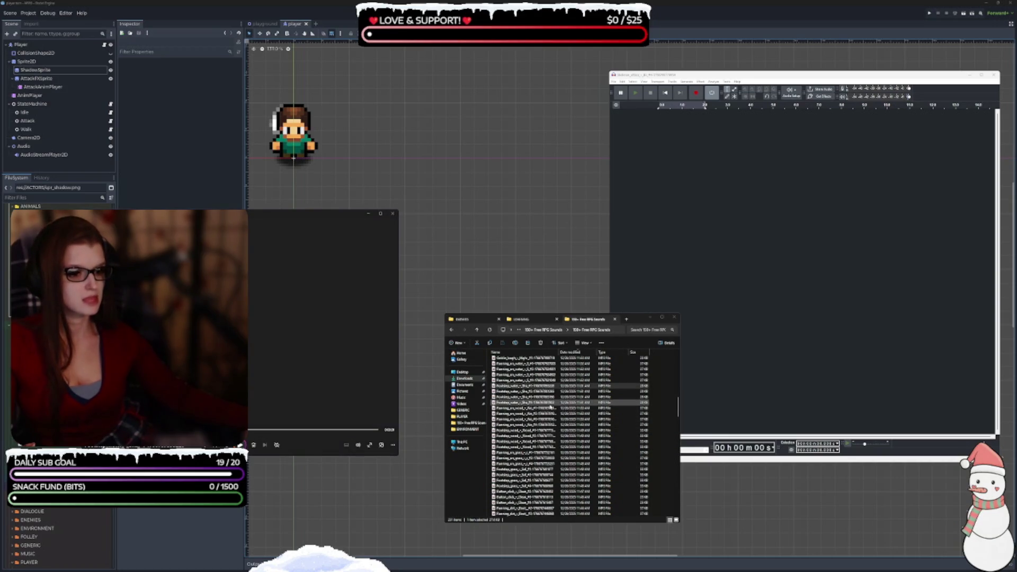
scroll(549, 420, down, 2)
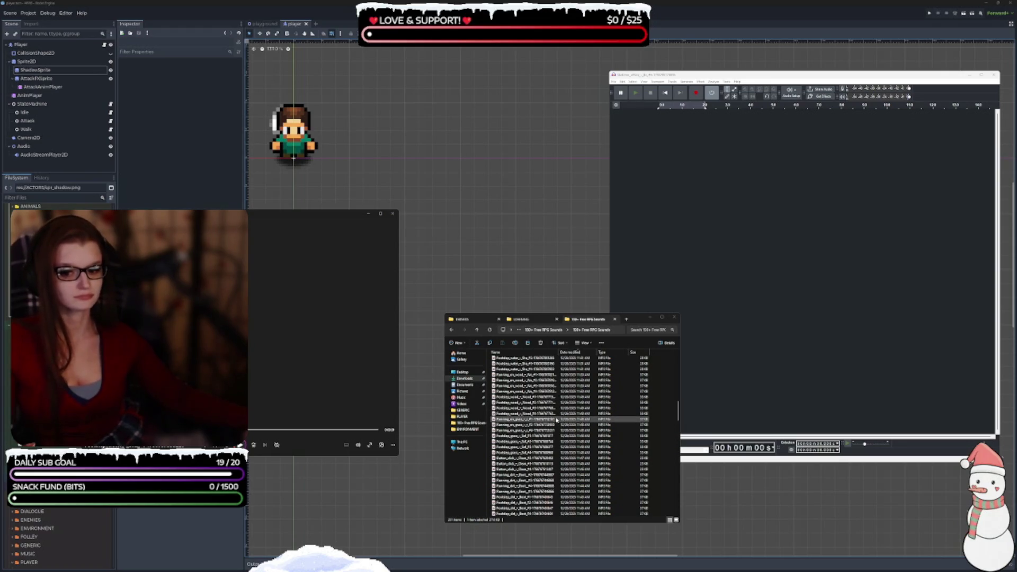
key(Up)
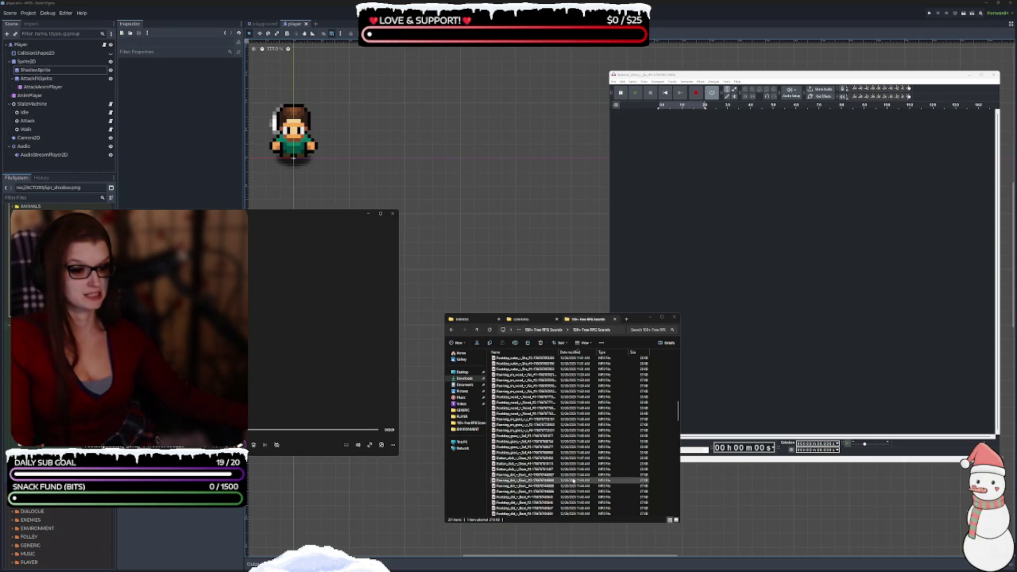
scroll(564, 446, down, 2)
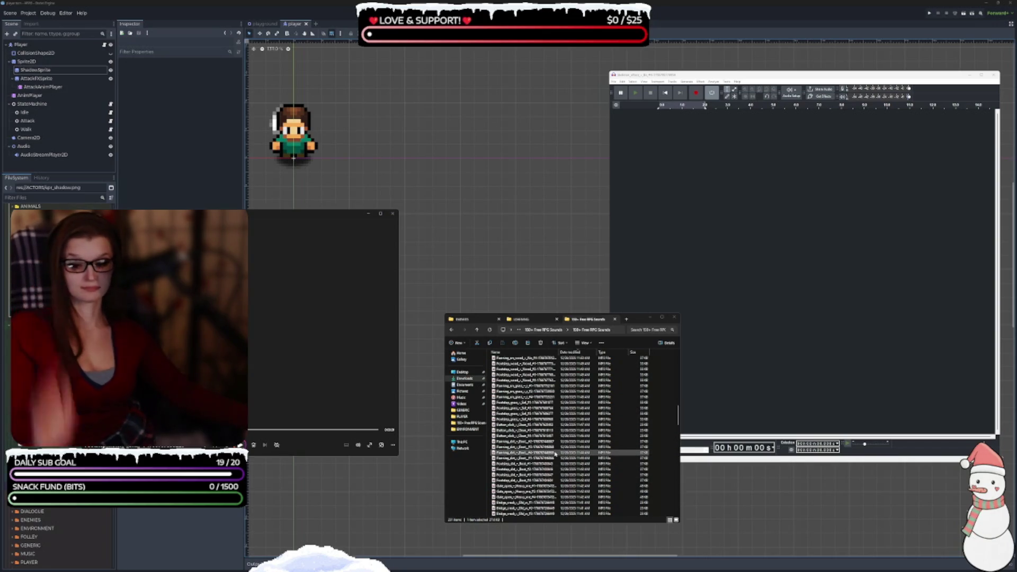
scroll(548, 440, down, 4)
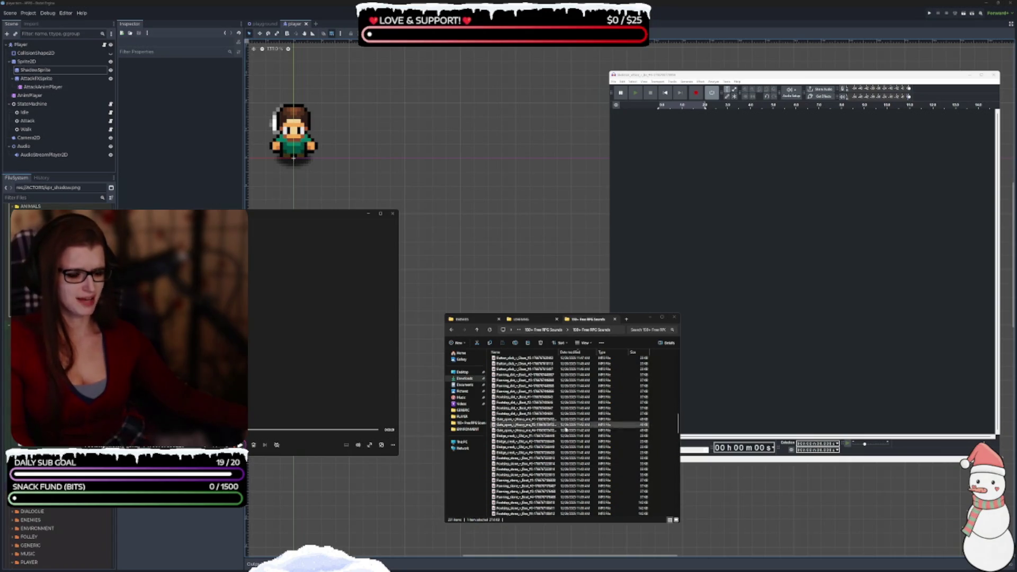
scroll(566, 430, down, 2)
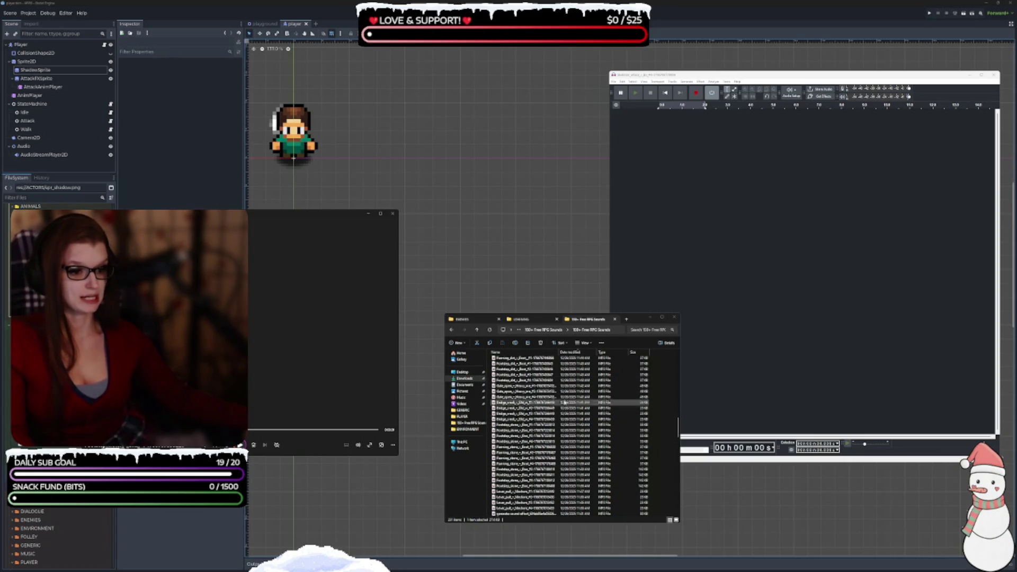
scroll(553, 397, down, 3)
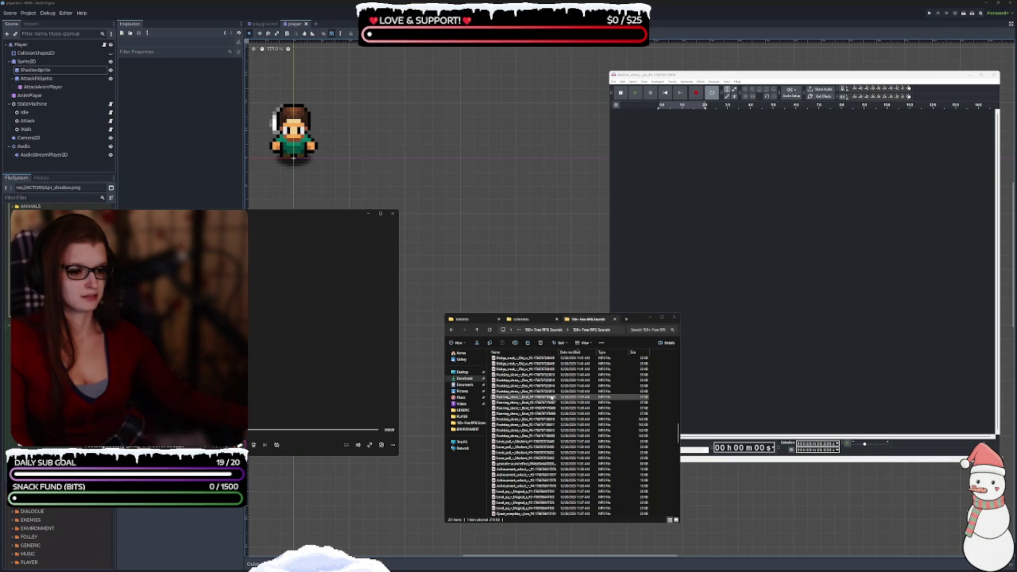
scroll(552, 398, down, 2)
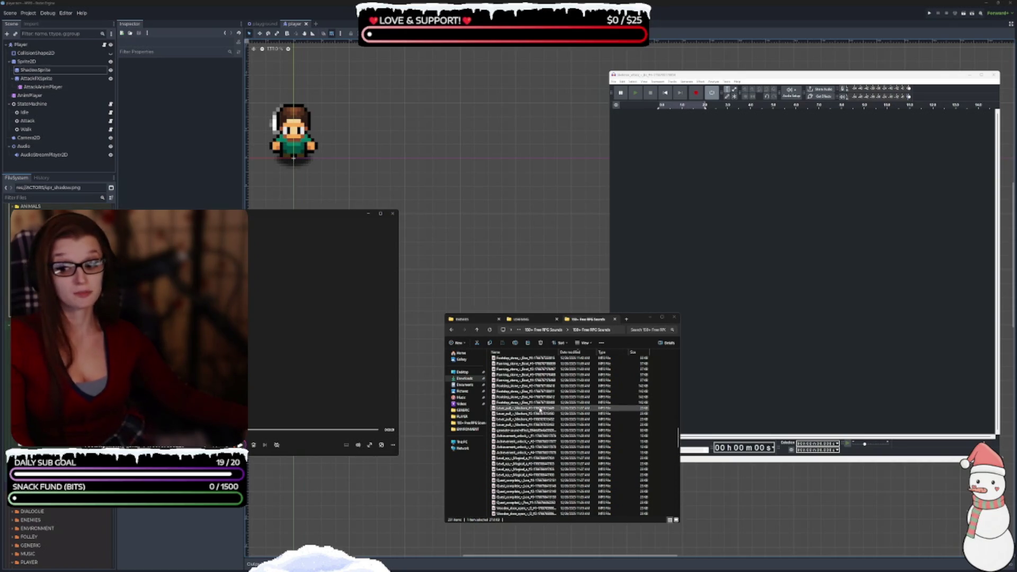
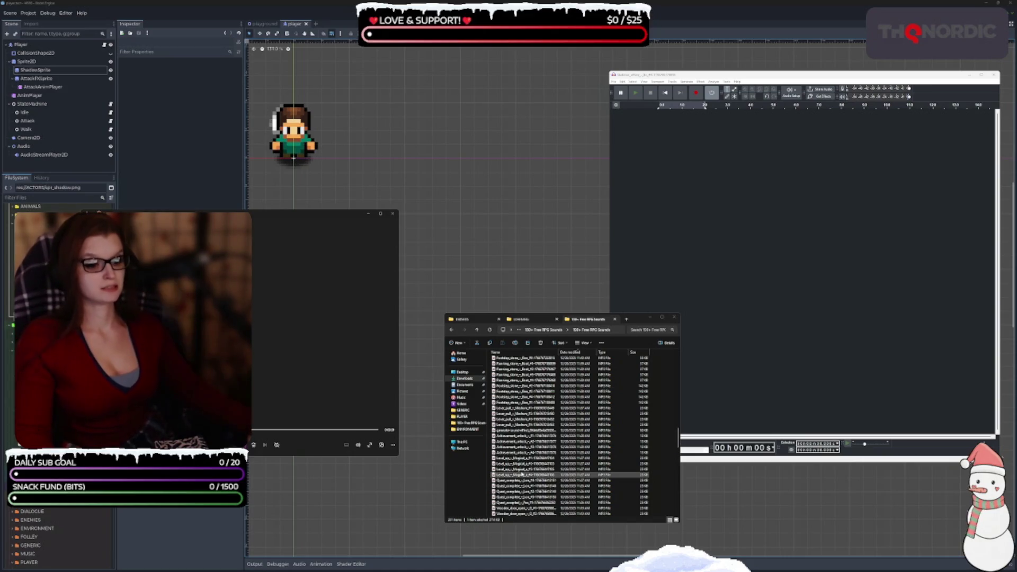
Step: Preview the lever-pull and achievement sounds, then select all four Level_pull files together
double_click(522, 408)
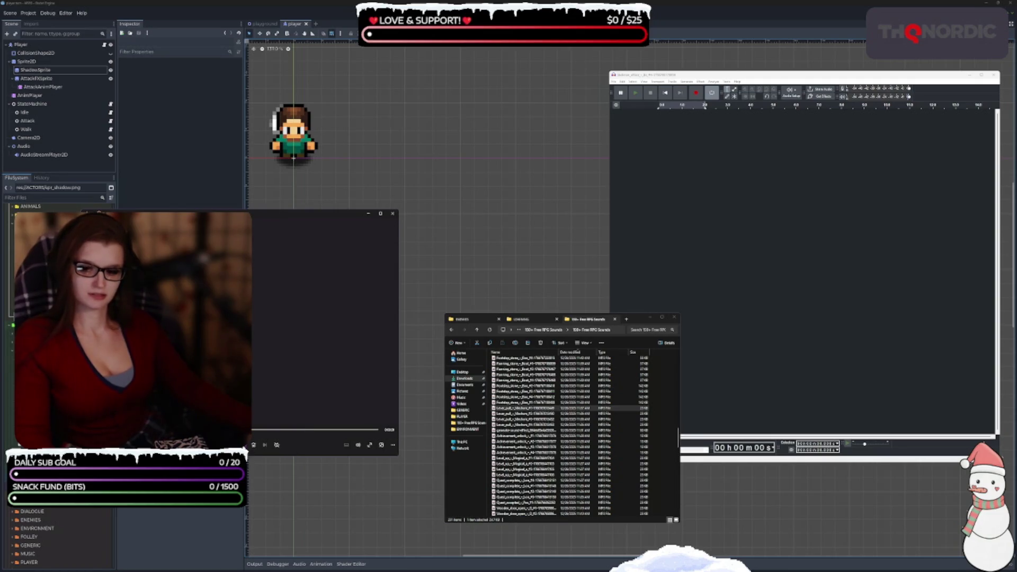
double_click(513, 419)
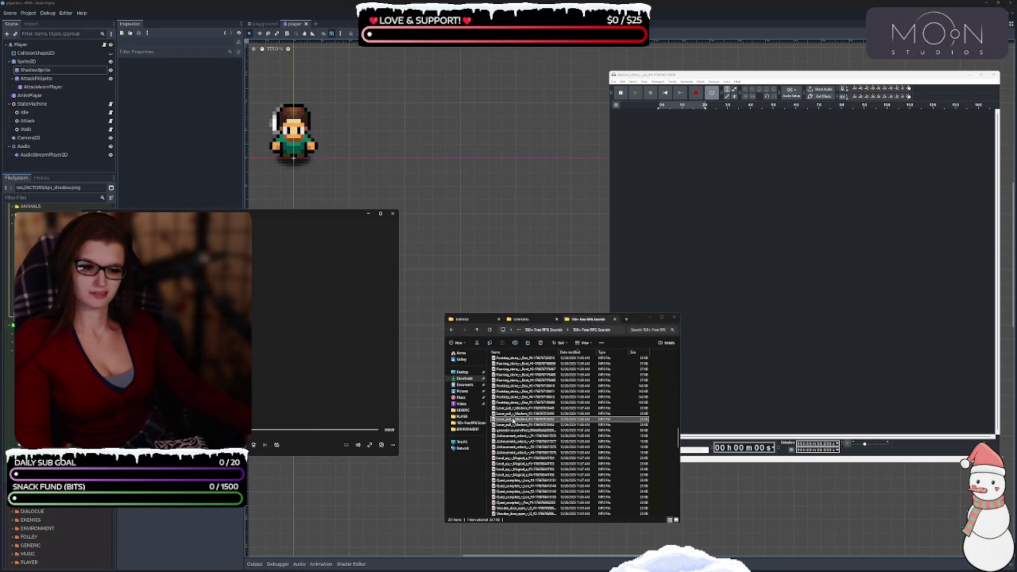
click(513, 424)
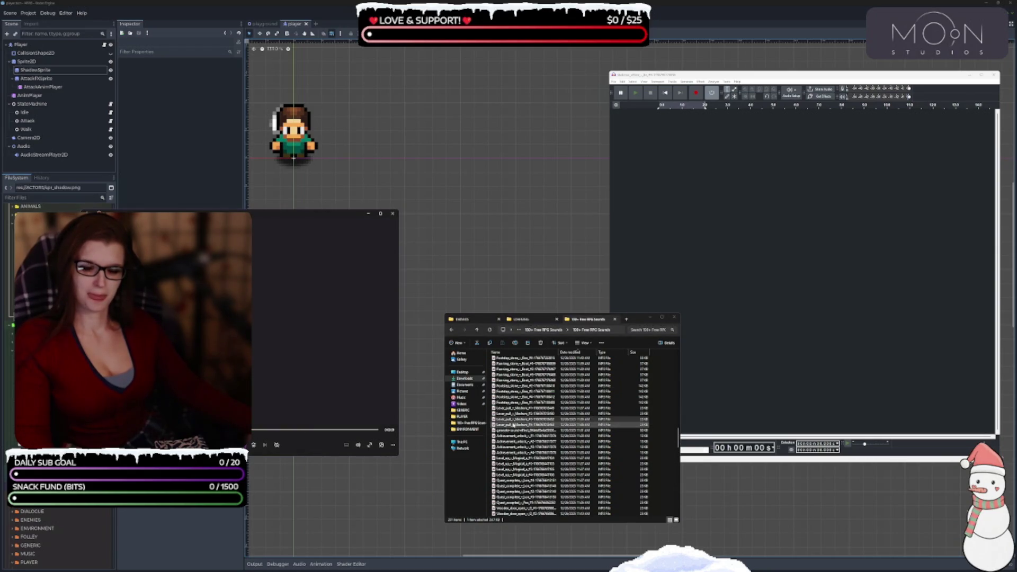
click(508, 442)
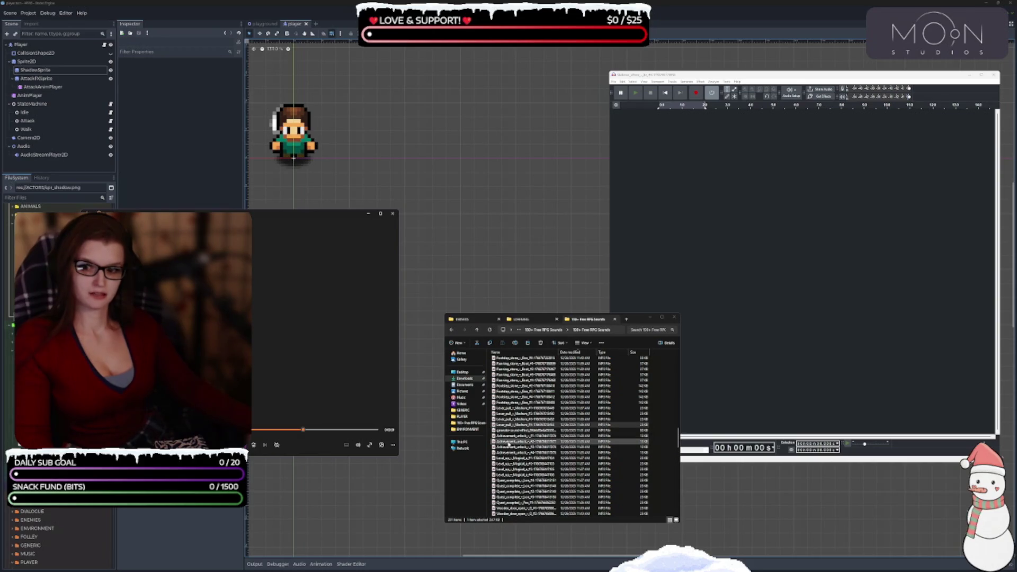
click(523, 409)
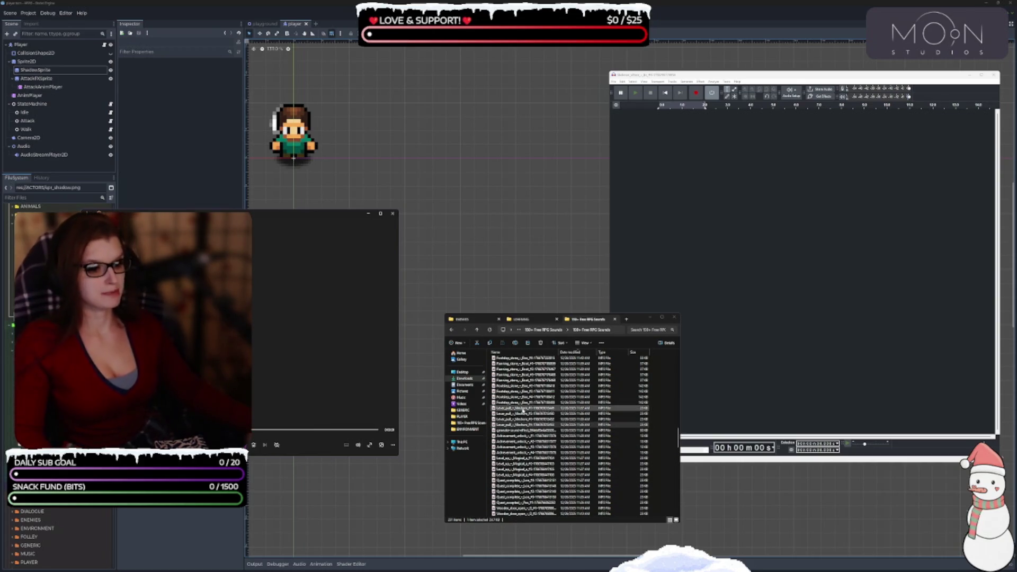
click(523, 409)
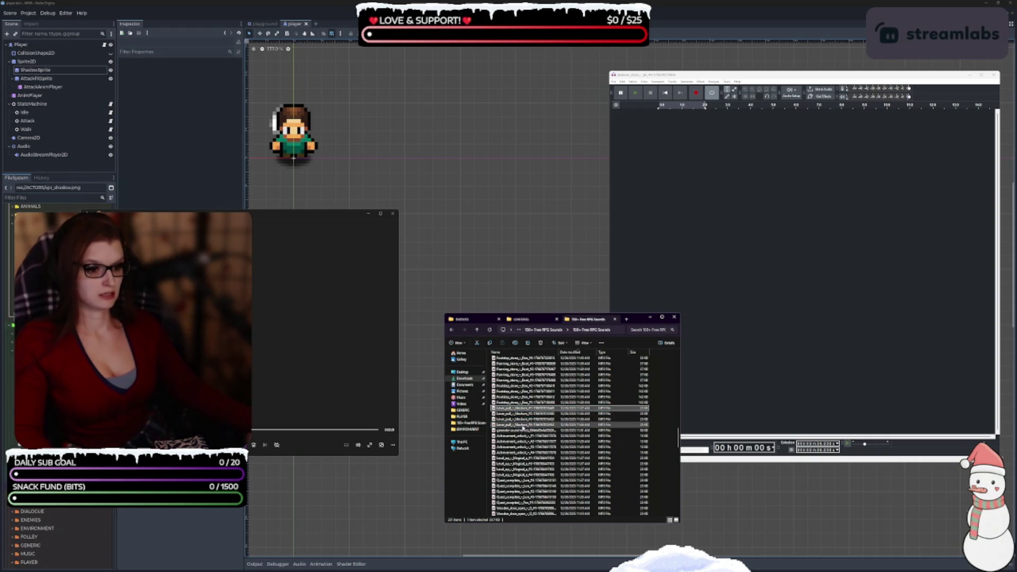
shift+click(523, 425)
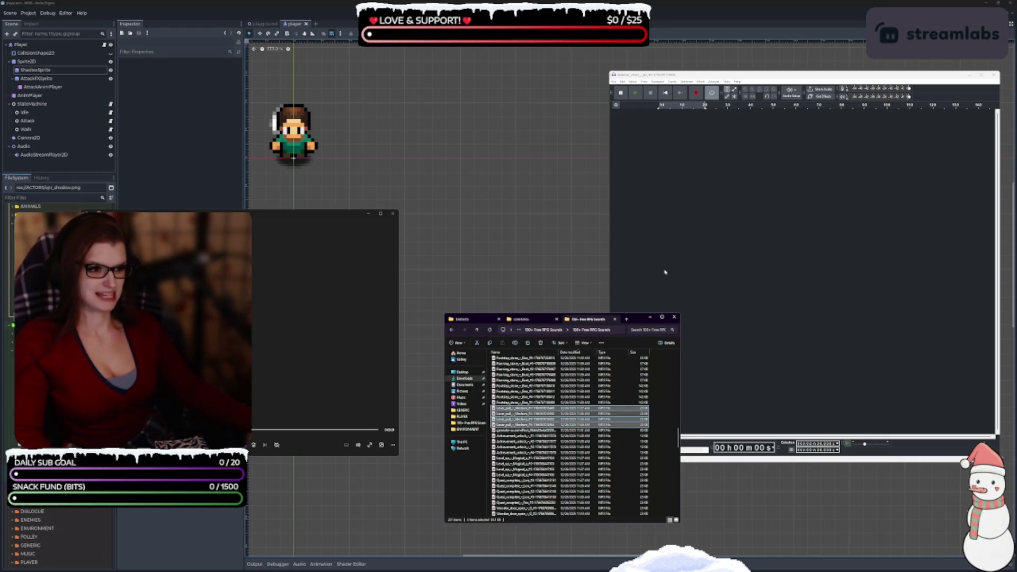
Step: Load the four lever-pull sounds into Audacity as tracks and mute tracks 2–4
drag(666, 272, 673, 178)
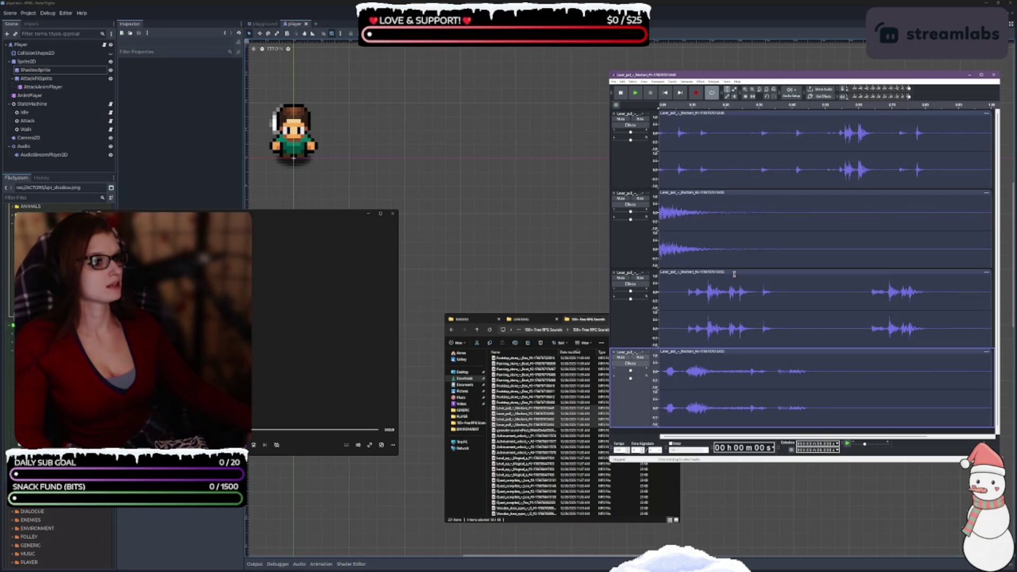
click(632, 179)
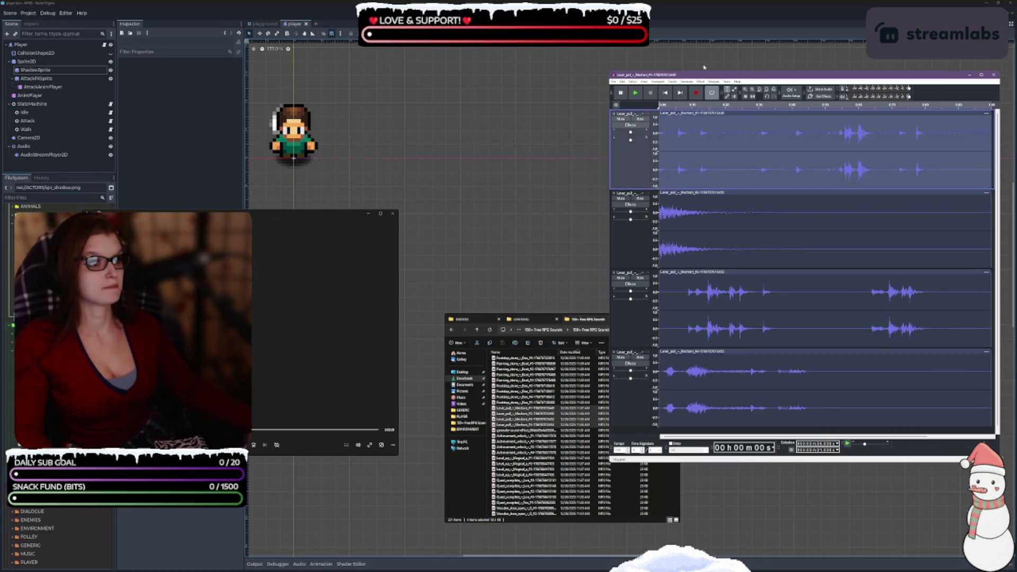
click(621, 198)
click(621, 278)
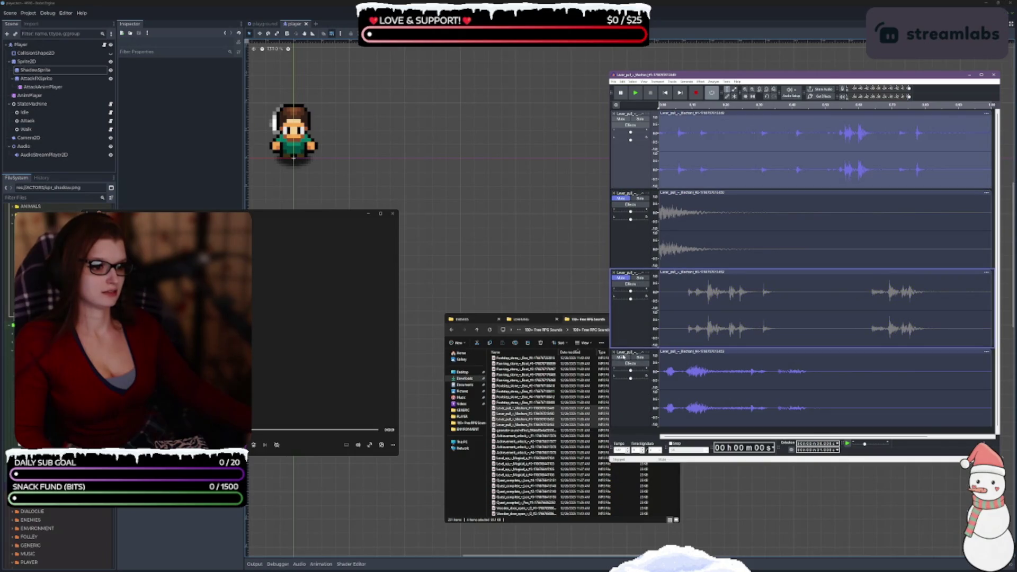
click(621, 357)
Step: Apply the BitCrusher effect to the first track and play it back
click(630, 170)
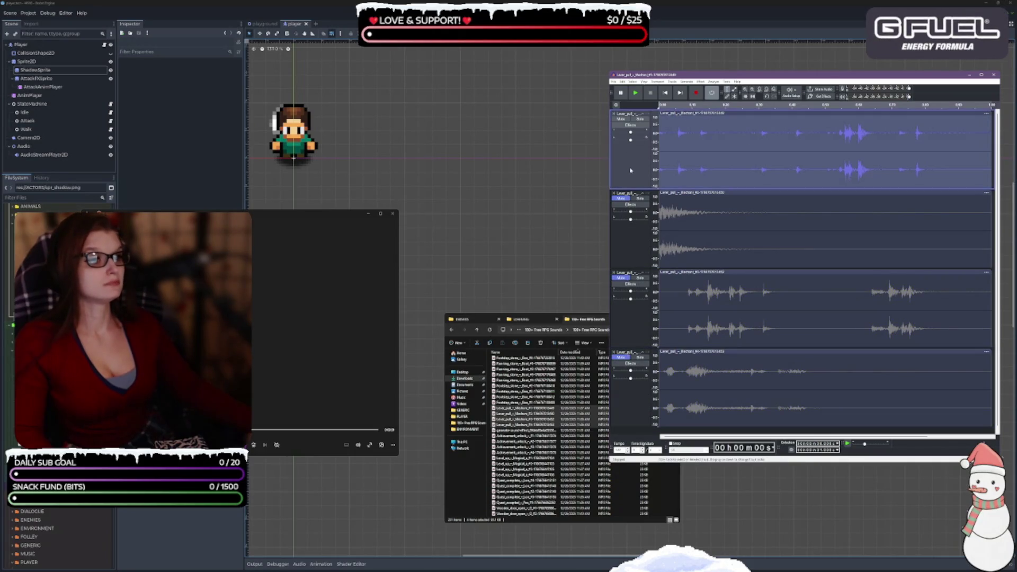
click(701, 82)
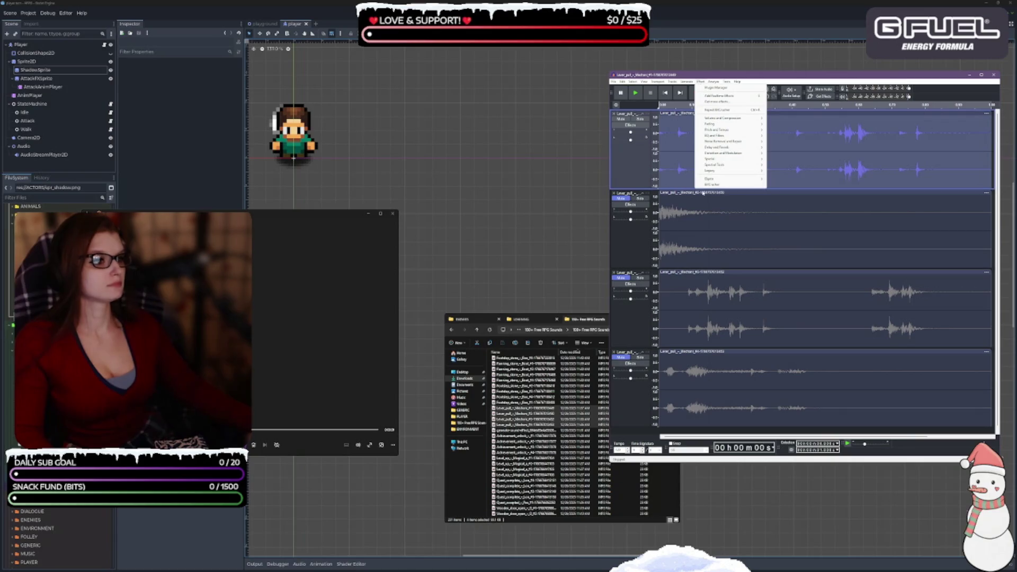
click(731, 188)
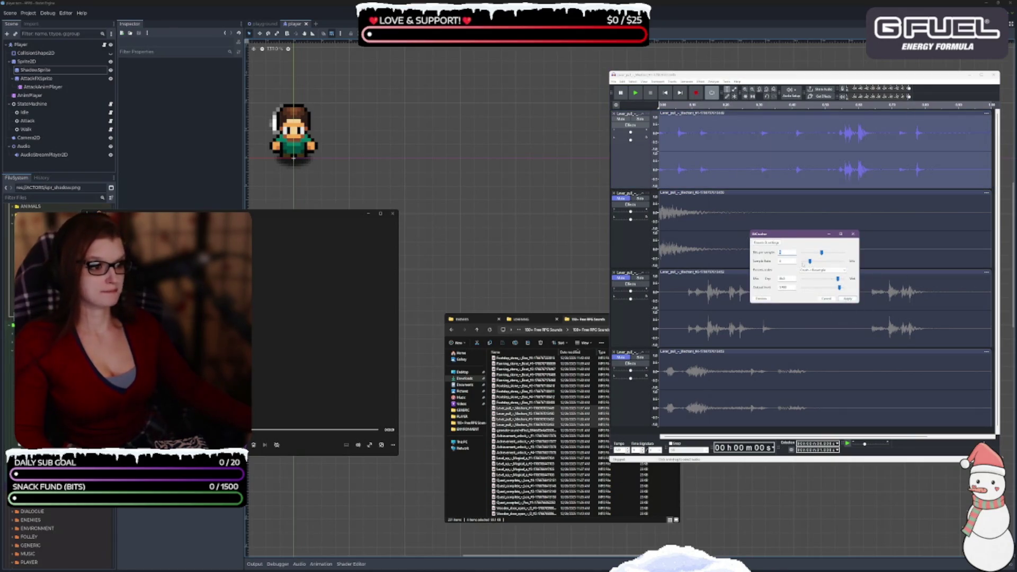
click(852, 300)
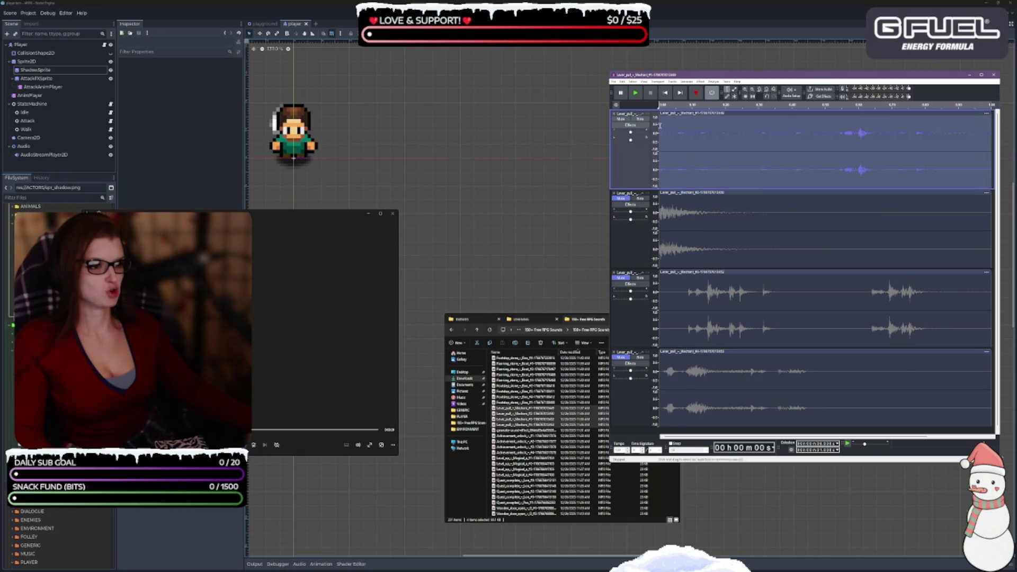
key(space)
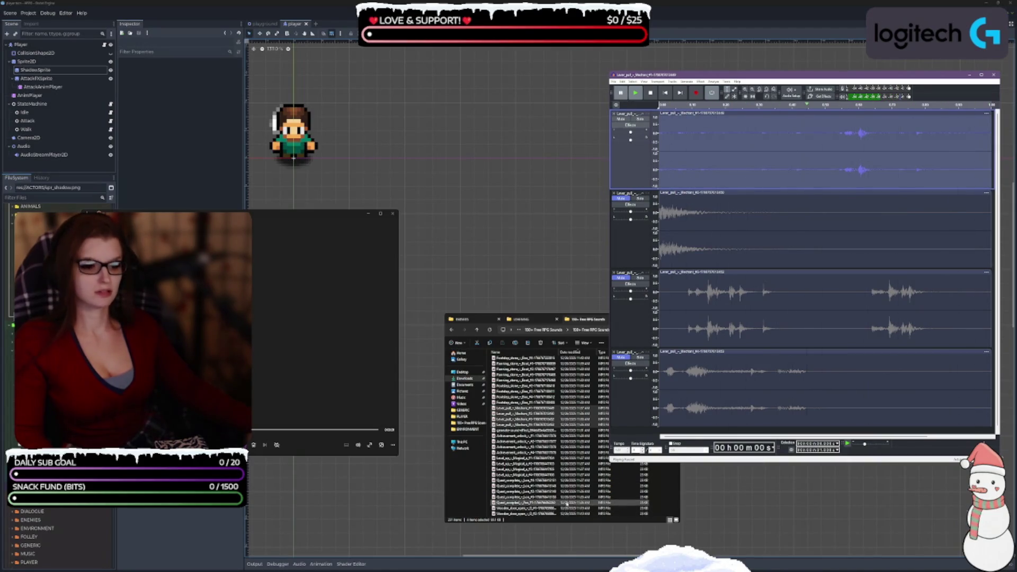
Step: Compare against the original lever-pull file, then select the second track
double_click(517, 410)
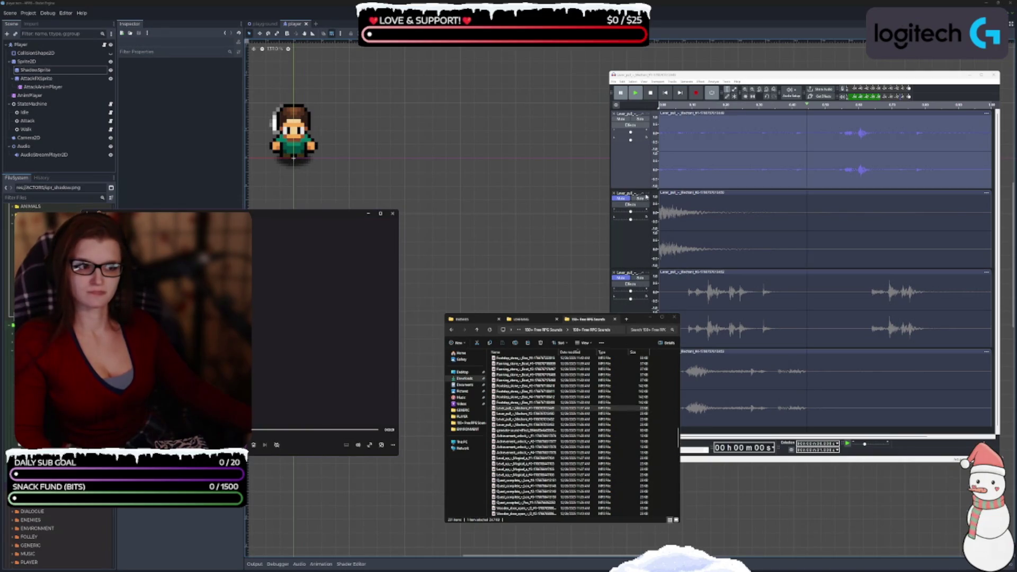
click(642, 193)
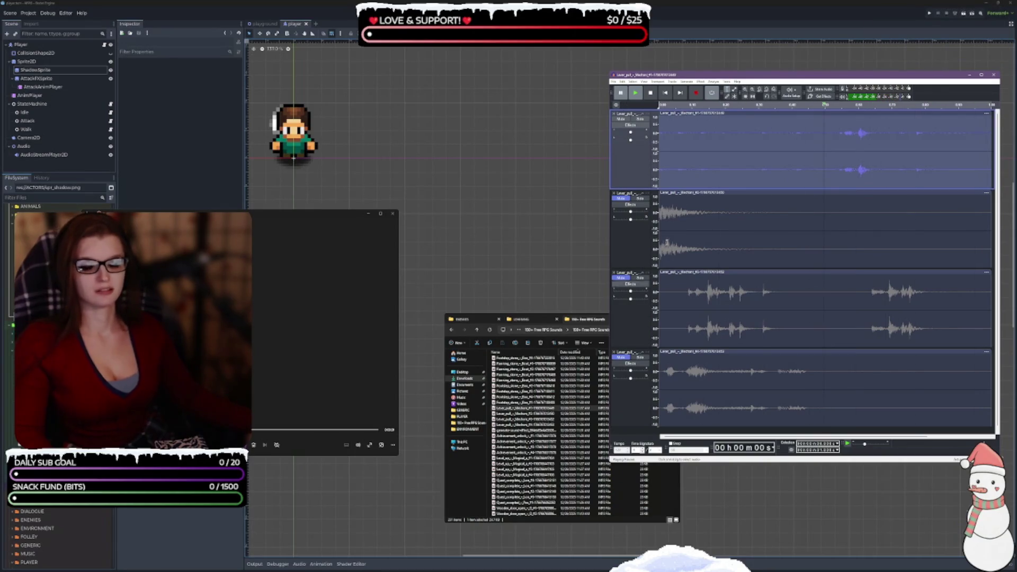
click(633, 233)
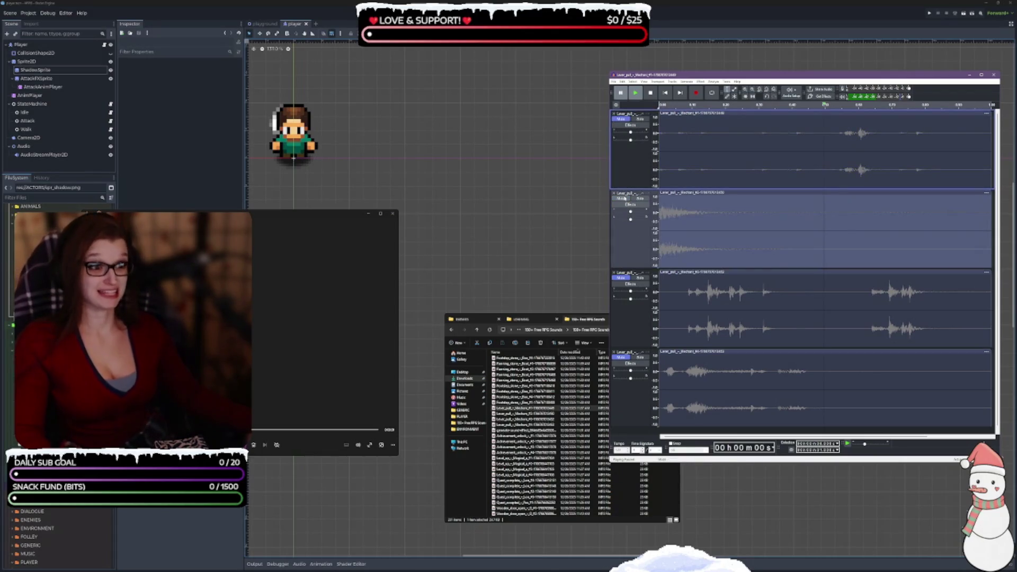
click(747, 98)
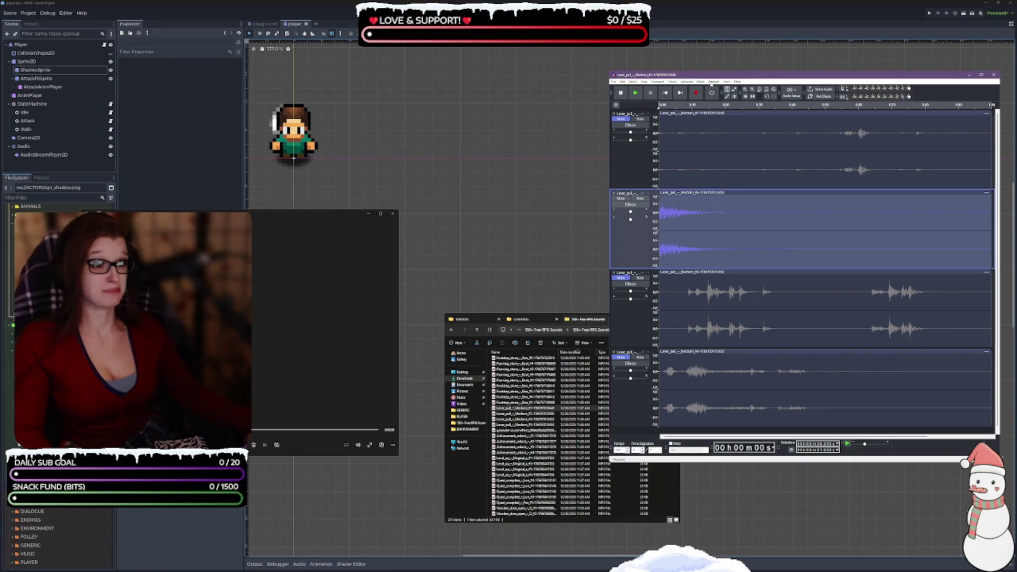
Step: Apply BitCrusher to the second lever-pull track and play the result twice
click(700, 82)
click(728, 184)
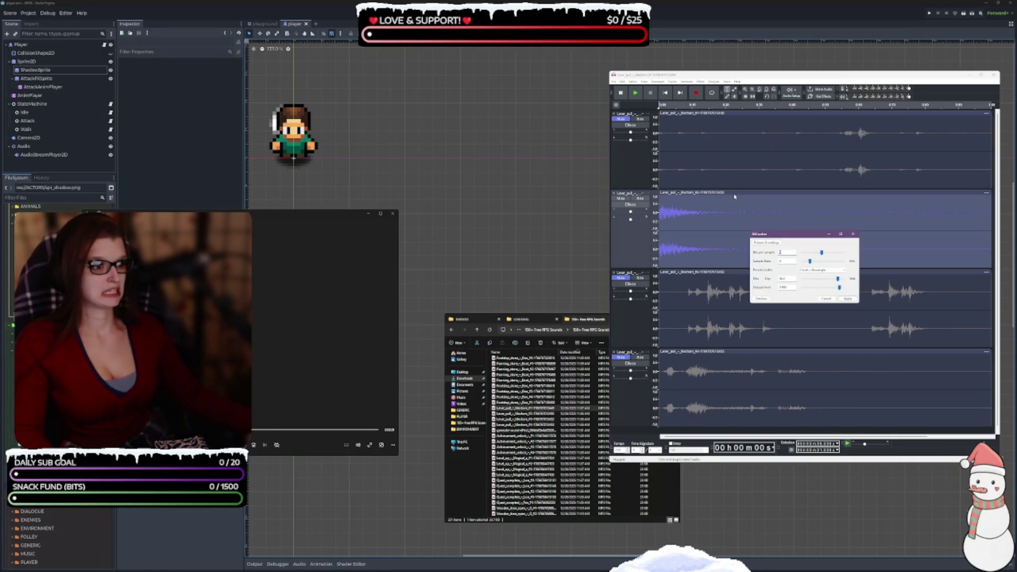
click(849, 300)
click(635, 96)
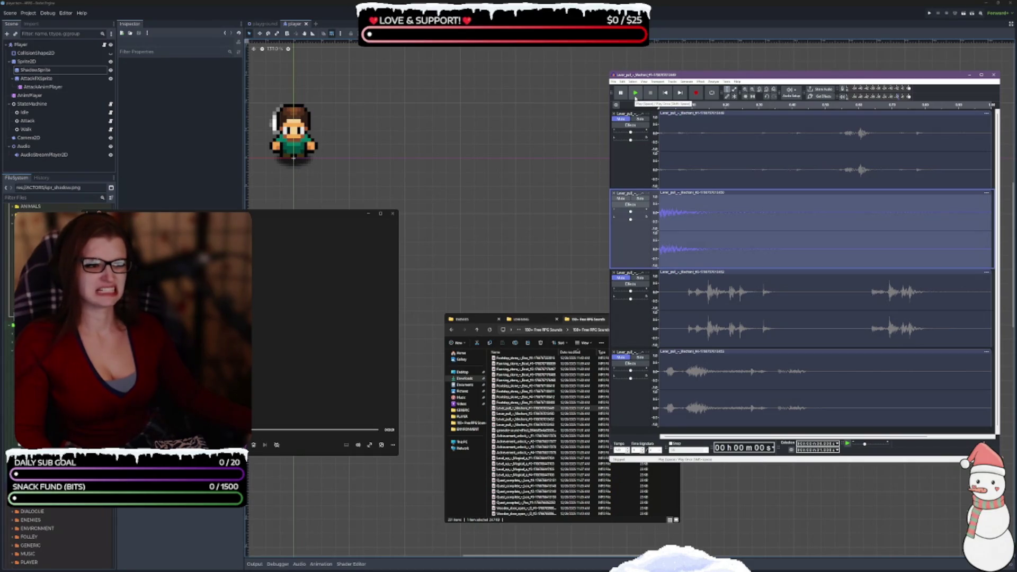
click(635, 95)
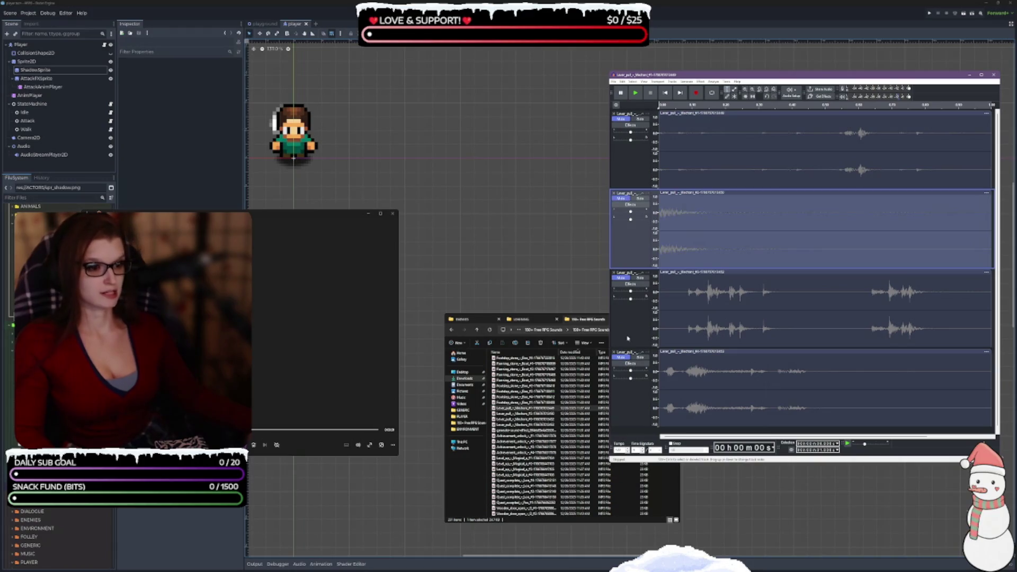
Step: Play the third track, apply BitCrusher to it, and play it again
click(627, 281)
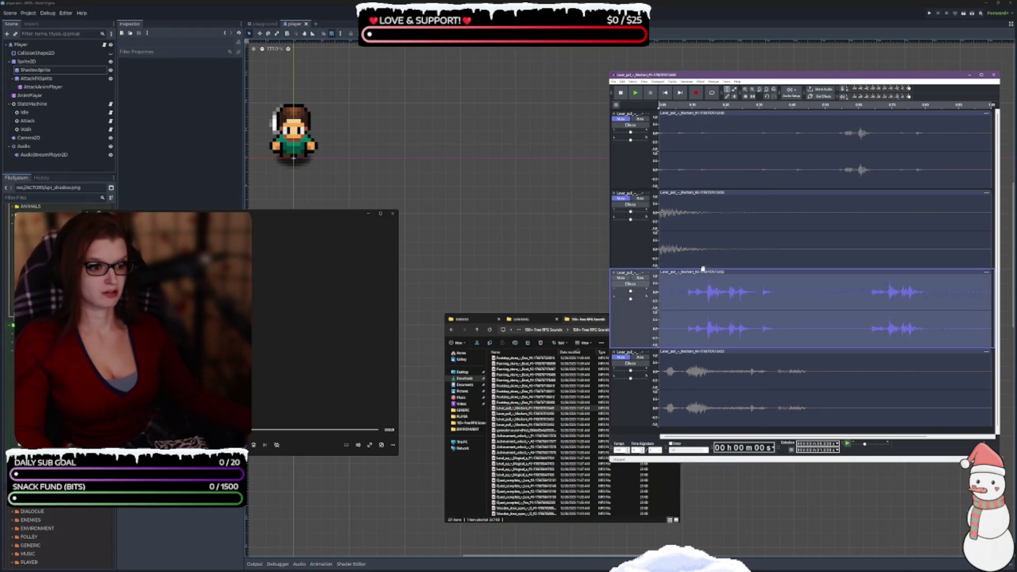
click(637, 93)
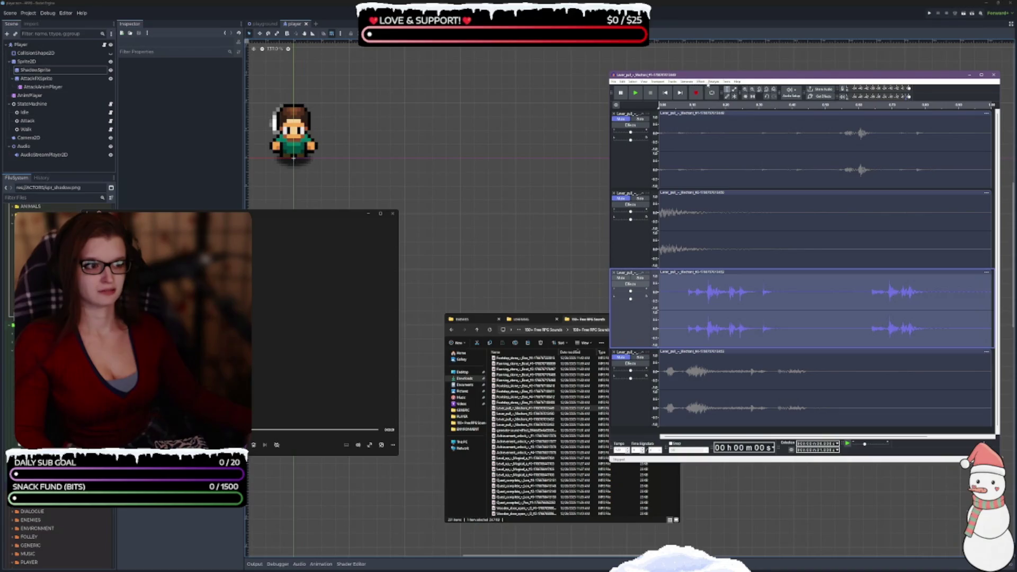
click(707, 83)
click(727, 184)
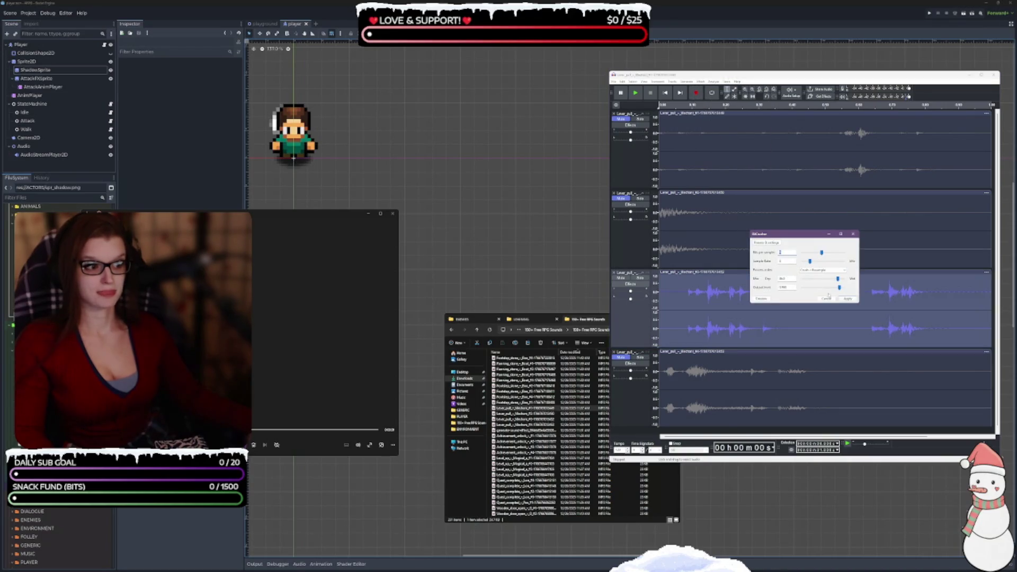
click(848, 299)
click(635, 93)
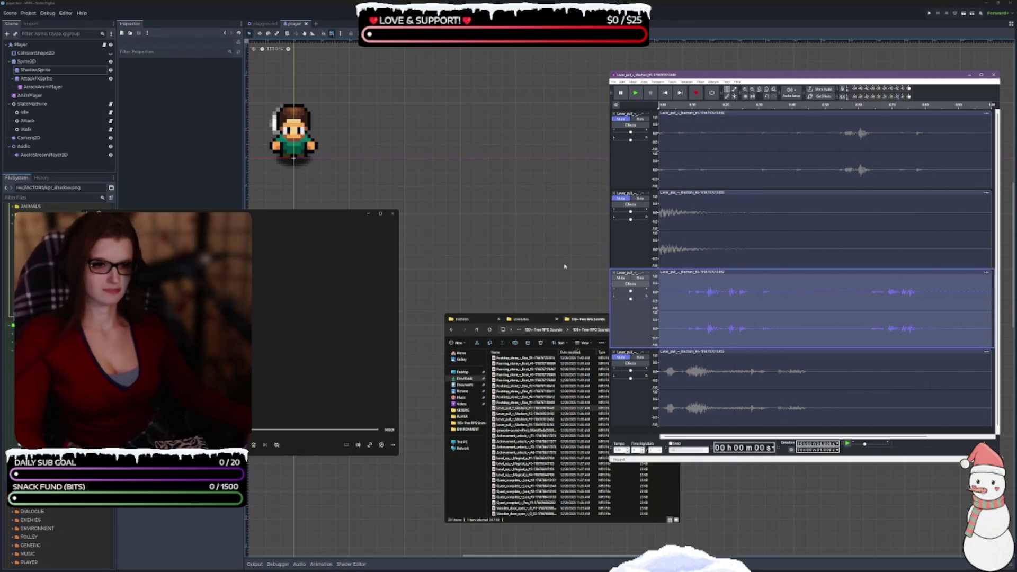
Step: Browse to arpg › SFX › DIALOGUE and try sfx_dialogue_characters_02 and other dialogue sounds
click(463, 319)
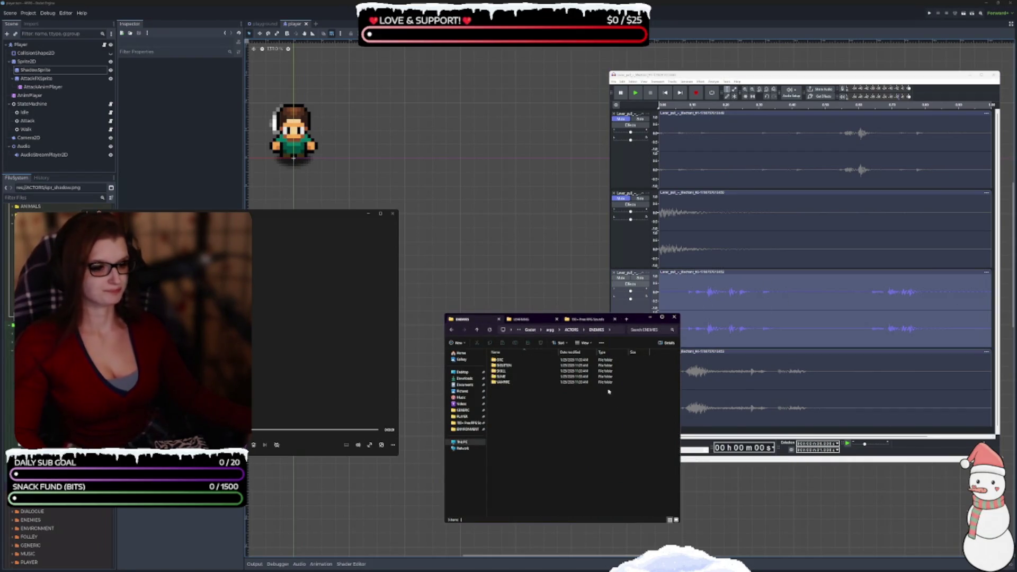
click(550, 329)
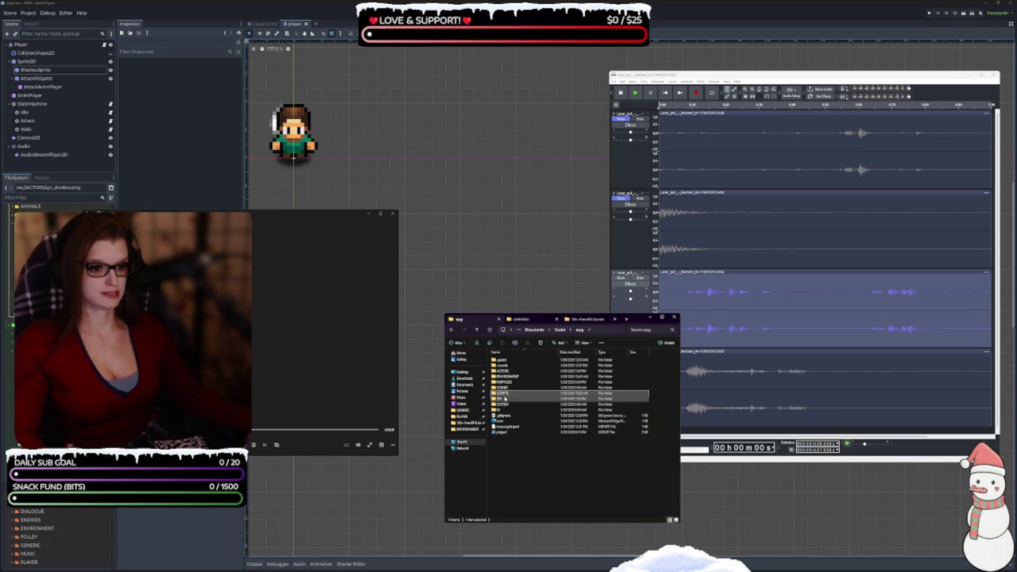
double_click(500, 398)
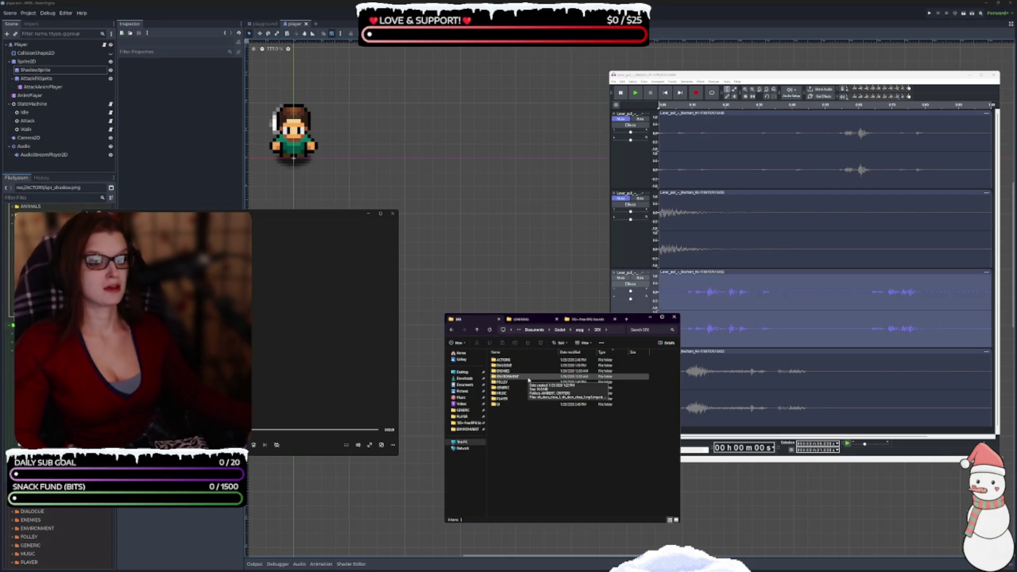
double_click(503, 365)
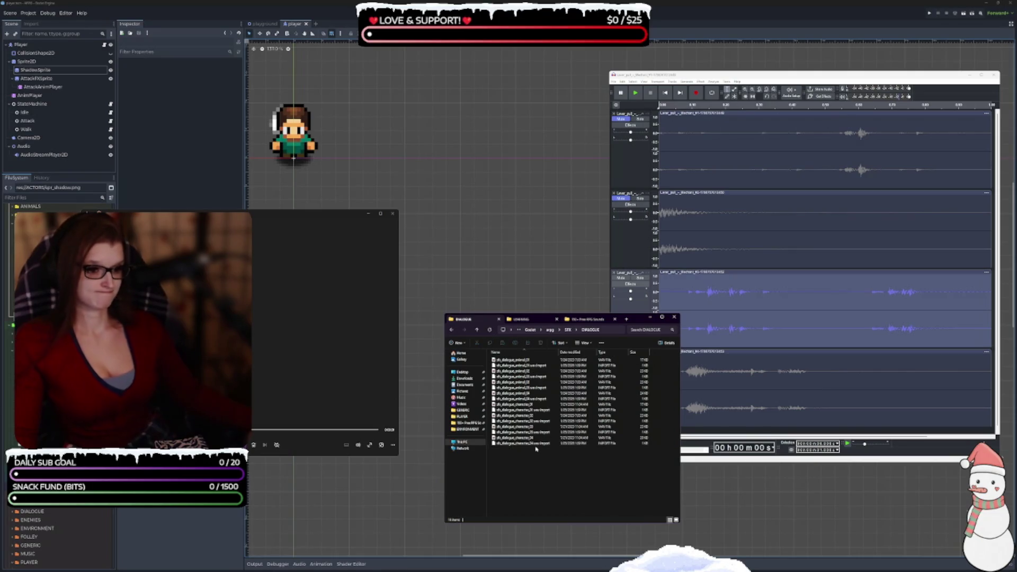
click(524, 407)
click(291, 442)
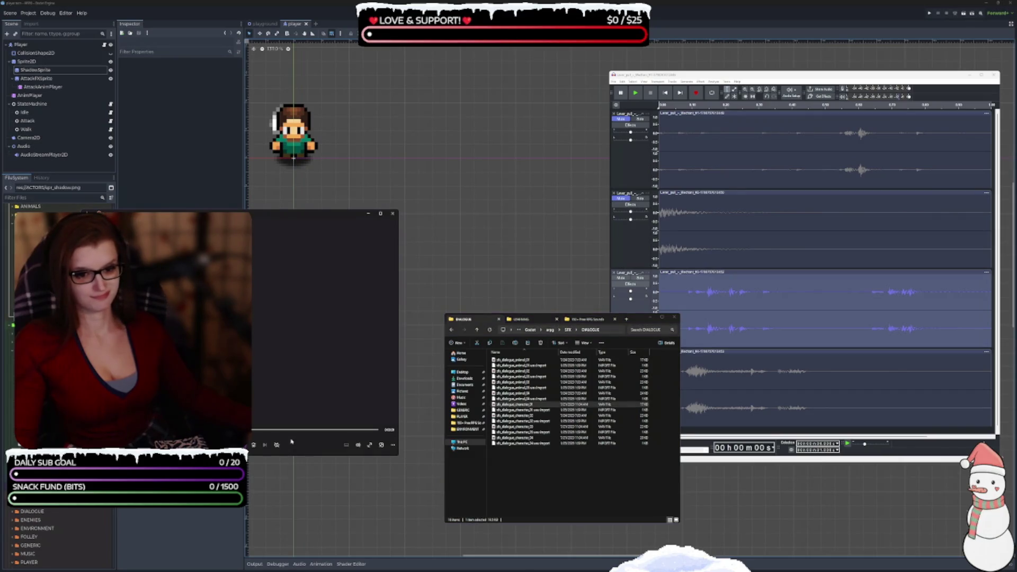
click(519, 416)
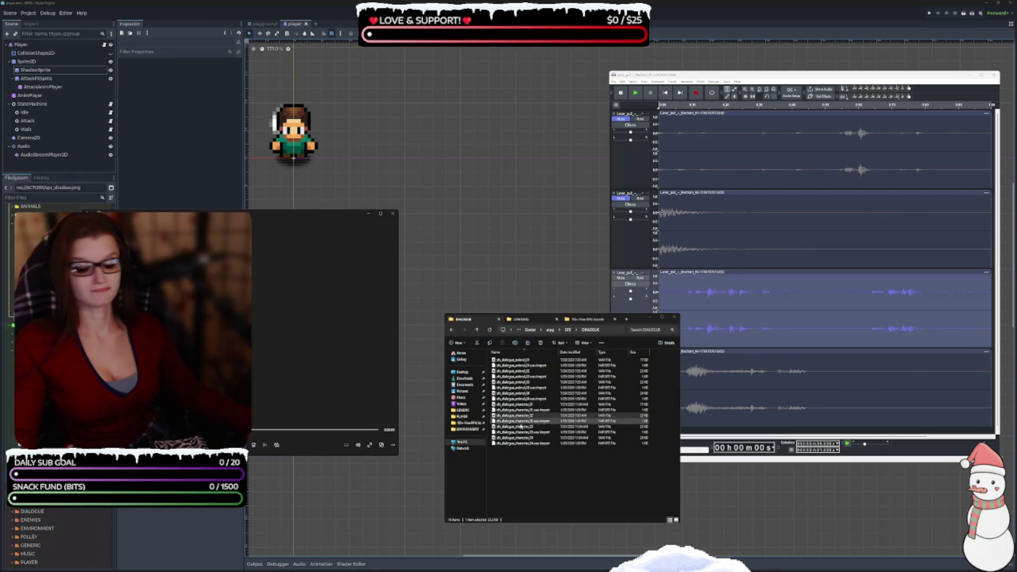
Step: Open the SFX › ACTIONS folder and check sfx_pickup_coin_01 and sfx_roll_01
click(567, 329)
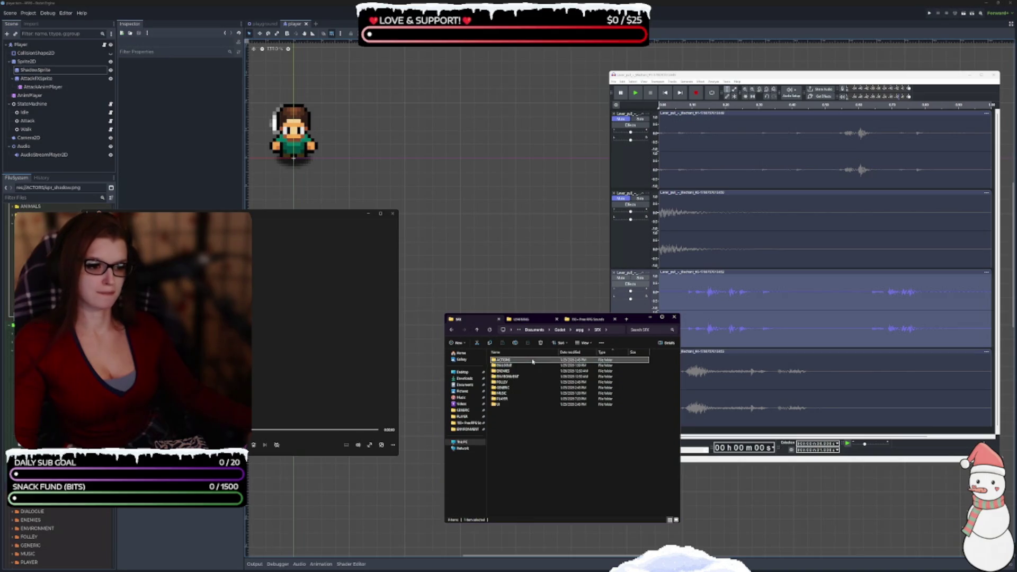
double_click(527, 360)
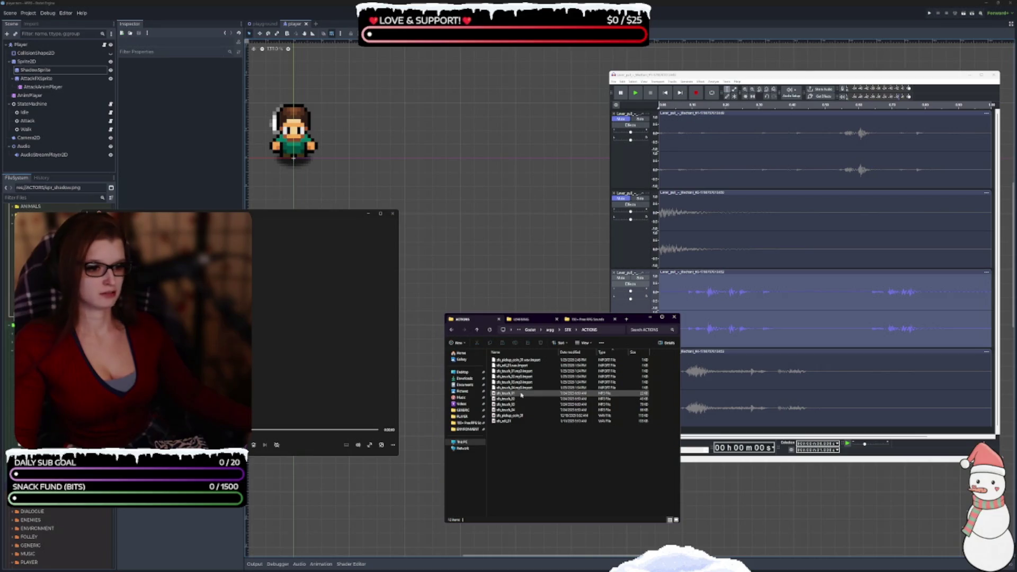
click(520, 417)
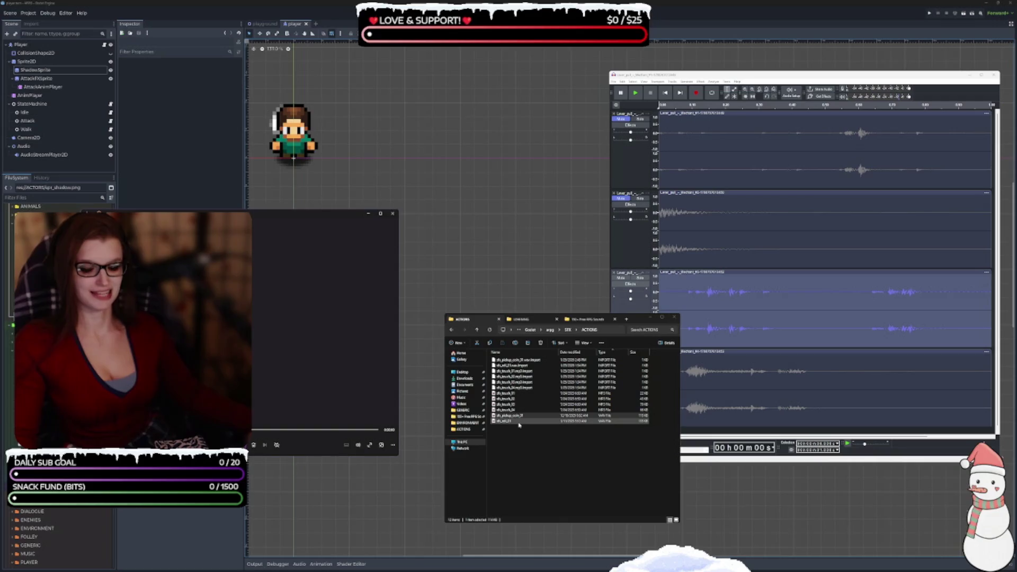
click(519, 424)
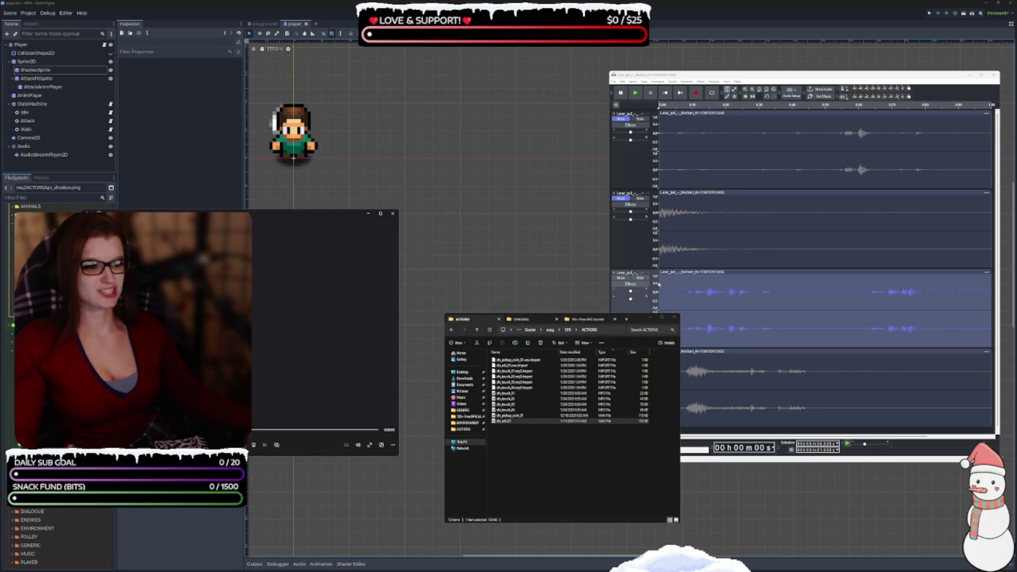
click(638, 98)
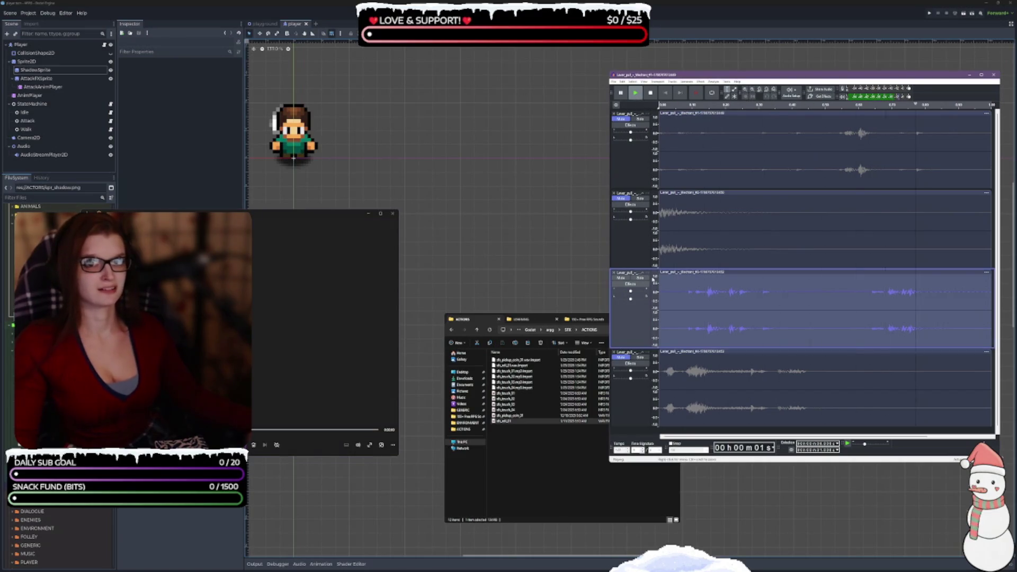
click(553, 480)
click(553, 480)
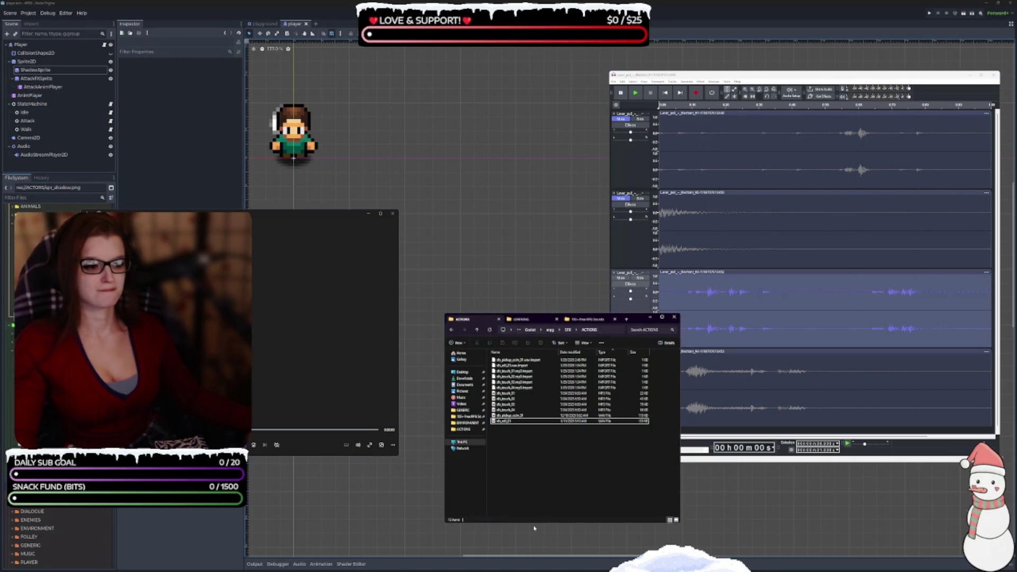
Step: Close the Audacity project and answer its save prompt
click(985, 104)
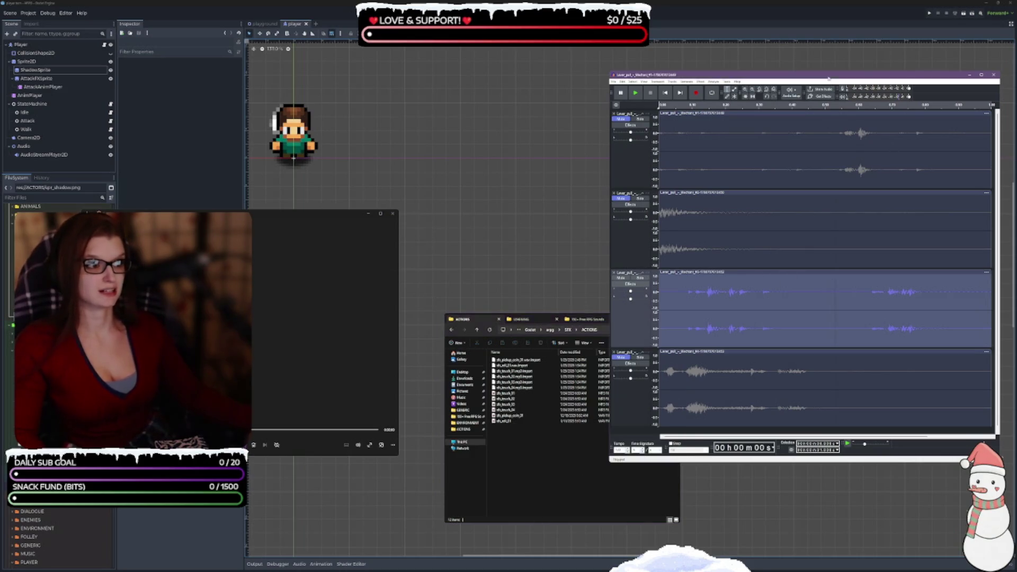
click(993, 74)
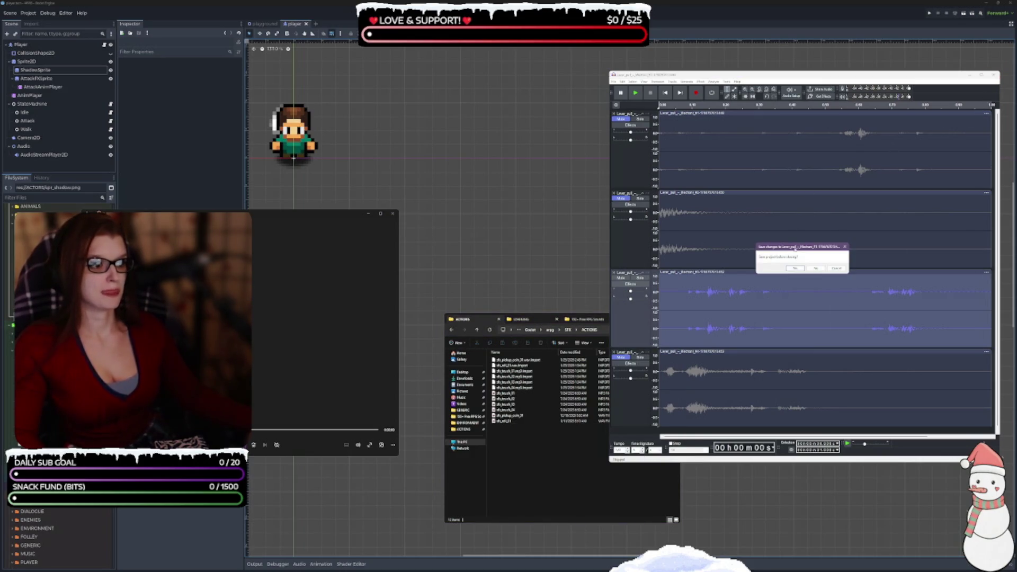
click(816, 268)
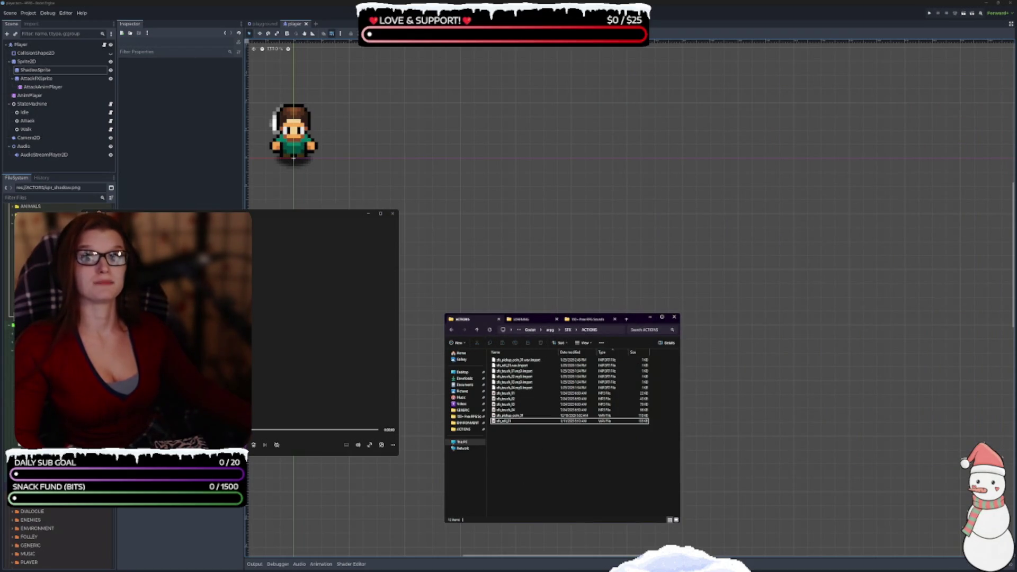
Step: Close the file browser and media player, save the Godot scene, and switch to Obsidian
key(alt+Tab)
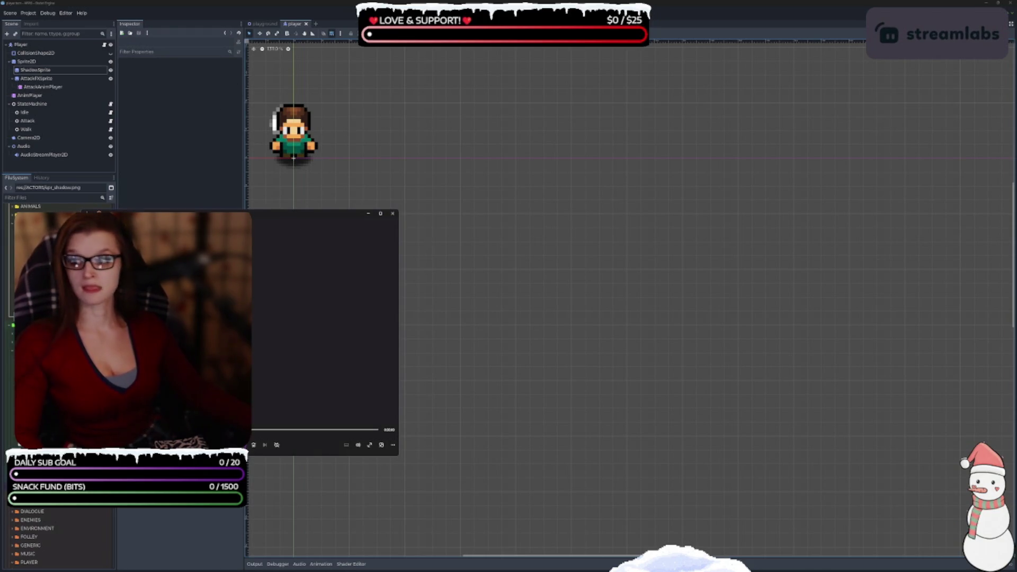
key(alt+F4)
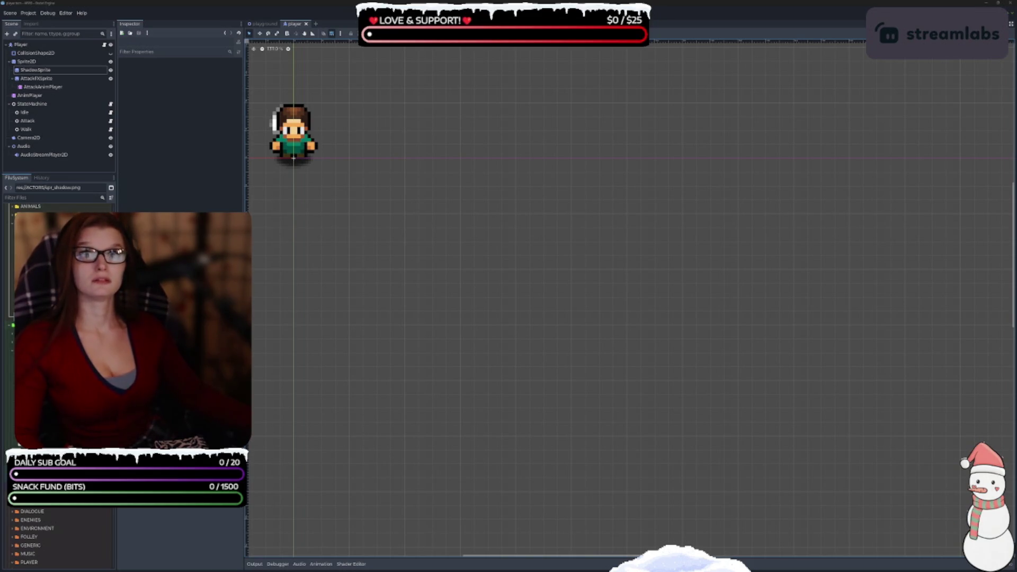
key(ctrl+s)
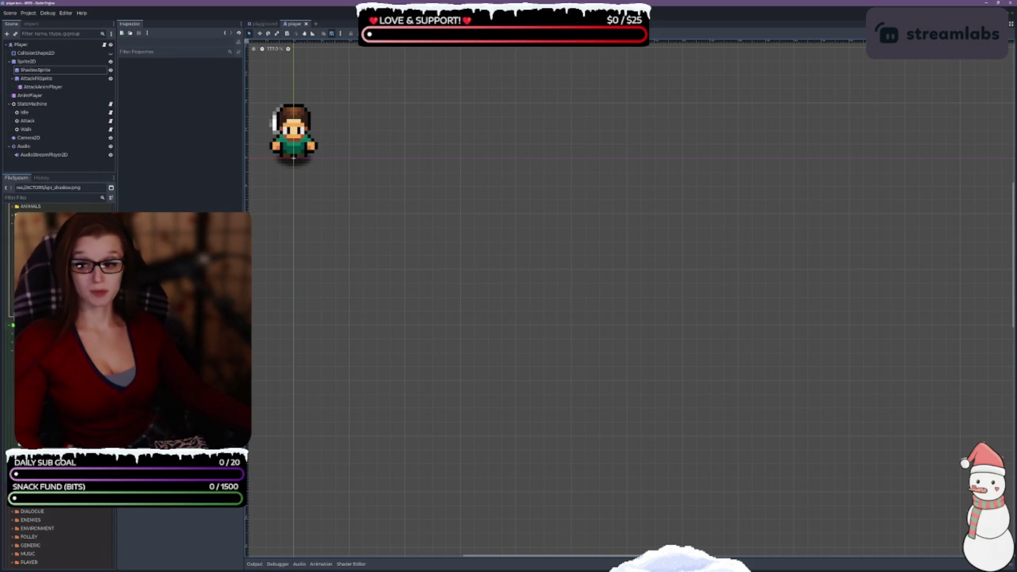
key(alt+Tab)
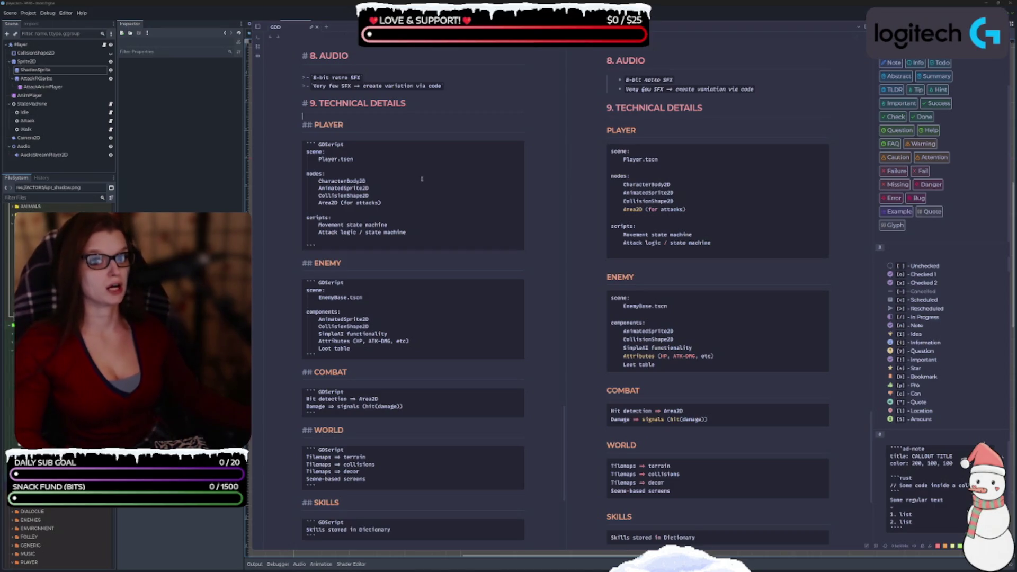
Step: Delete the stray blank line after the PLAYER script list and add empty lines below the PLAYER code block
click(544, 112)
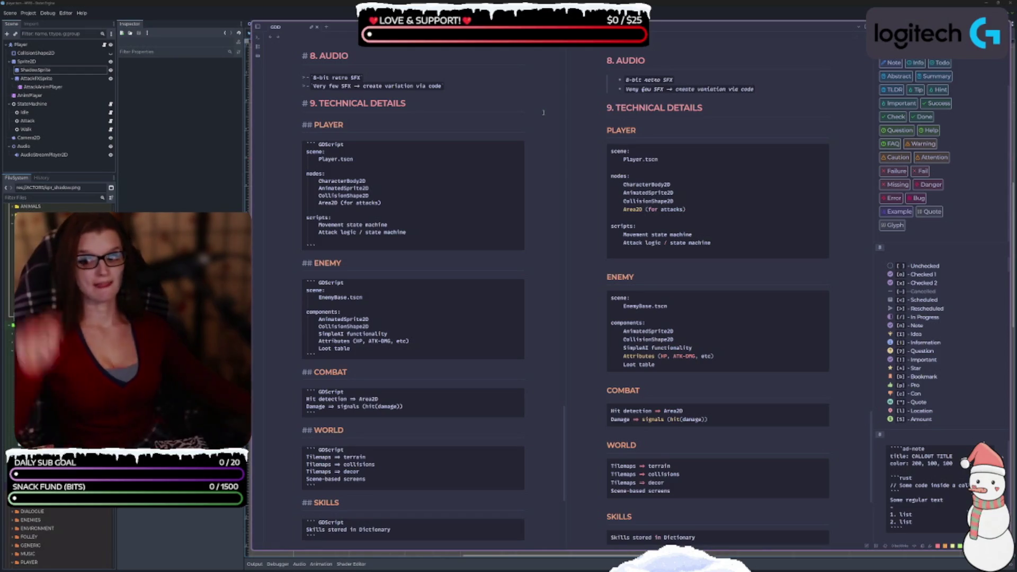
scroll(448, 239, down, 5)
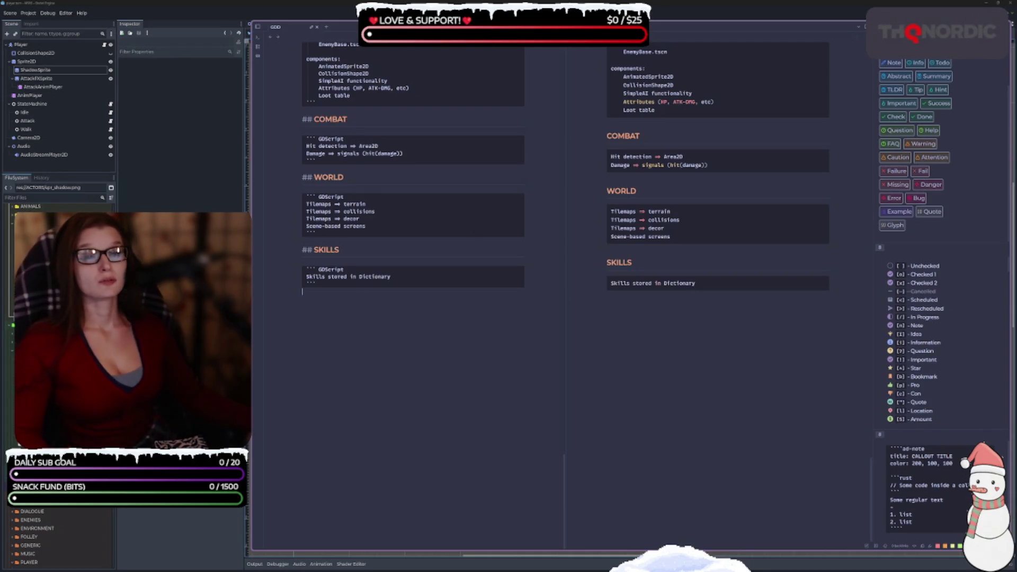
scroll(488, 329, up, 3)
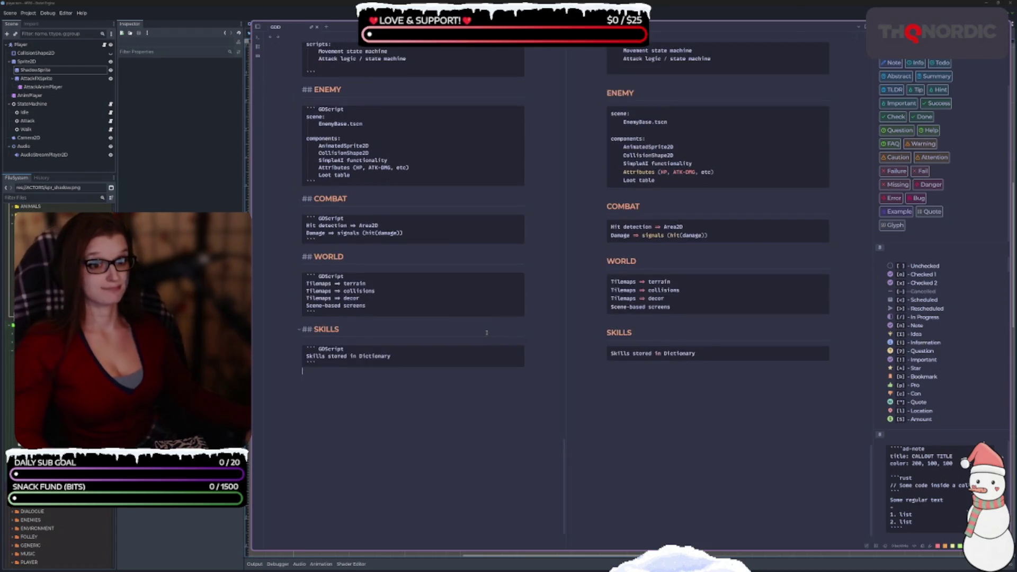
scroll(468, 328, up, 2)
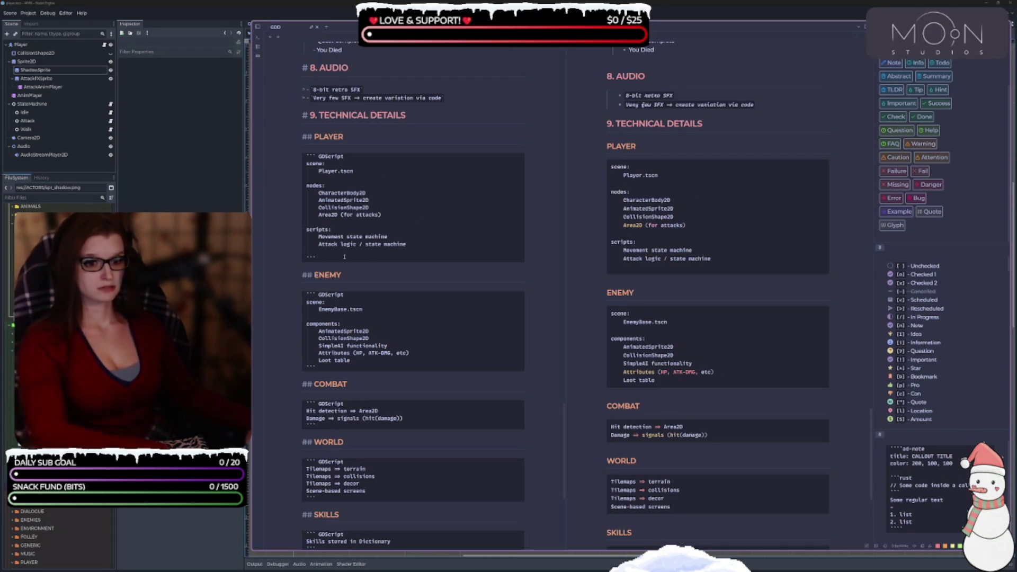
key(BackSpace)
scroll(412, 327, down, 2)
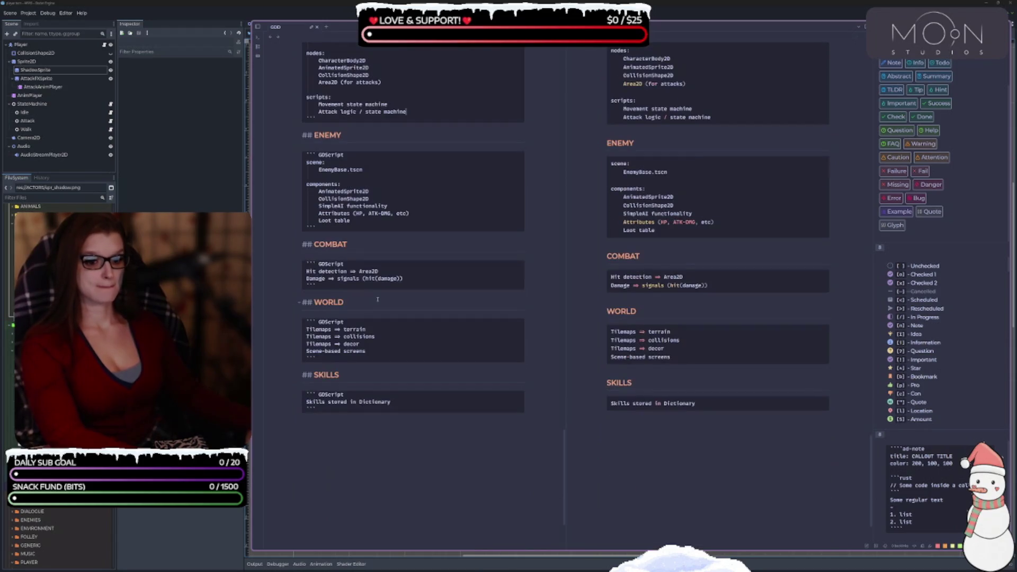
scroll(412, 326, up, 3)
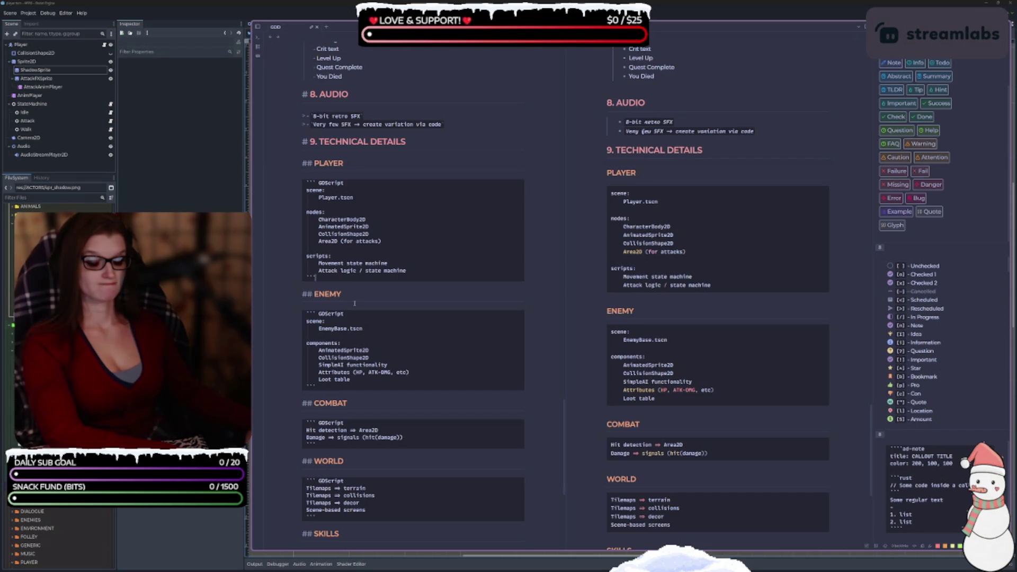
key(Return)
key(Return)
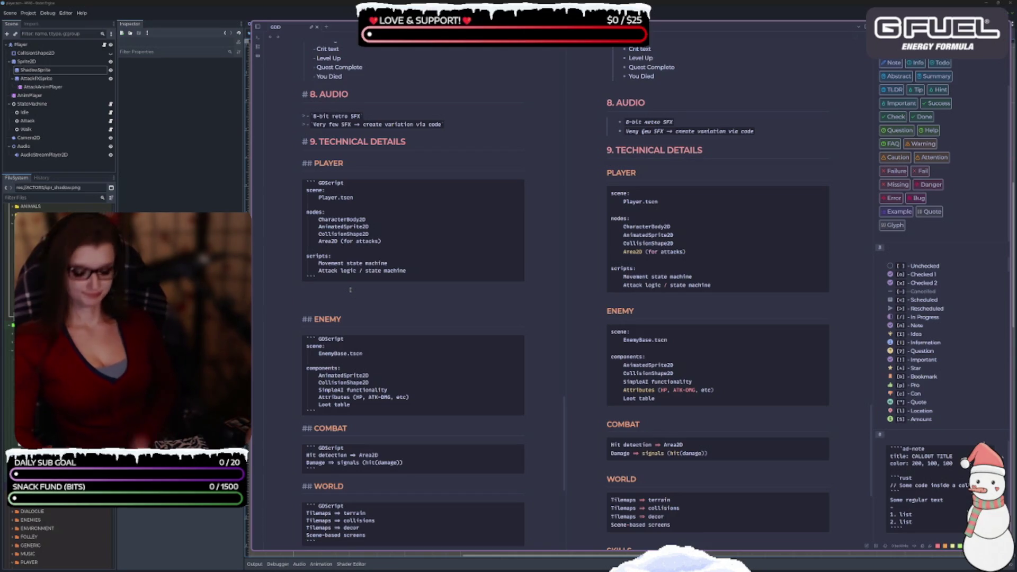
Step: Type the level-four heading '#### Scene Tree Architecture'
text(###)
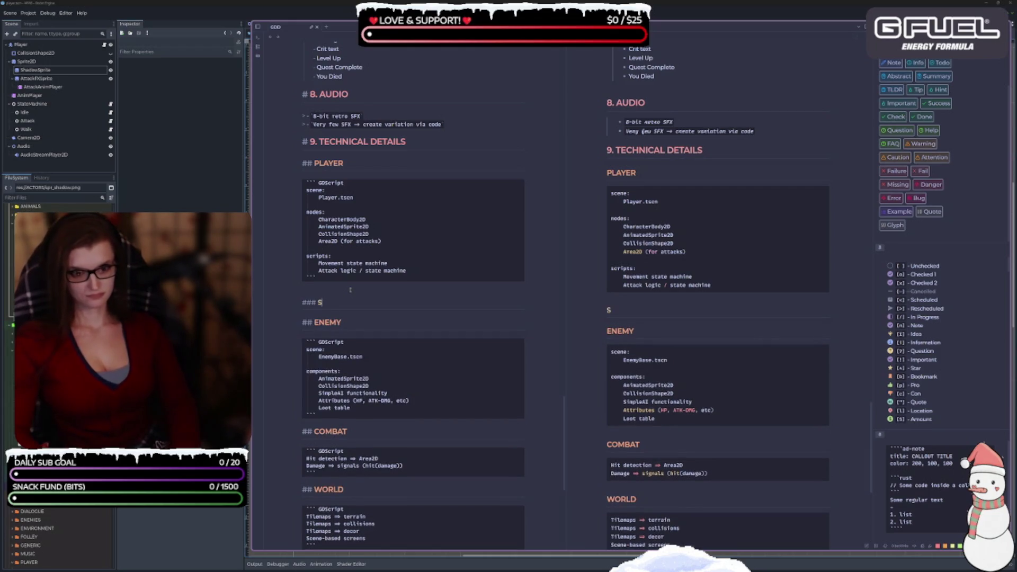
text( Scene)
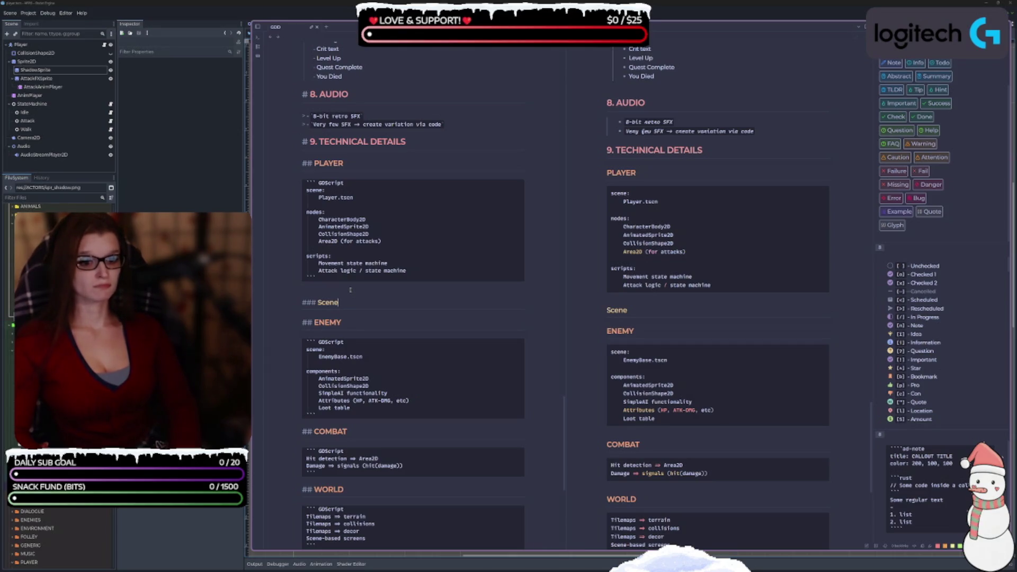
text( Tree)
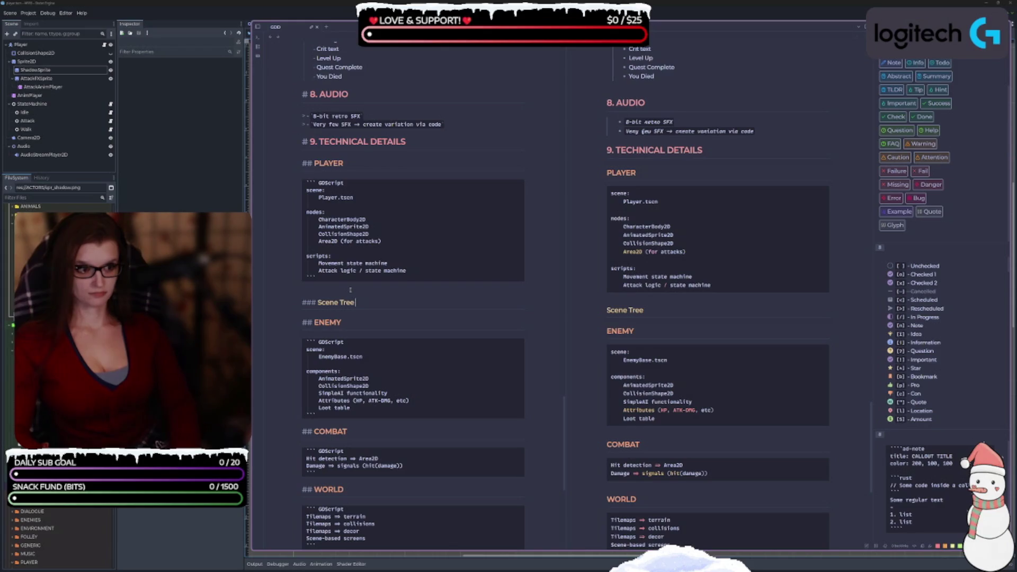
text(hi)
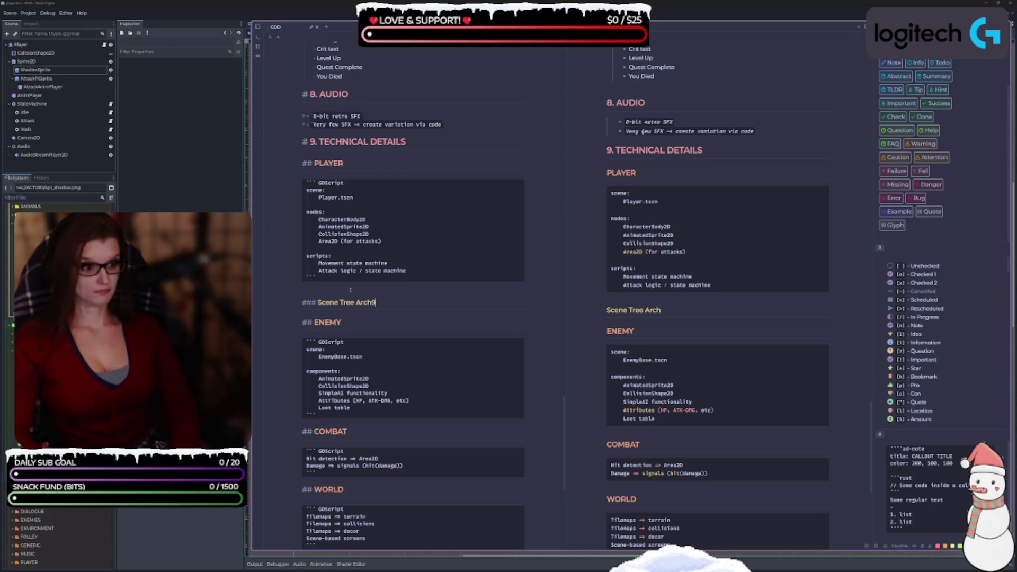
key(BackSpace)
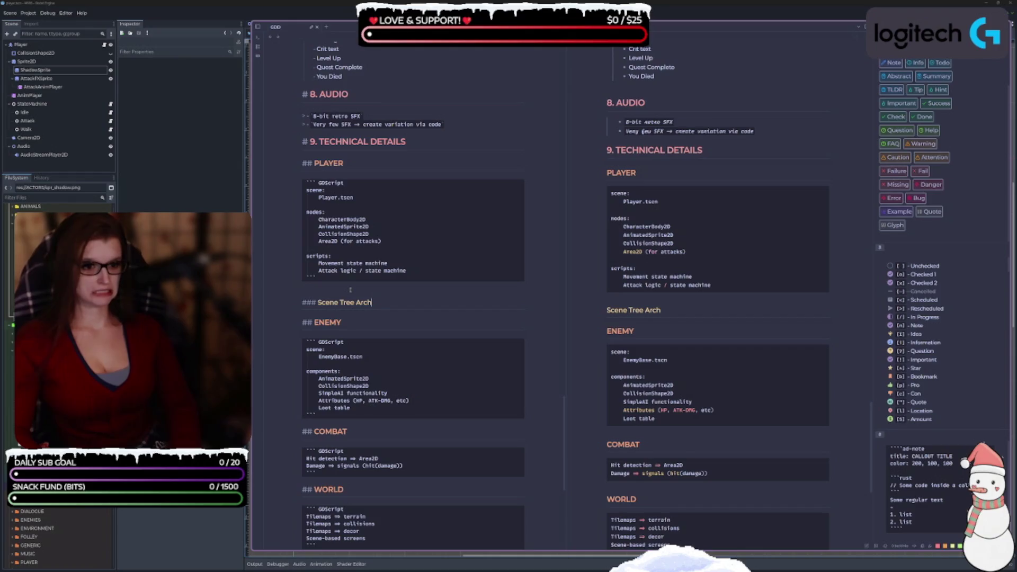
text(itecture)
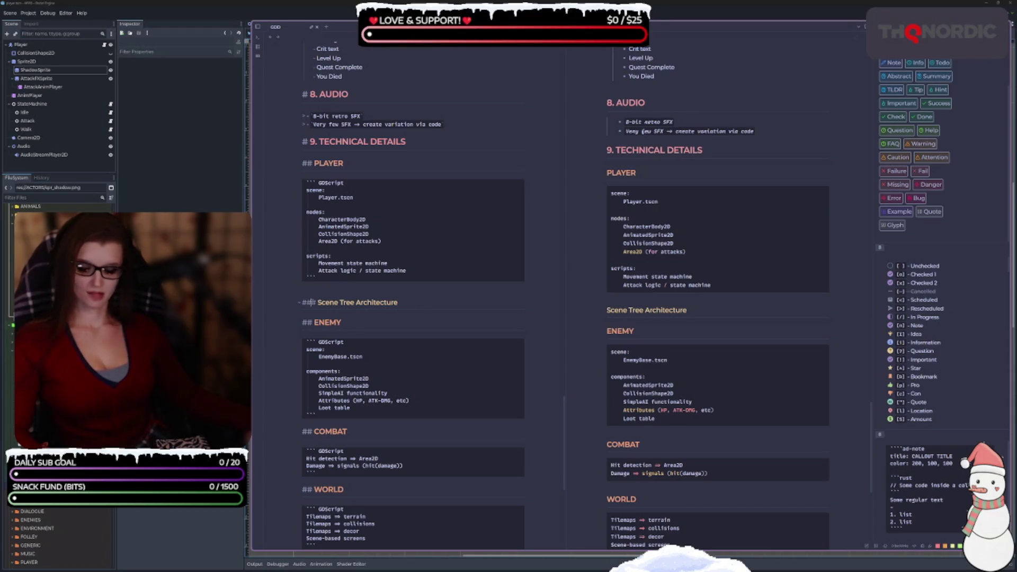
text(#)
Step: Remove the blank line above the heading and add an empty line below it
scroll(414, 300, down, 1)
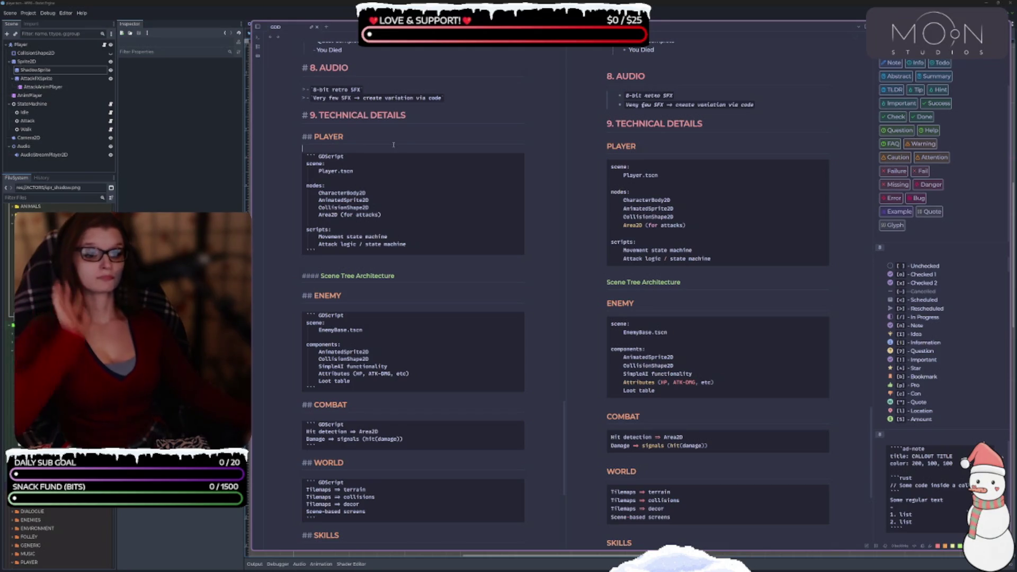
key(BackSpace)
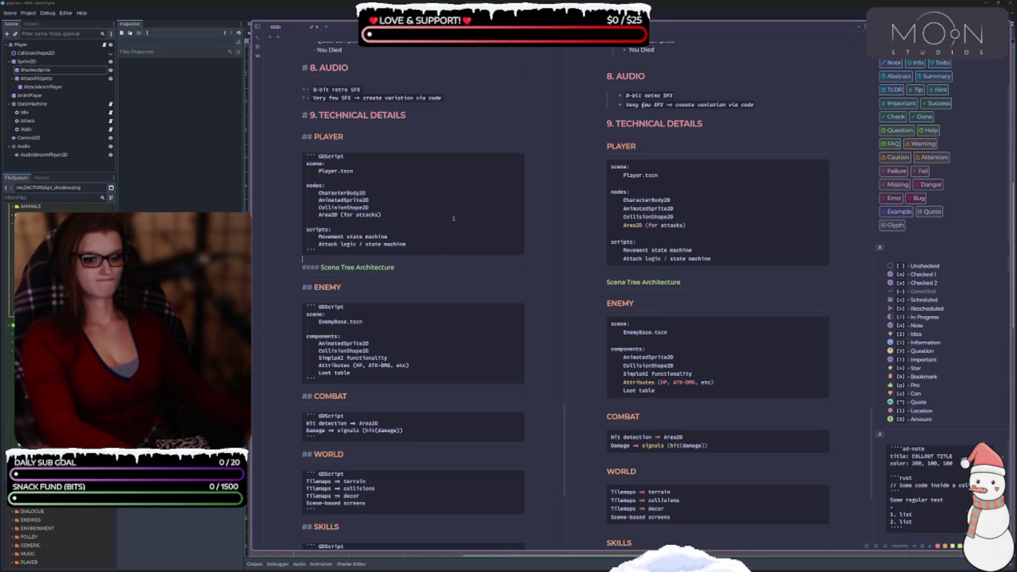
click(378, 148)
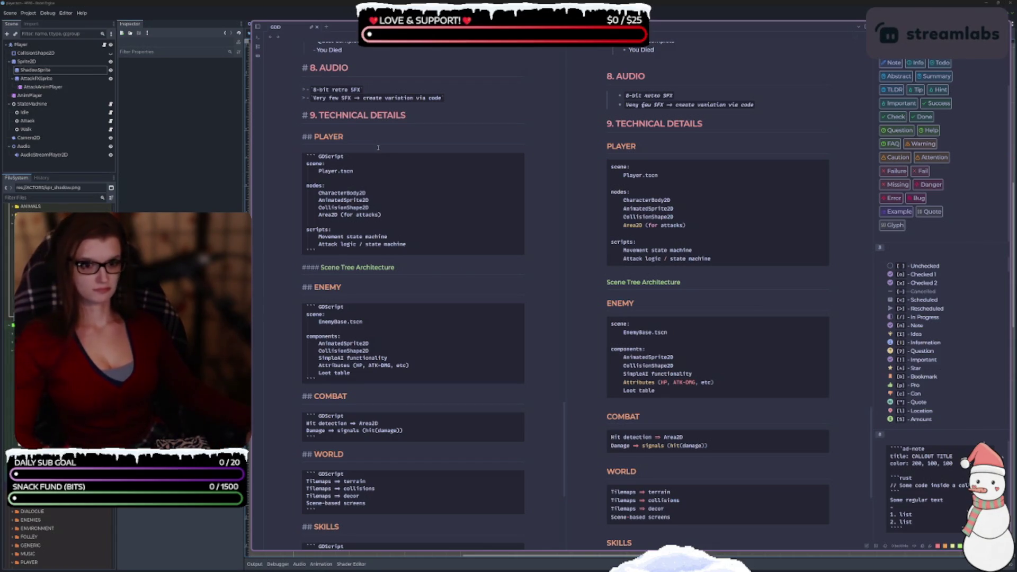
scroll(378, 147, down, 3)
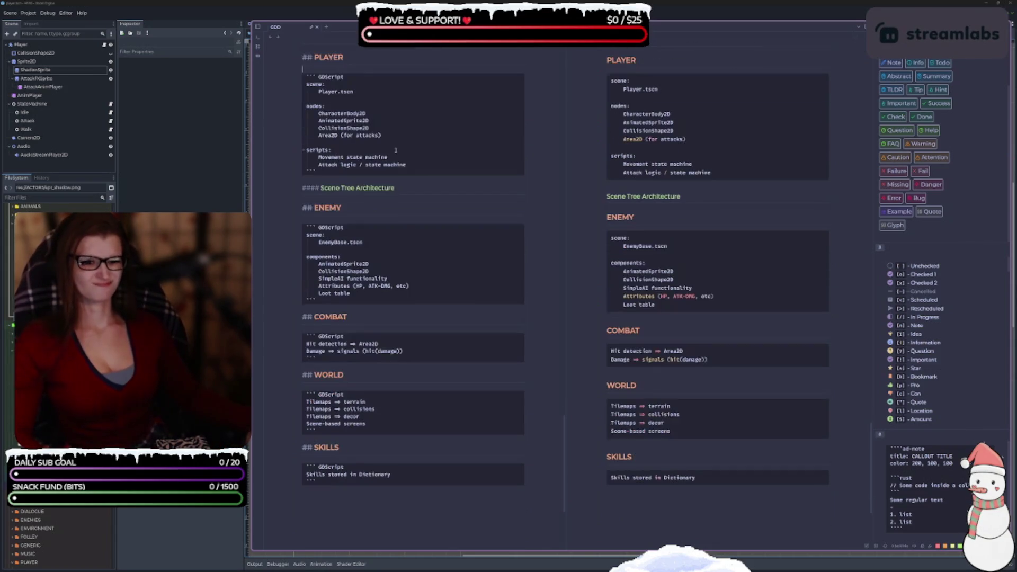
click(424, 188)
key(Return)
key(Return)
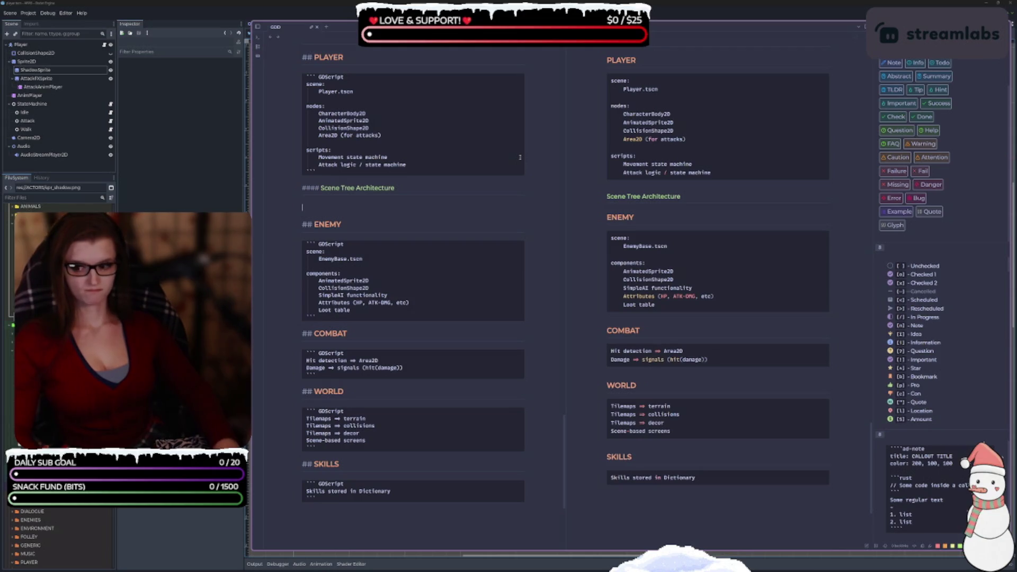
Step: Create an empty GDScript code fence below the Scene Tree Architecture heading
text(`)
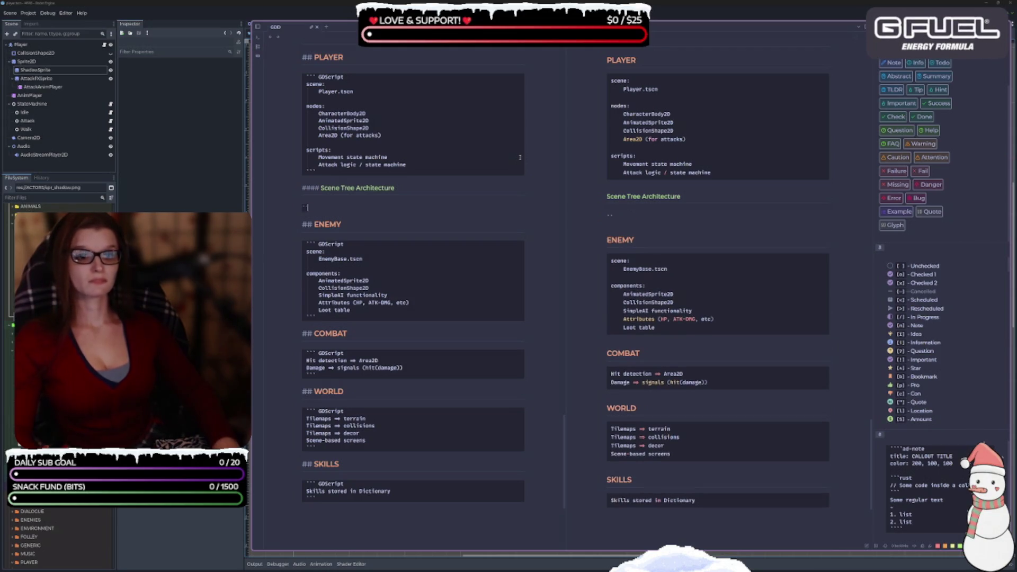
text(``)
key(Return)
text(```)
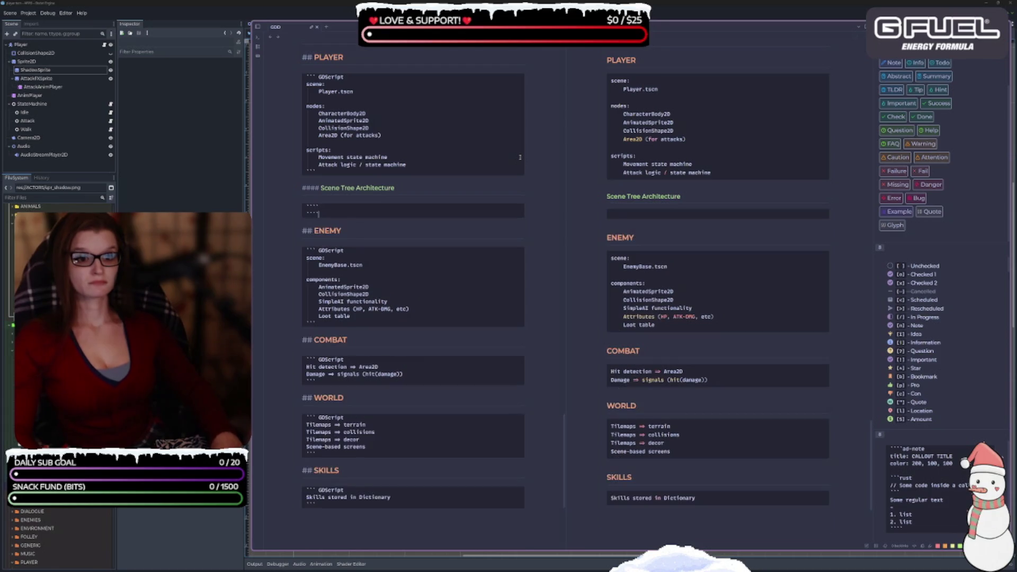
key(Up)
text(GD)
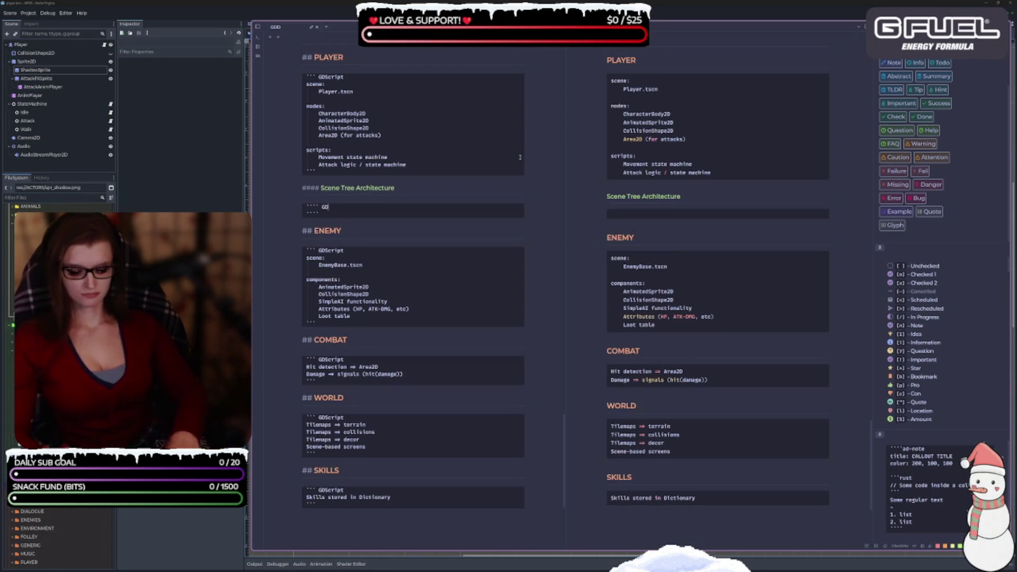
text(Script)
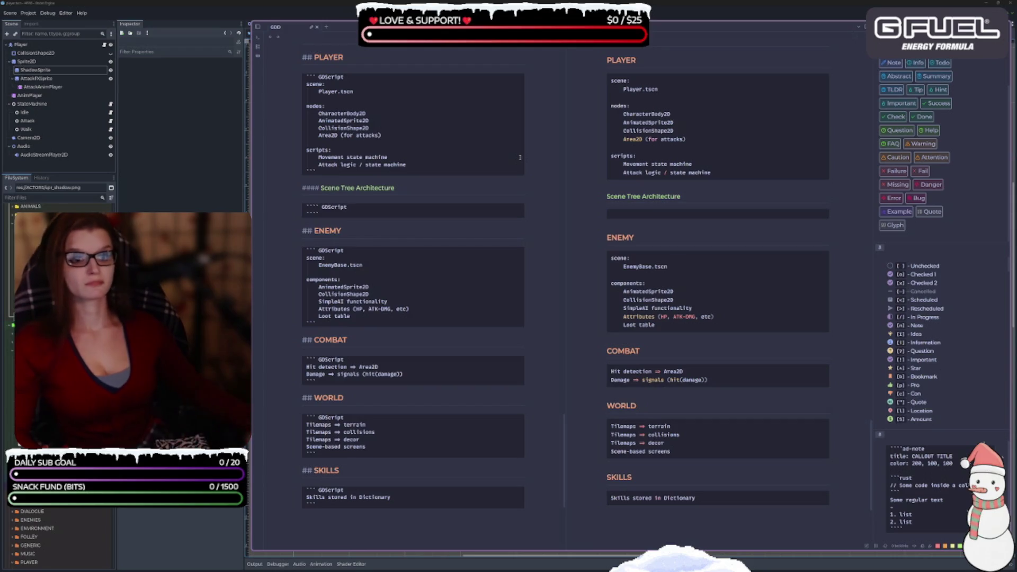
key(Return)
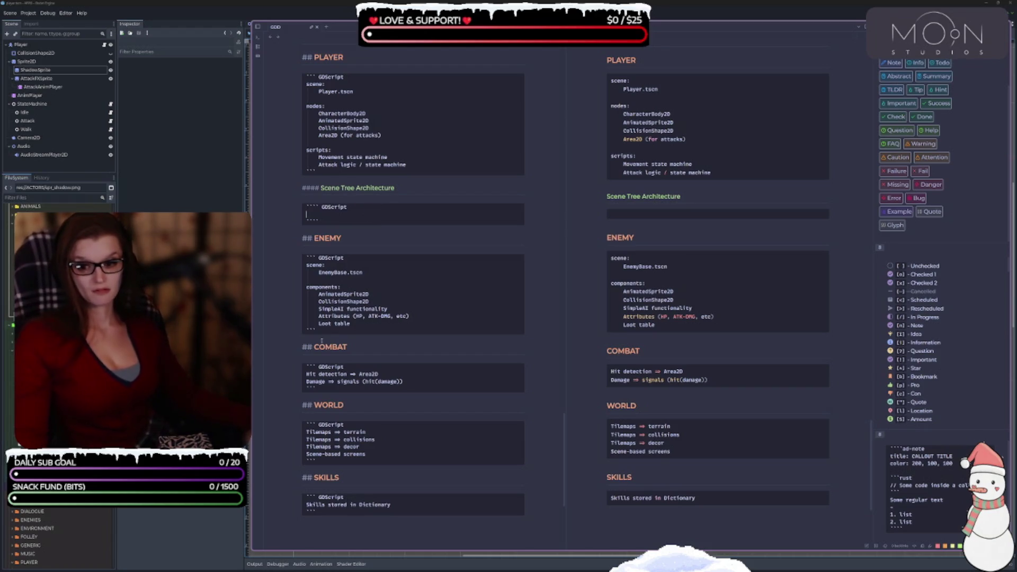
scroll(59, 318, down, 10)
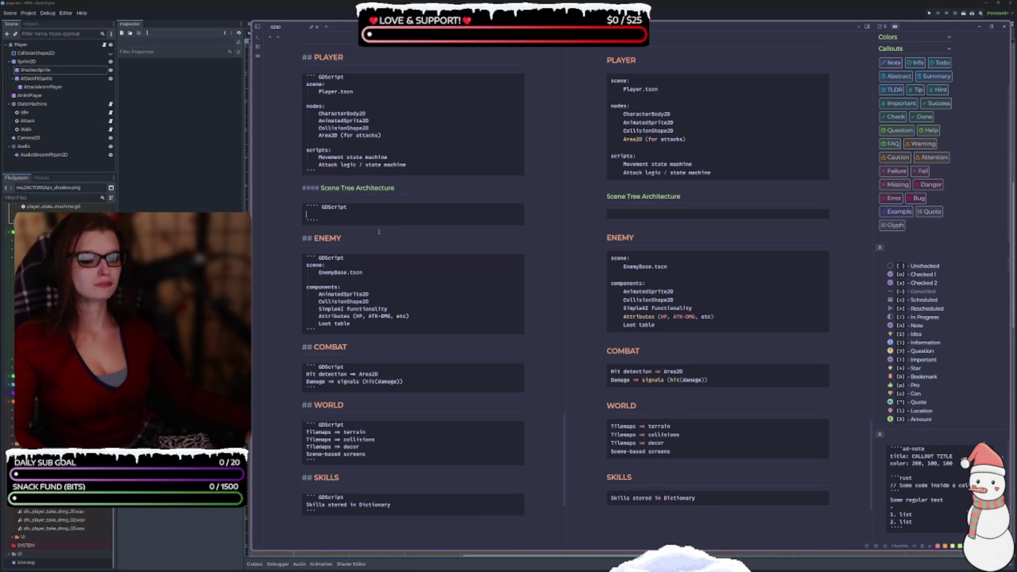
Step: Paste the Player node hierarchy into the code block and delete the blank line after SkillController (Node)
text(Player (CharacterBody2D) ├── Sprite (AnimatedSprite2D) ├── CollisionShape2D ├── Hurtbox (Area2D) │   └── CollisionShape2D ├── Hitbox (Area2D) │   └── CollisionShape2D ├── StateMachine (Node) ├── Stats (Node) └── SkillController (Node))
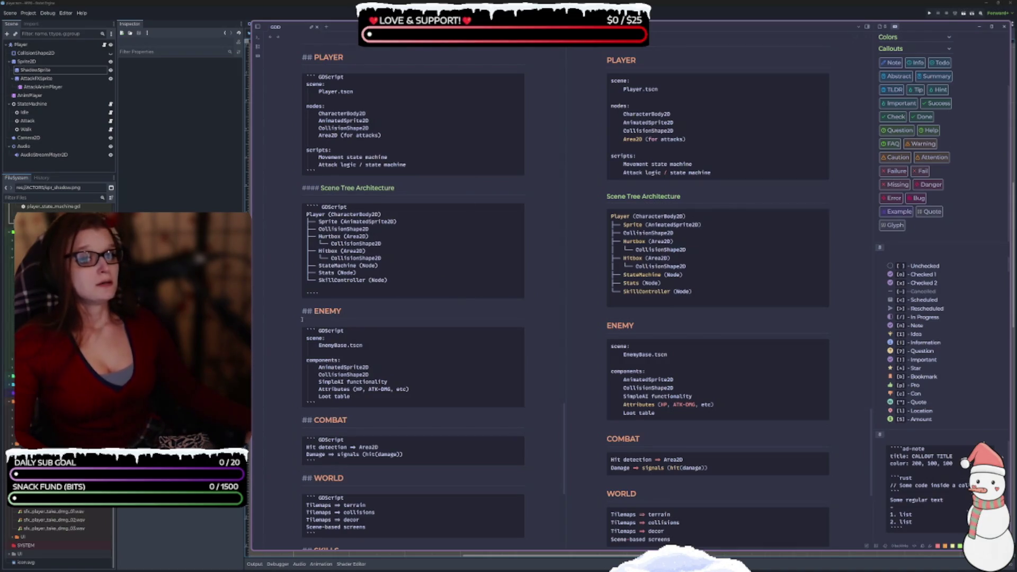
key(BackSpace)
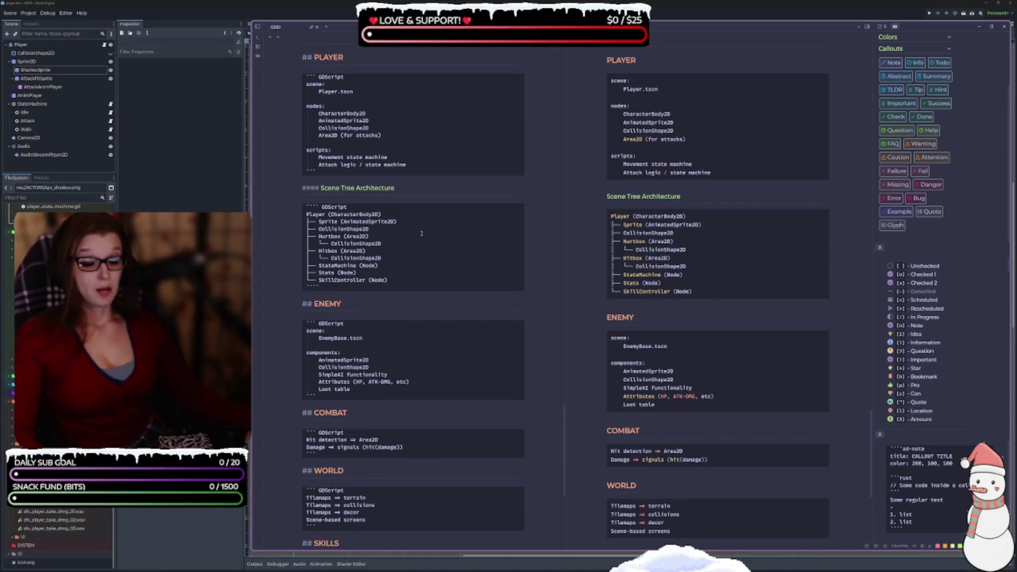
scroll(415, 212, down, 2)
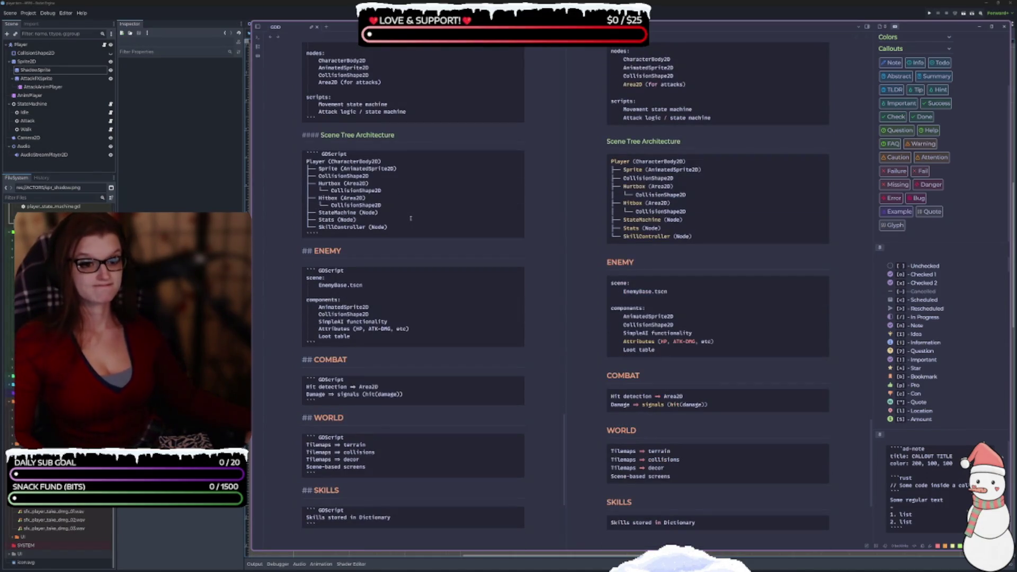
scroll(411, 219, down, 2)
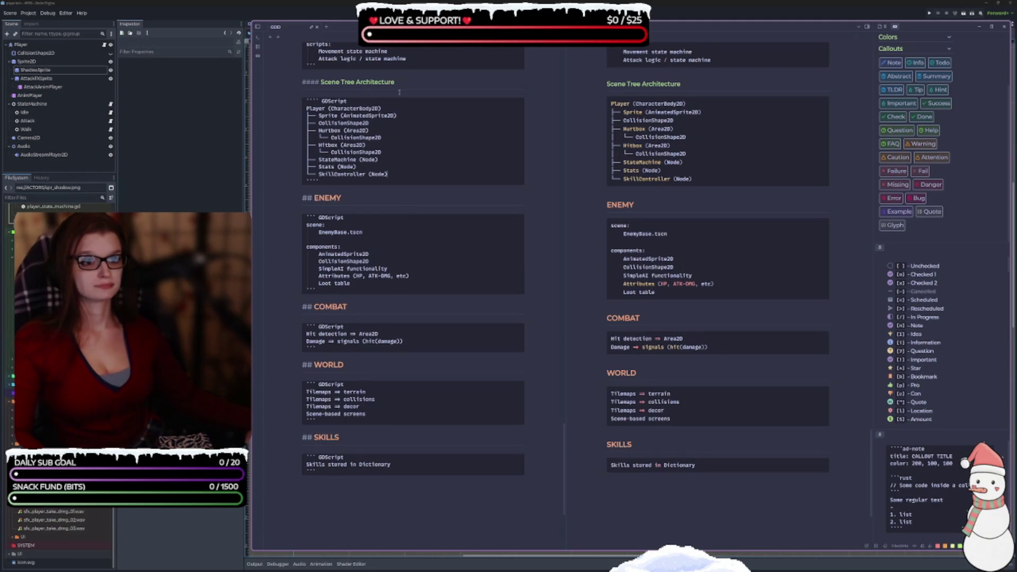
Step: Delete 'Architecture' so the heading reads 'Scene Tree', then select the heading line
drag(403, 81, 305, 81)
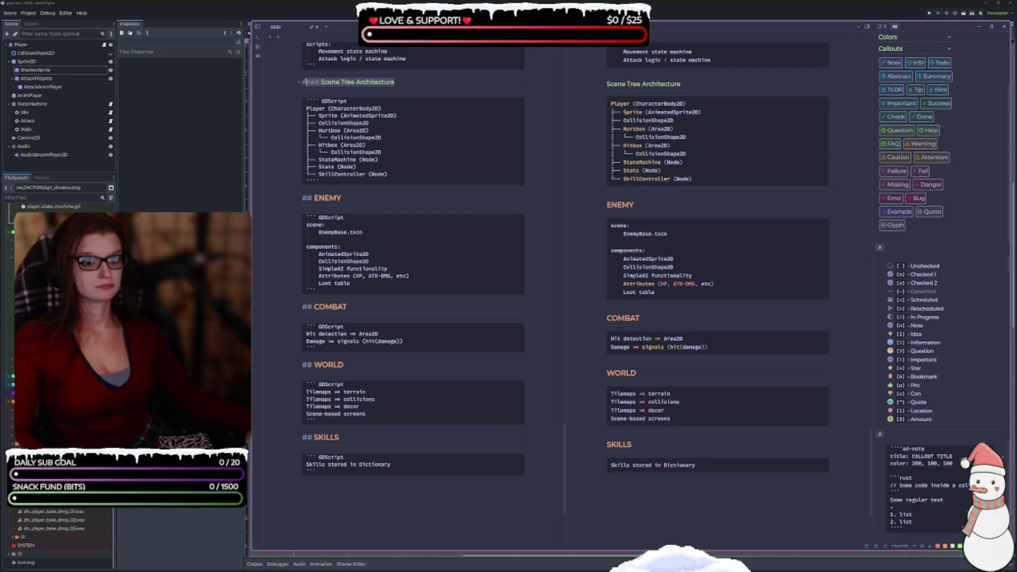
click(400, 85)
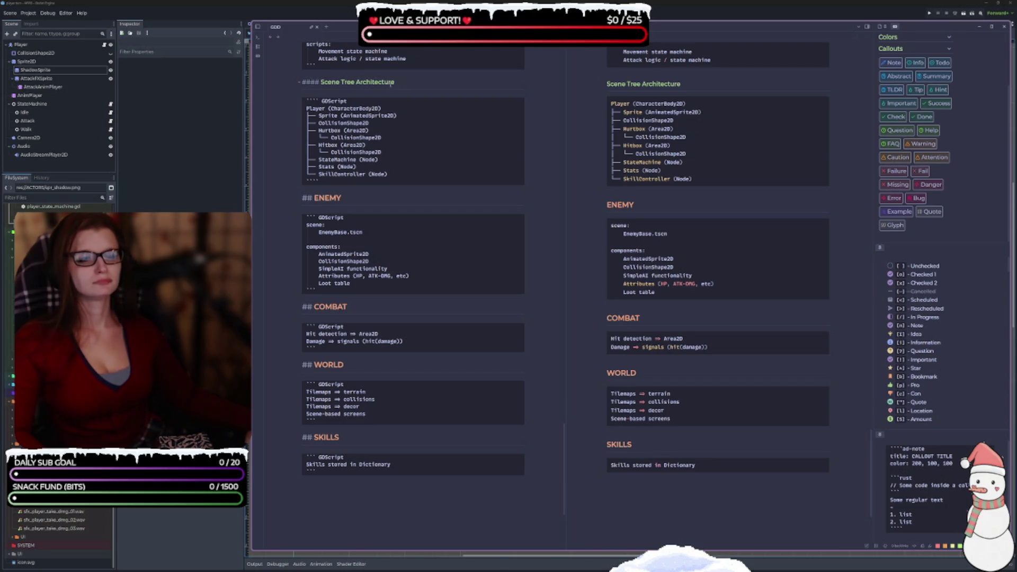
drag(391, 84, 357, 83)
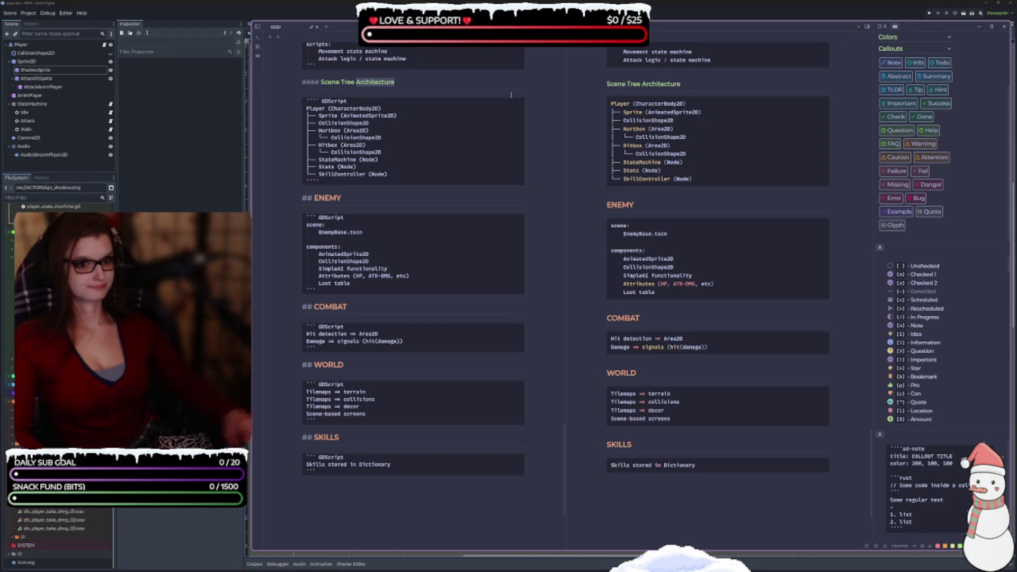
key(BackSpace)
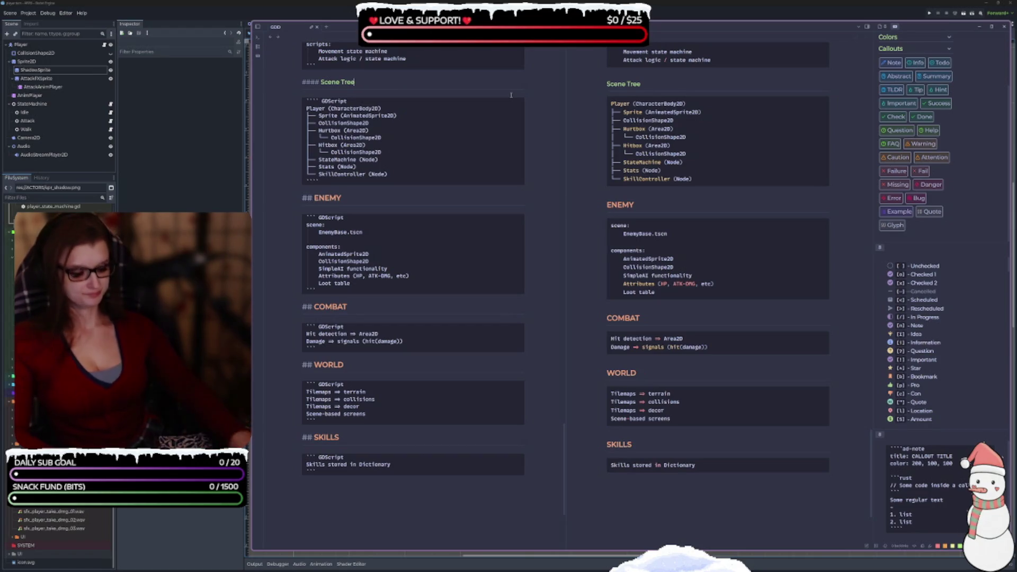
key(shift+Home)
key(ctrl+c)
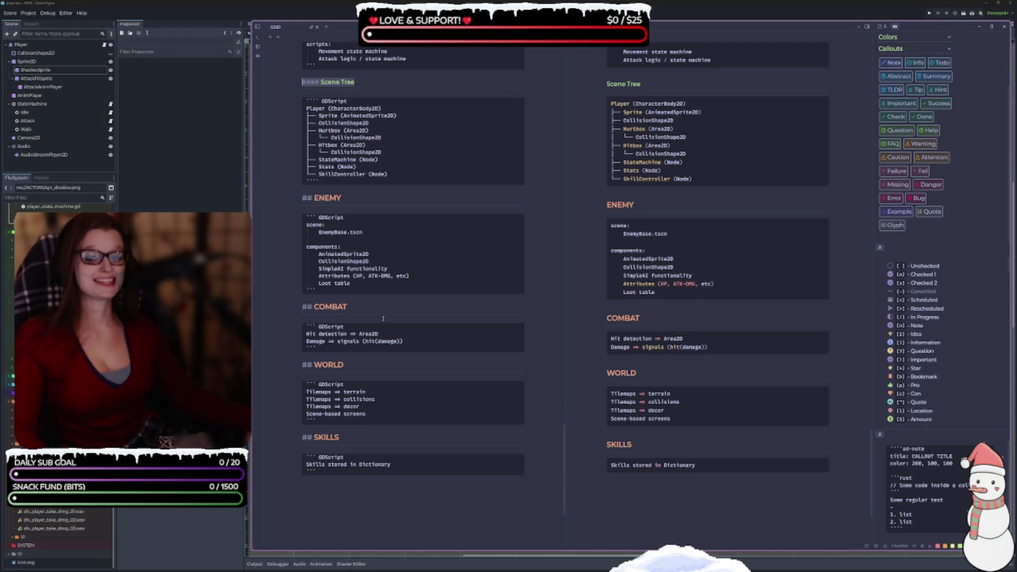
Step: Add a Scene Tree heading and a GDScript block holding the Enemy node hierarchy below ENEMY
click(316, 297)
key(Return)
key(Return)
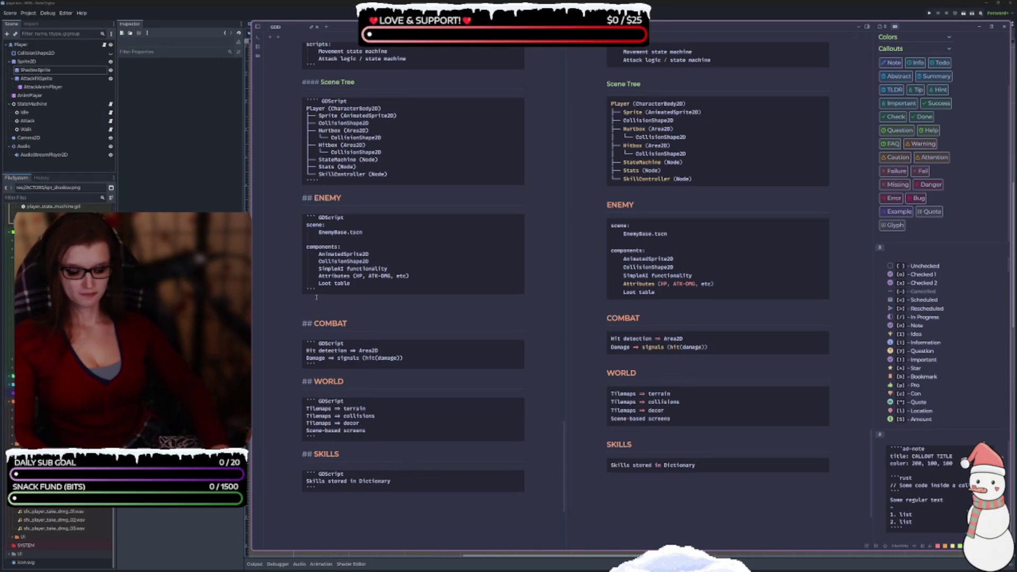
key(ctrl+v)
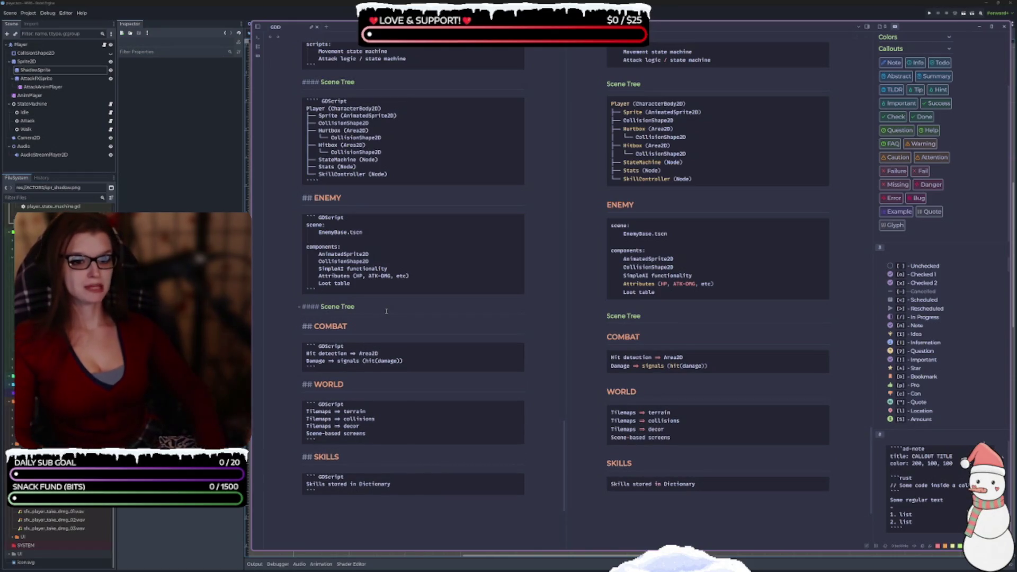
key(Return)
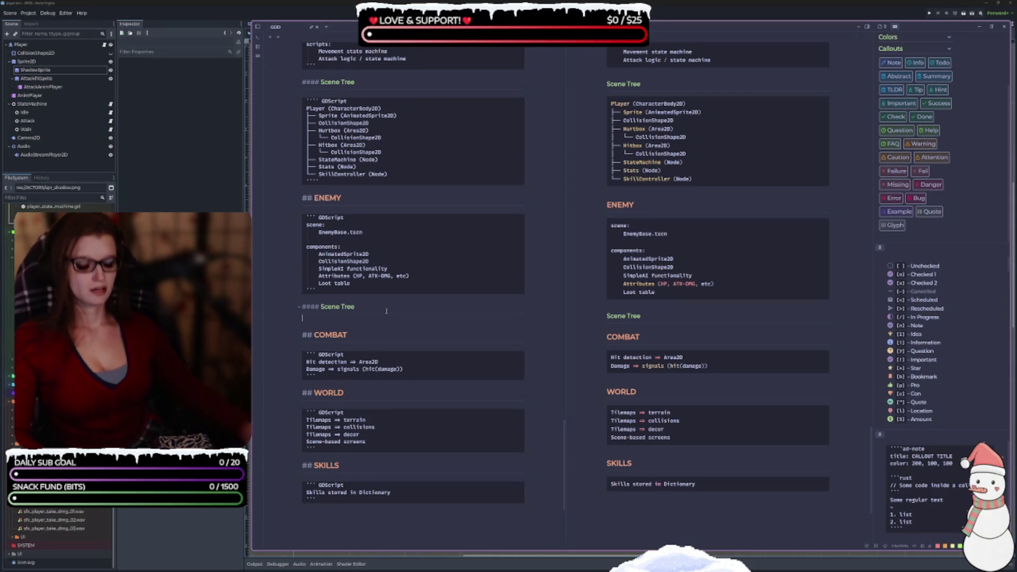
text(````)
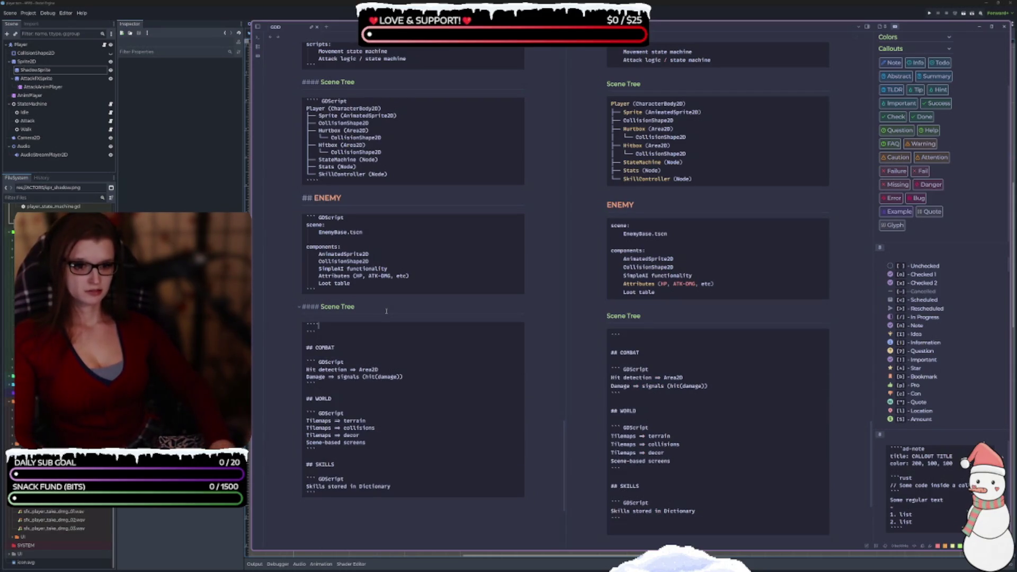
text(`)
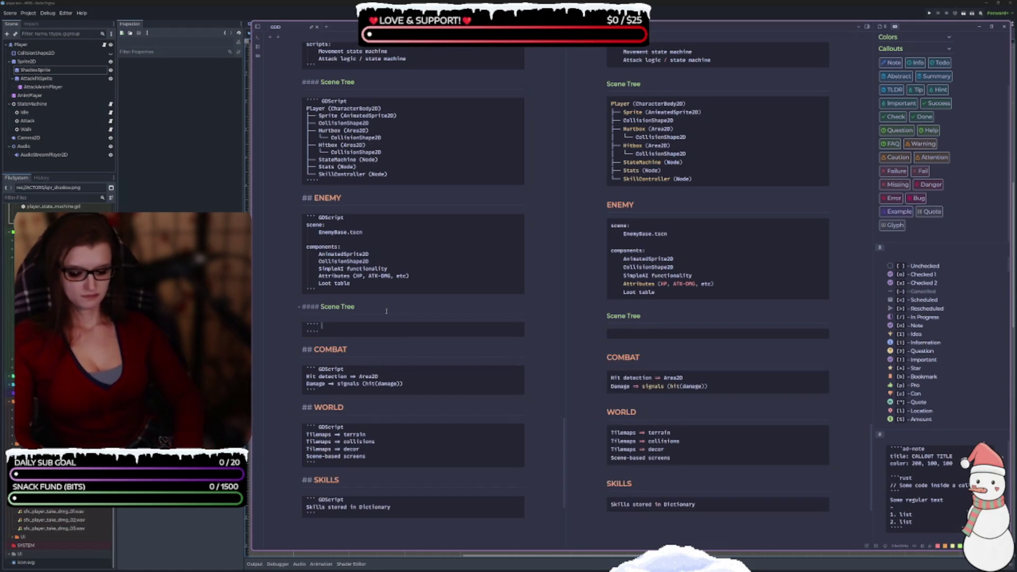
text( GDScript)
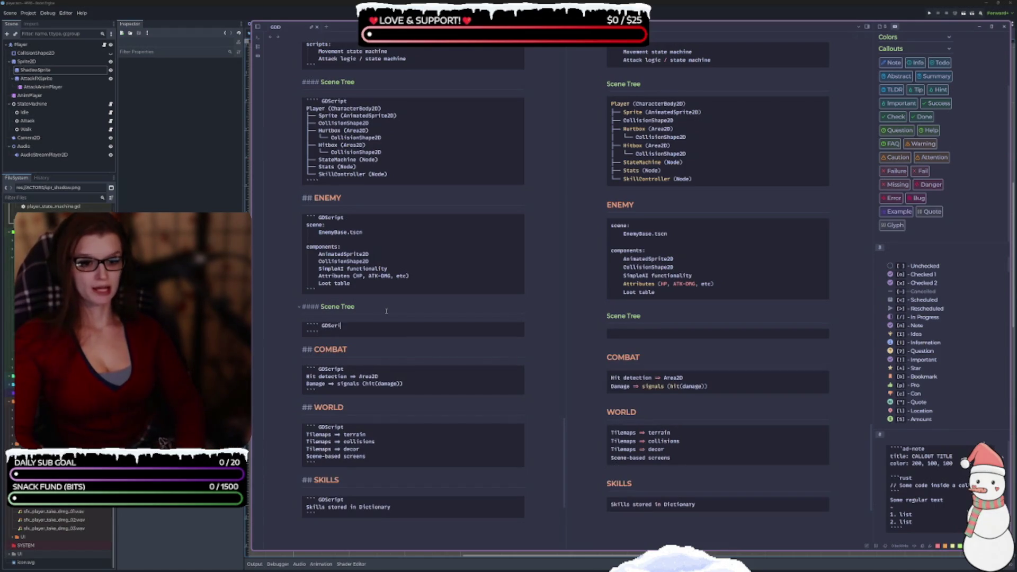
key(Return)
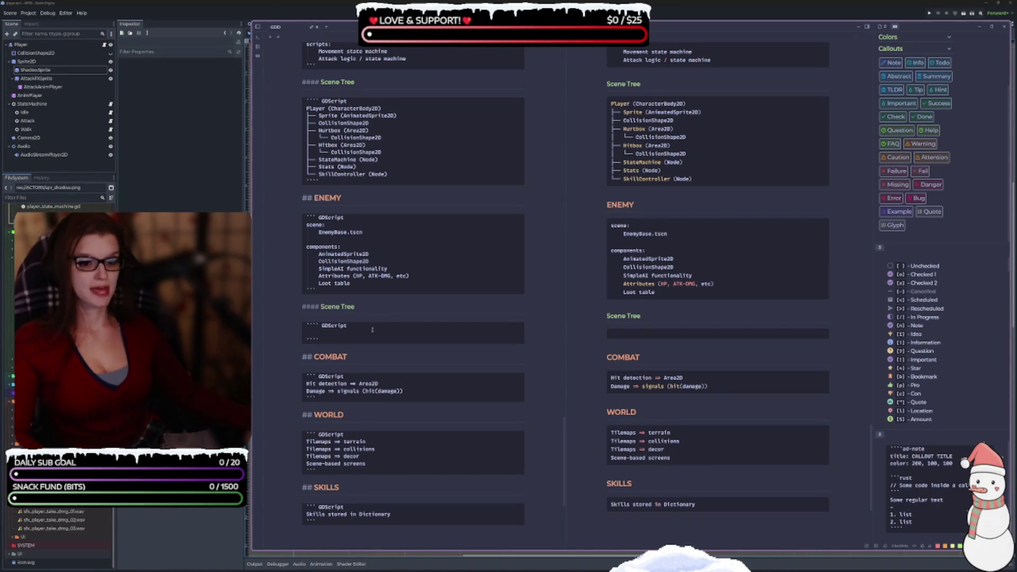
key(ctrl+v)
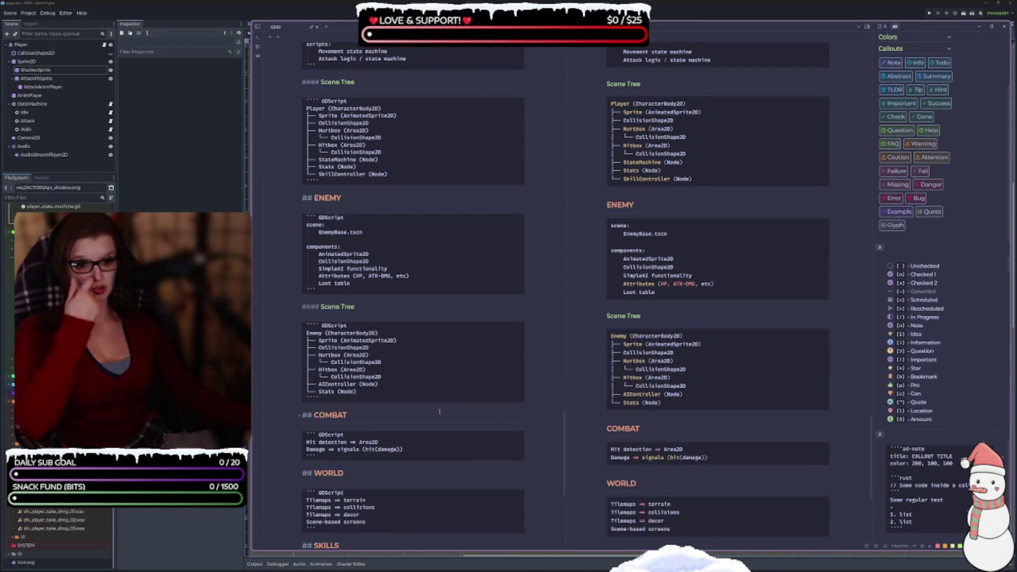
scroll(451, 374, down, 1)
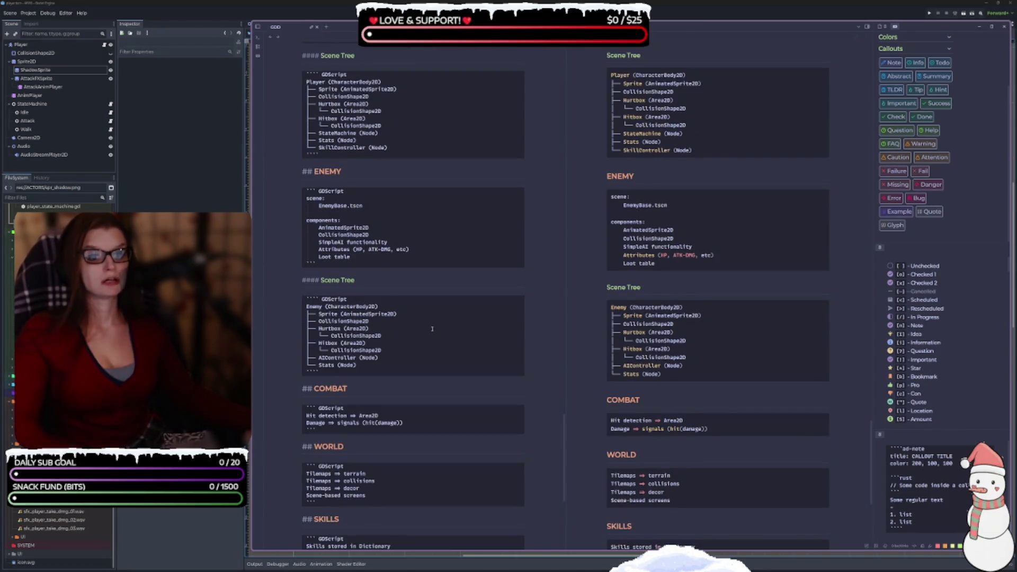
scroll(452, 330, down, 6)
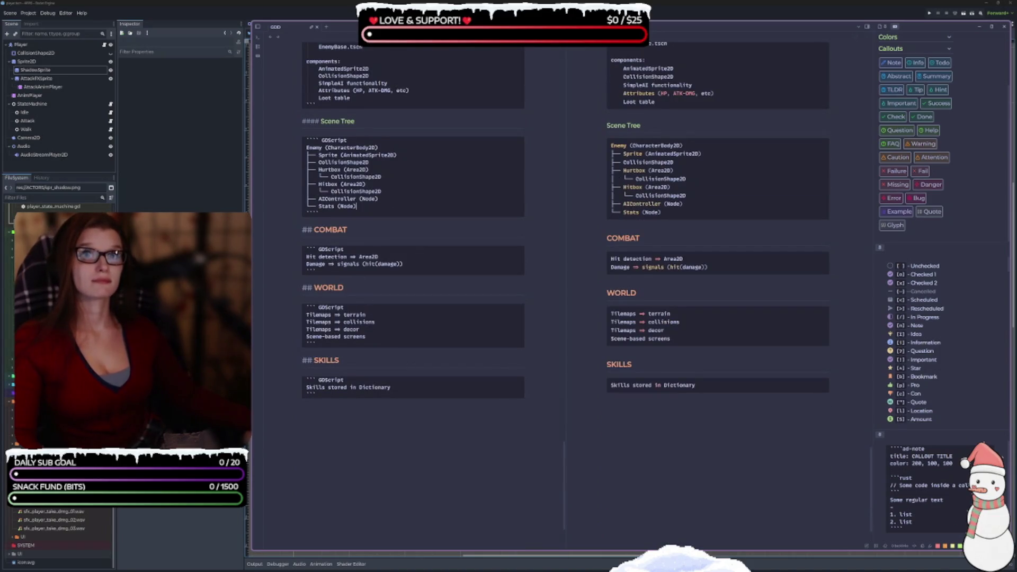
Step: Open a blank line below the WORLD block and select the Scene Tree heading for reuse
click(343, 352)
key(Return)
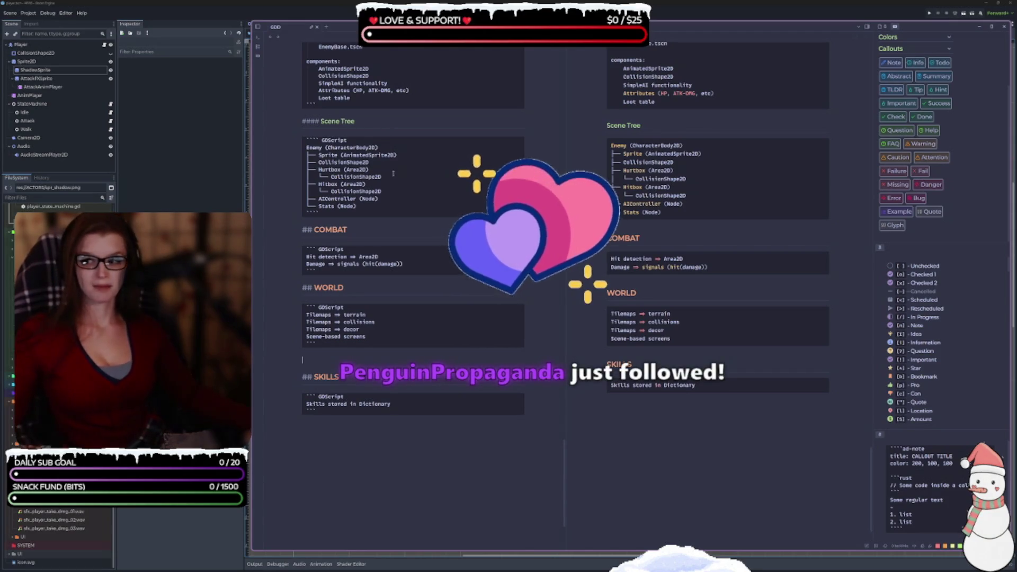
drag(355, 122, 296, 121)
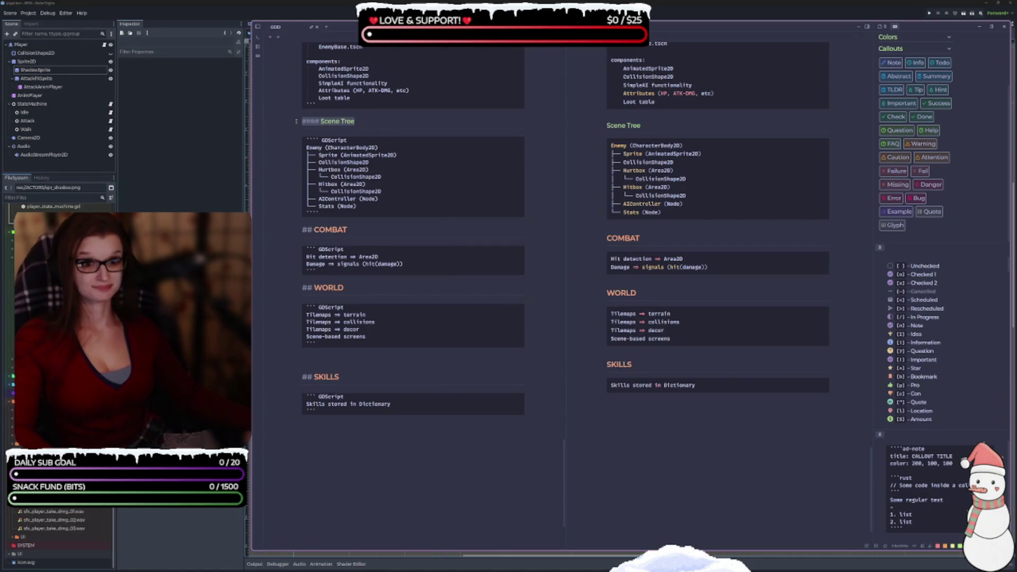
Step: Put a Scene Tree heading under WORLD with a GDScript block listing WorldScreen's Terrain, Collision, Decoration, Entities and Exits
key(ctrl+c)
click(321, 355)
key(ctrl+v)
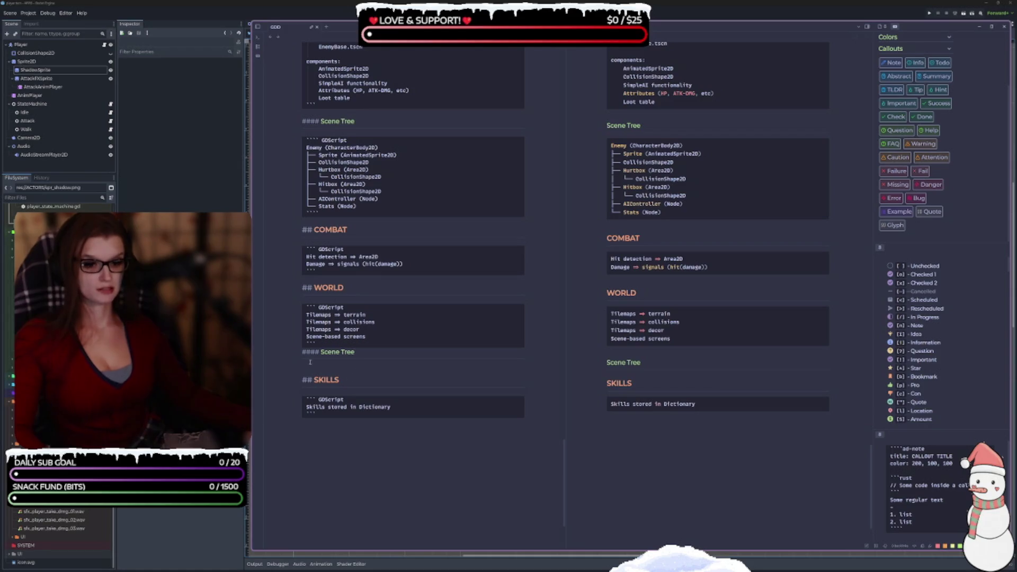
key(BackSpace)
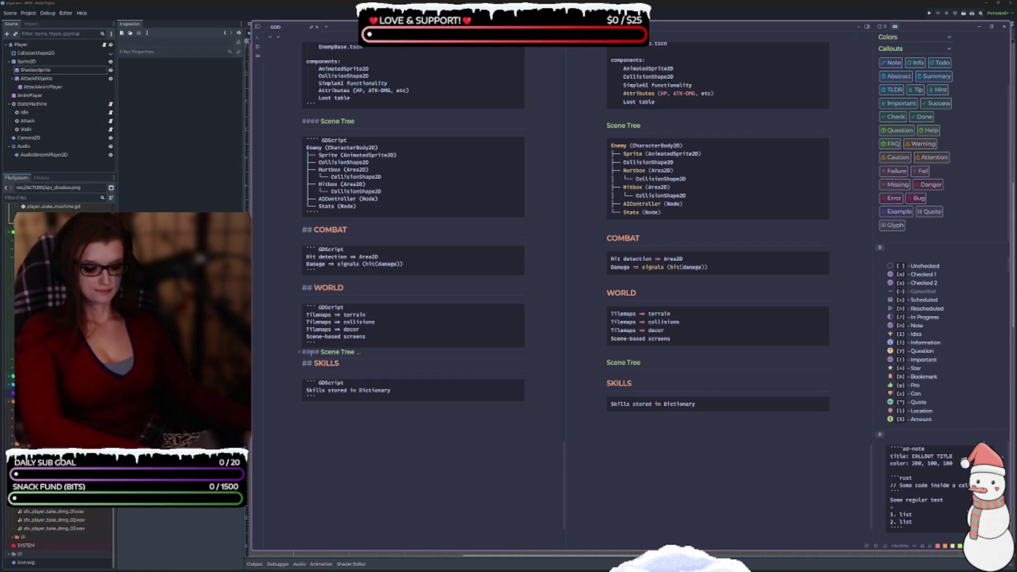
key(Return)
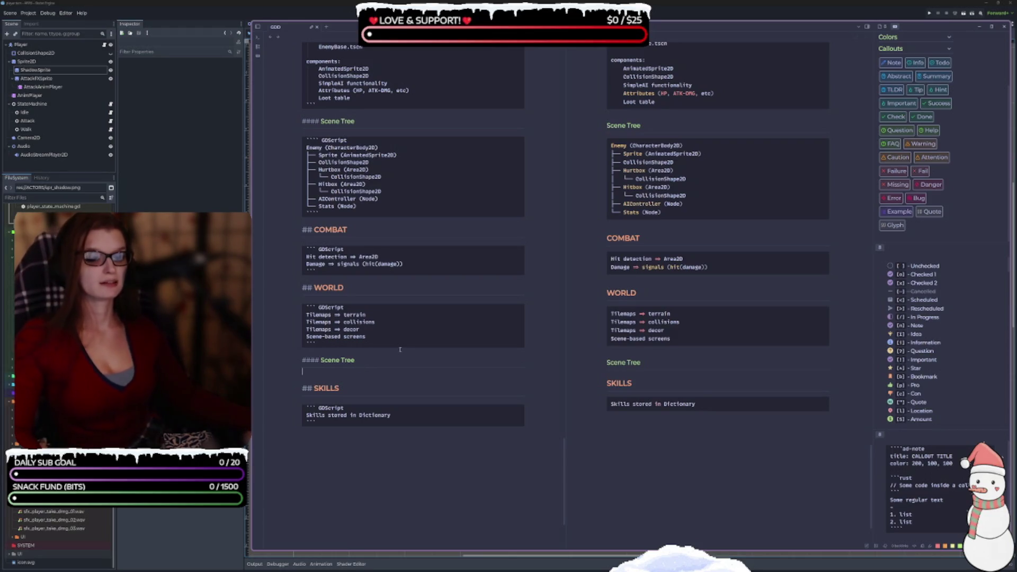
text(```)
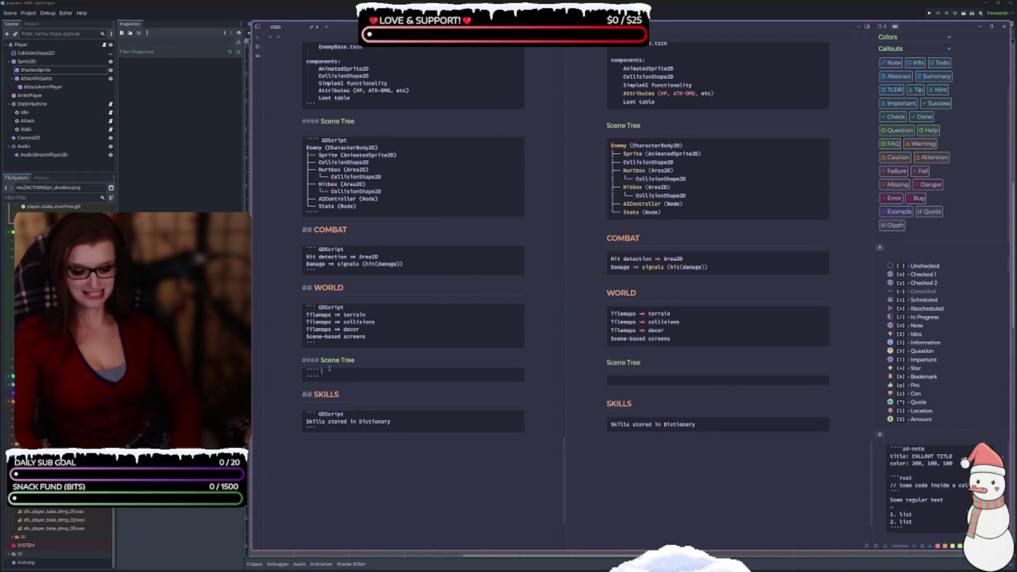
text(GDScript)
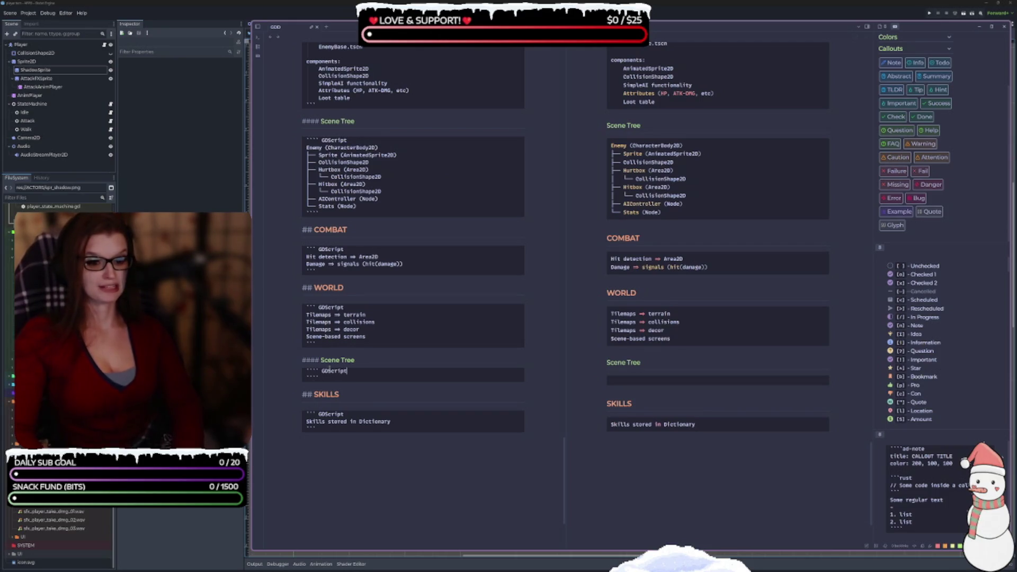
key(Return)
key(ctrl+v)
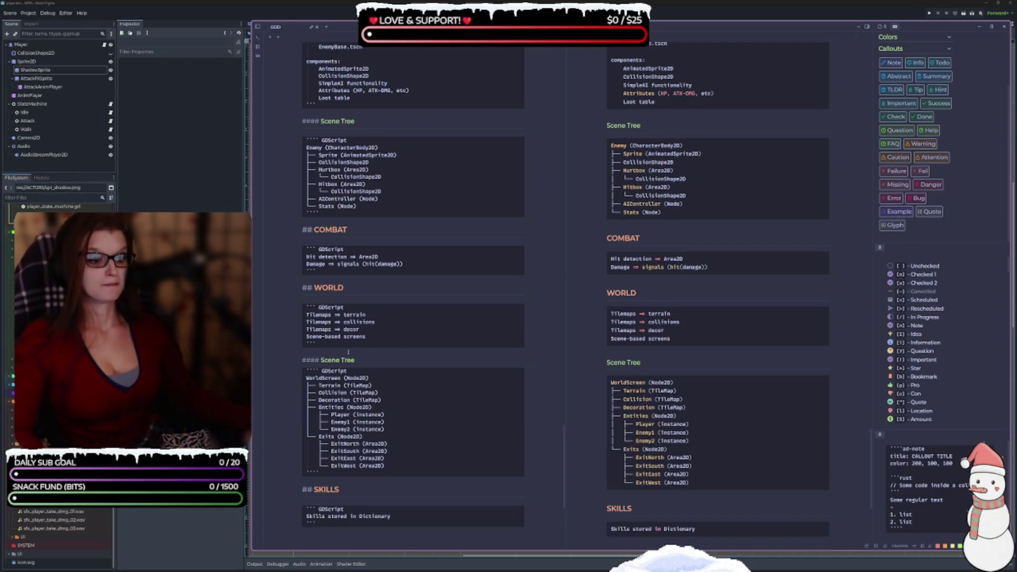
scroll(285, 424, down, 3)
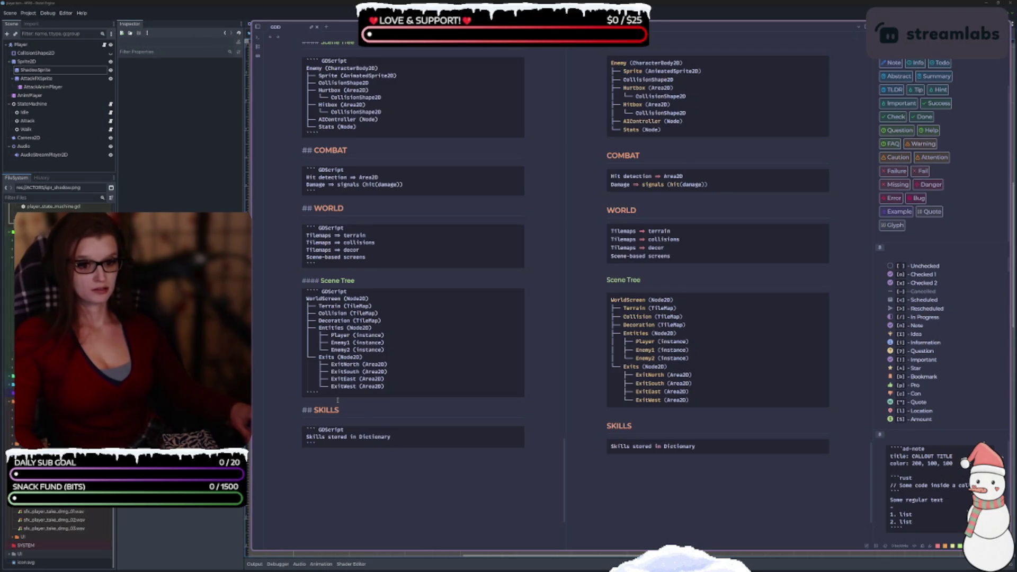
Step: Create a GDScript code block under SKILLS containing the UI CanvasLayer tree with Hearts, XPBar, Coins, SkillMenu
scroll(353, 450, down, 3)
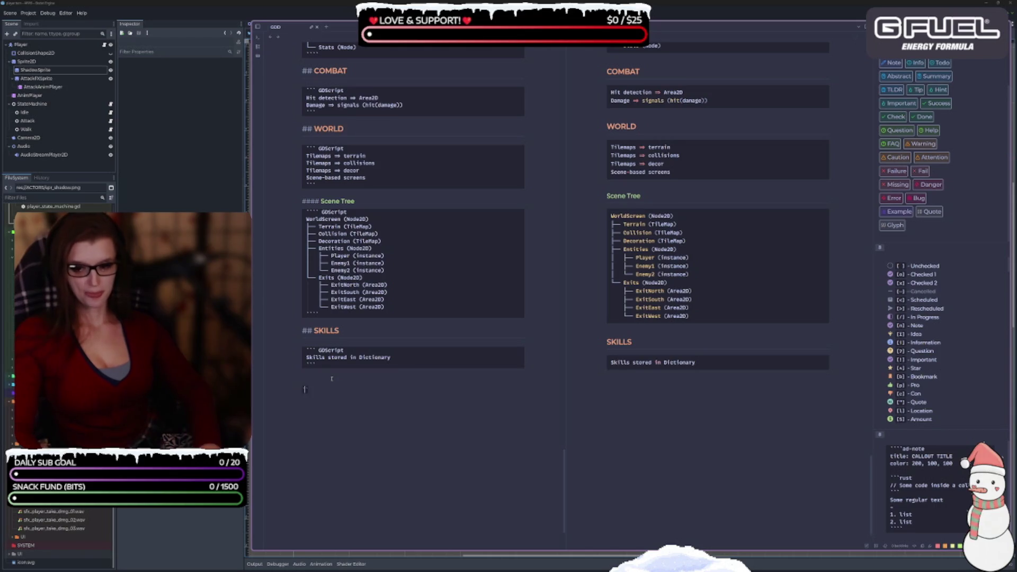
text(``` ```)
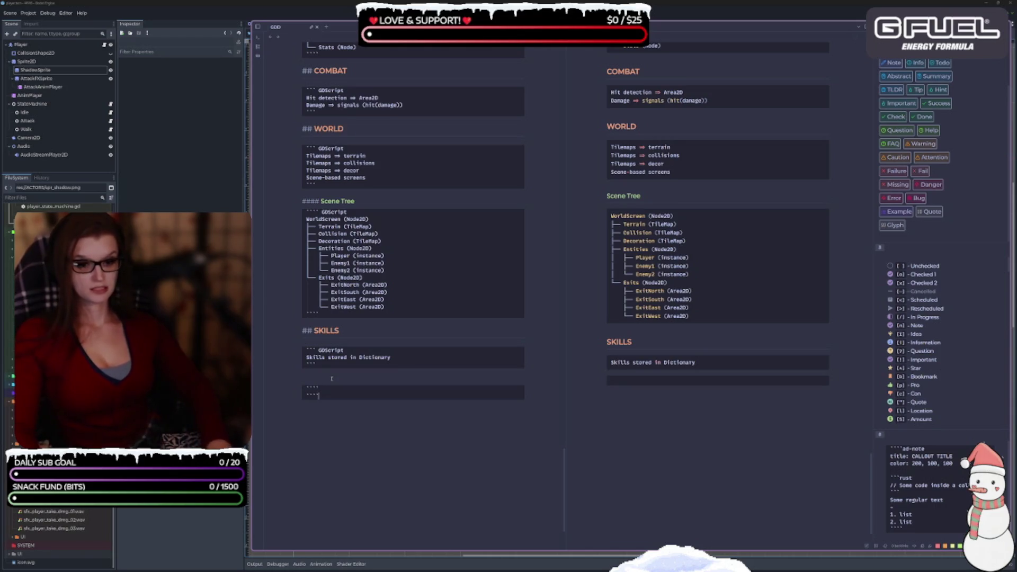
key(Up)
text(GDSc)
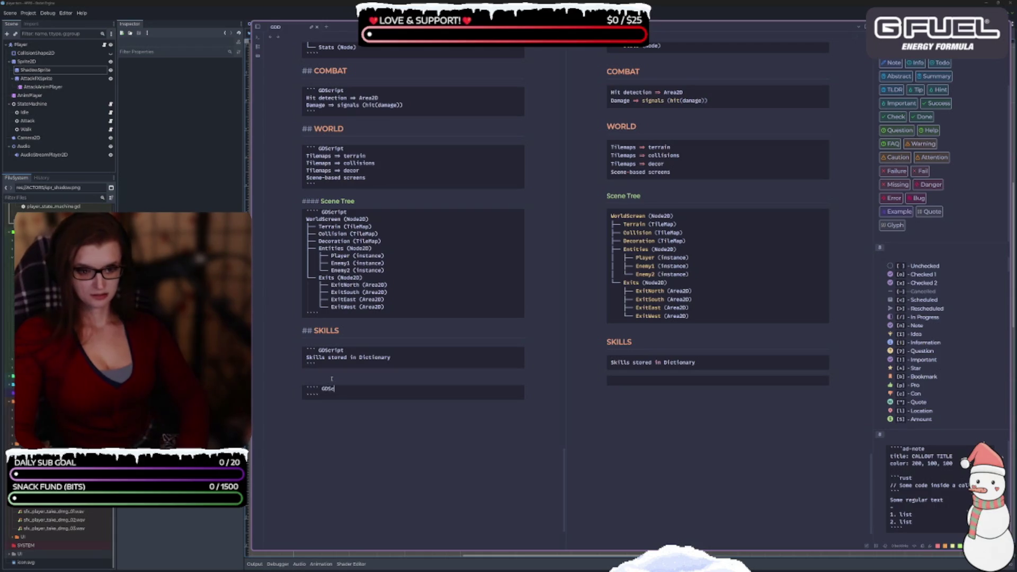
text(ript)
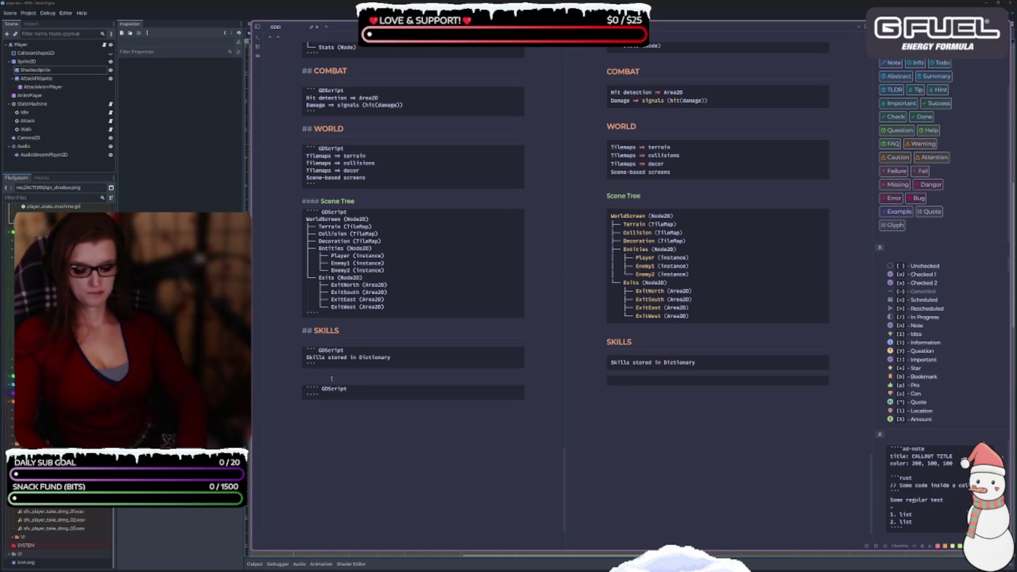
key(ctrl+v)
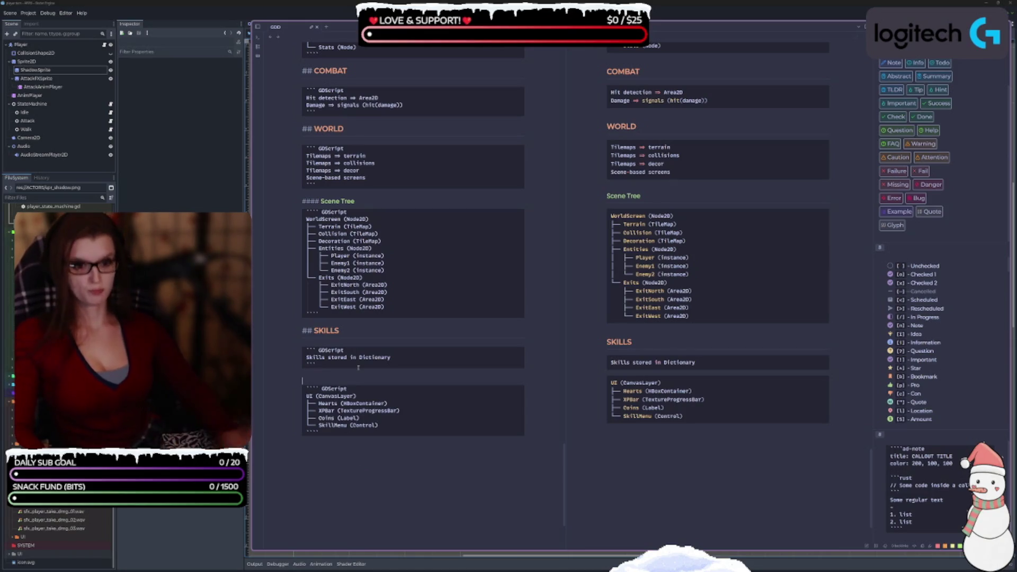
Step: Copy a Scene Tree heading above the UI block and tidy the spacing around it
drag(360, 201, 301, 200)
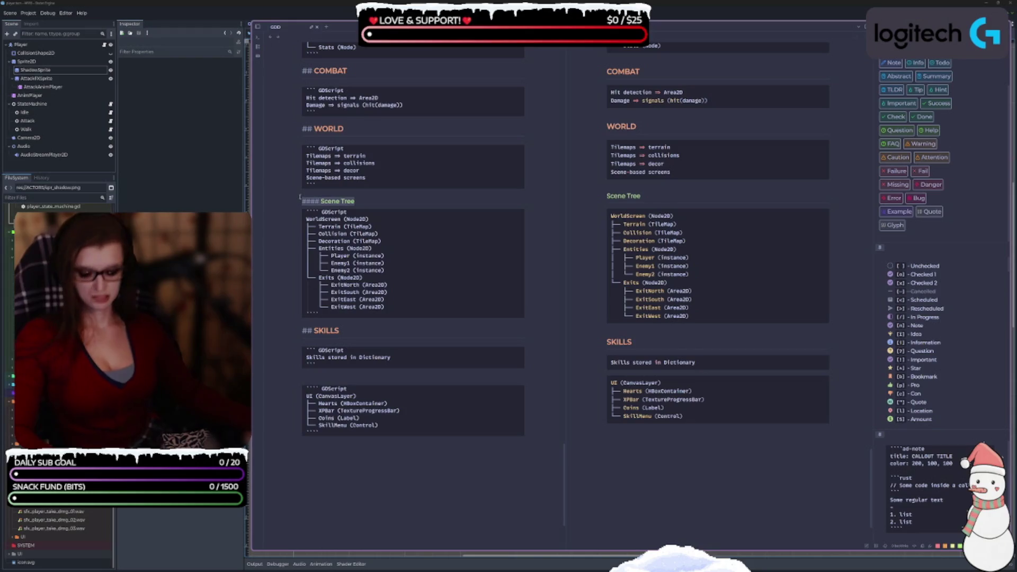
click(346, 379)
key(ctrl+v)
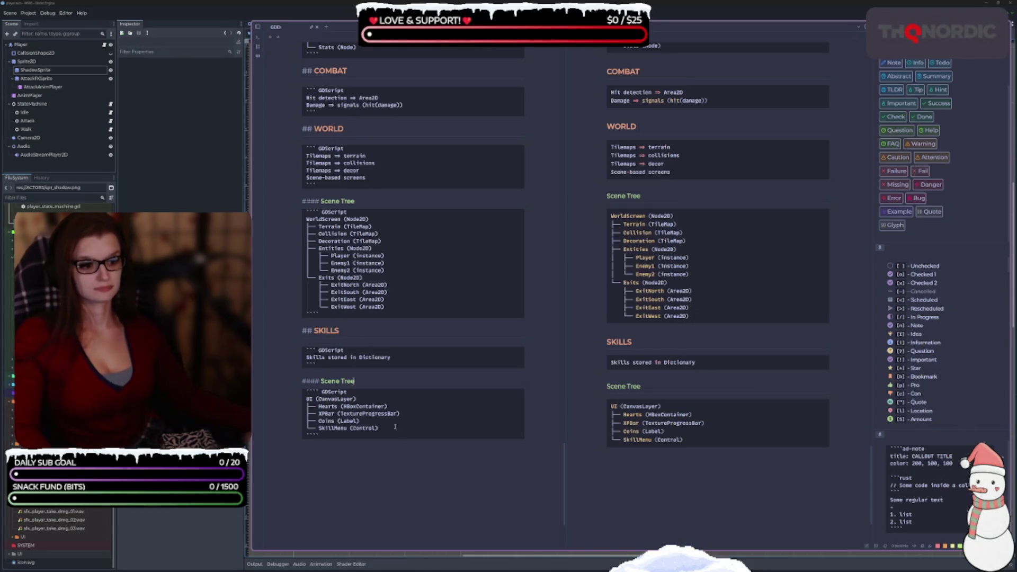
click(371, 373)
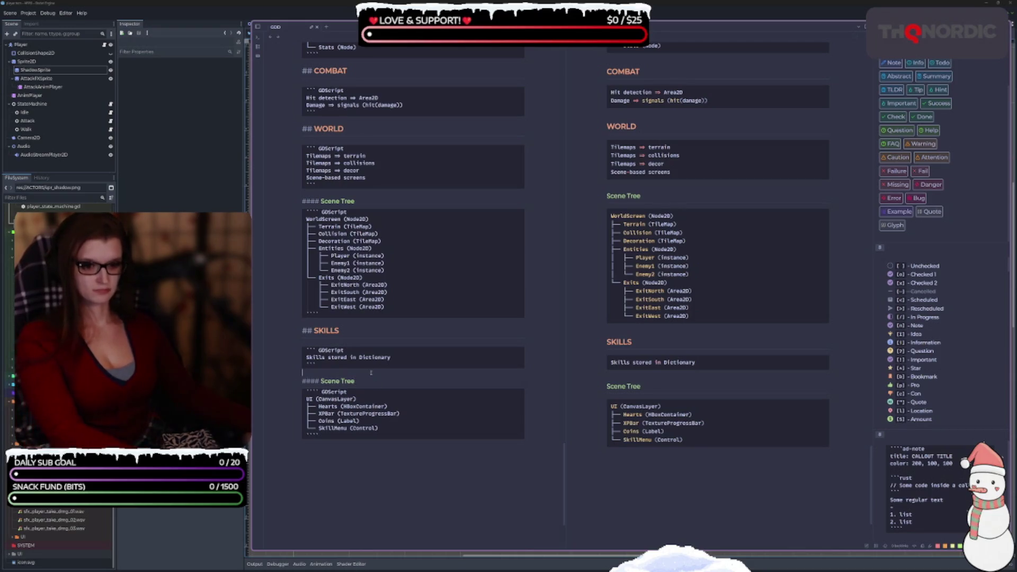
key(BackSpace)
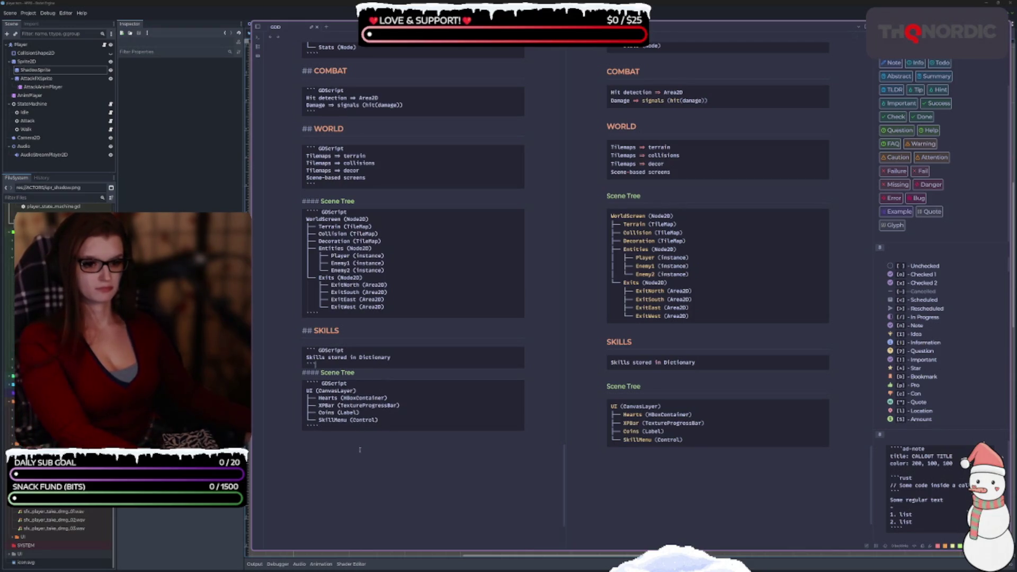
key(Return)
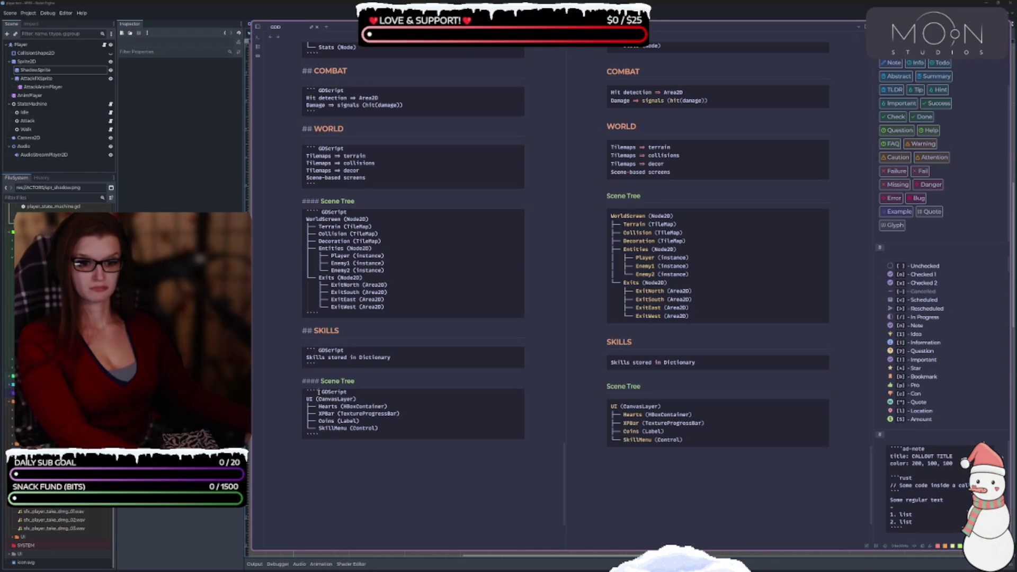
scroll(426, 427, up, 3)
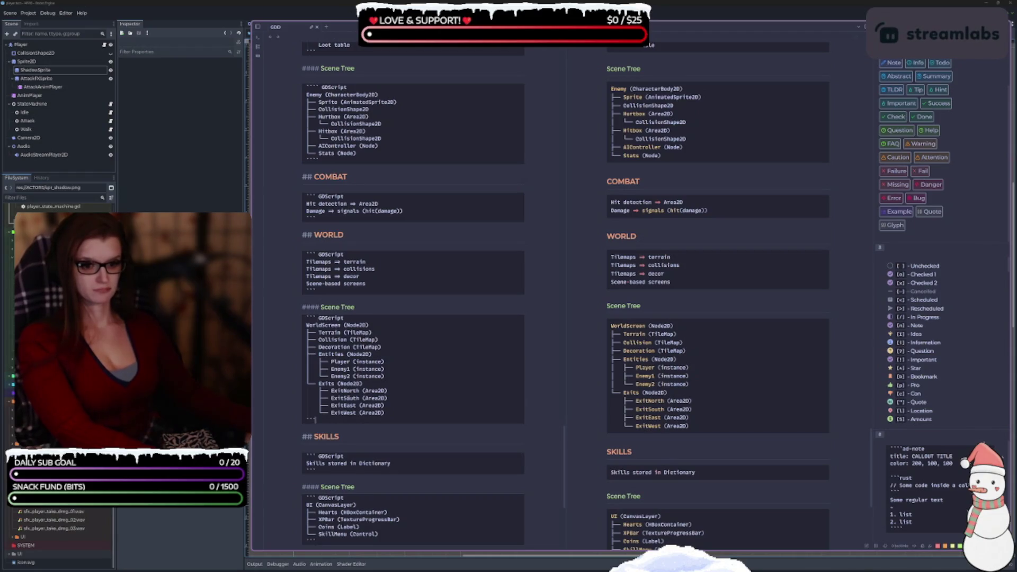
scroll(414, 297, up, 2)
scroll(330, 268, up, 3)
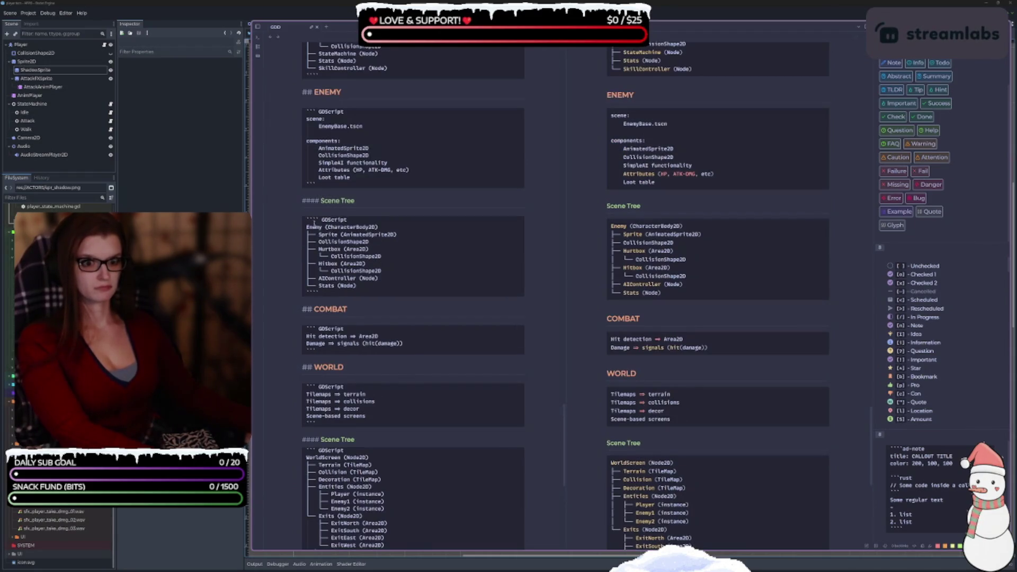
scroll(366, 249, up, 3)
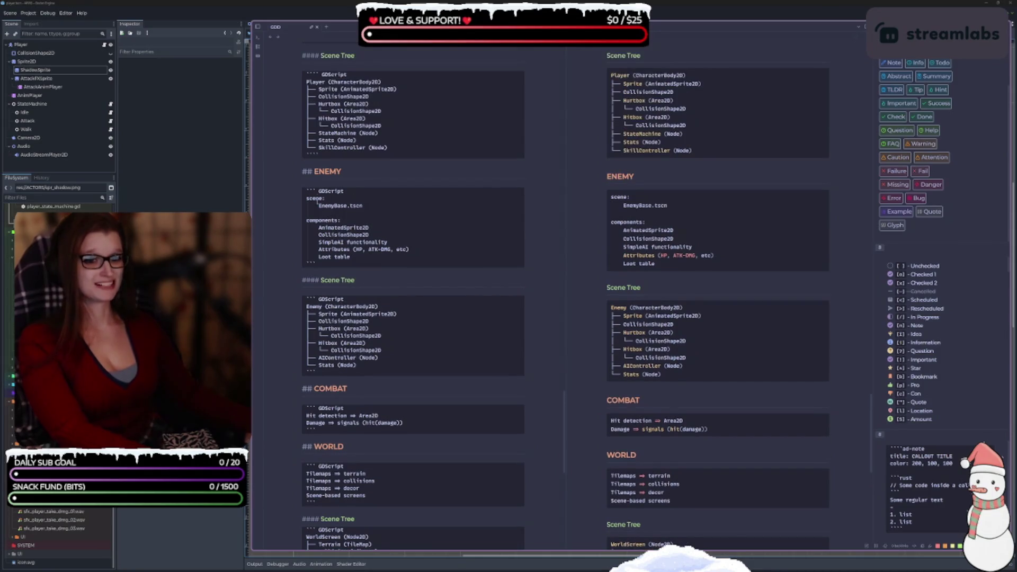
scroll(383, 222, up, 3)
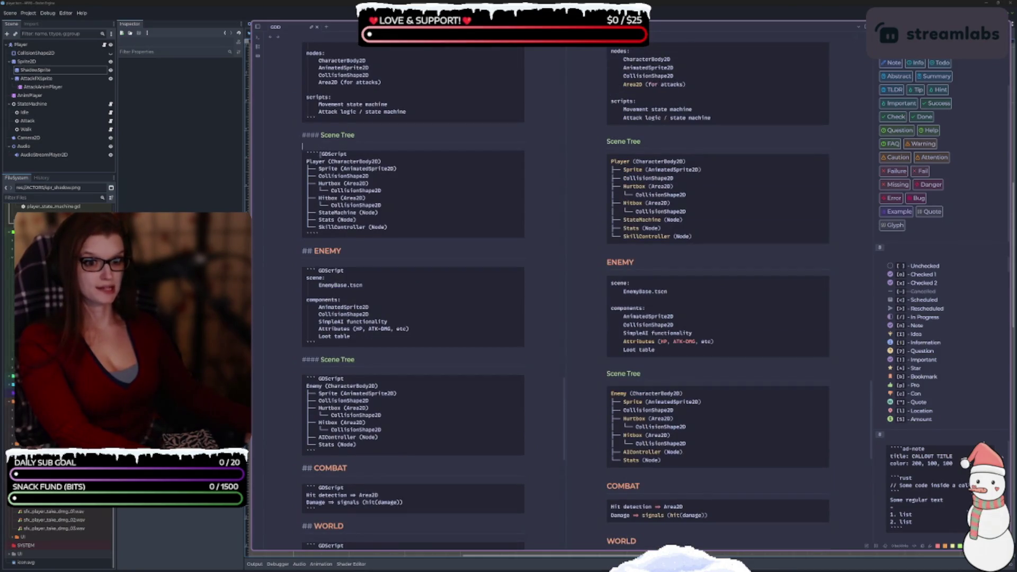
scroll(363, 223, up, 5)
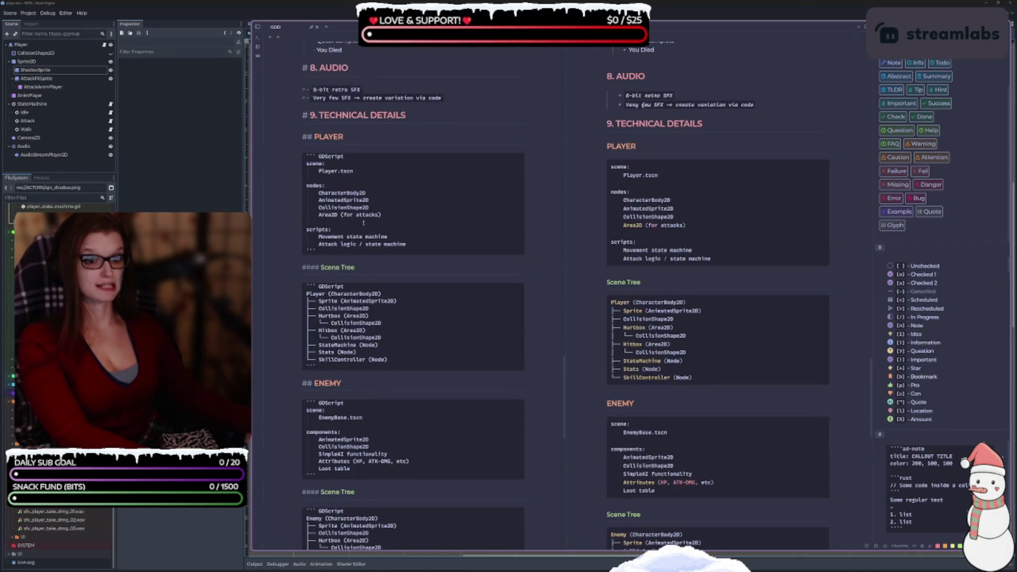
scroll(364, 228, down, 5)
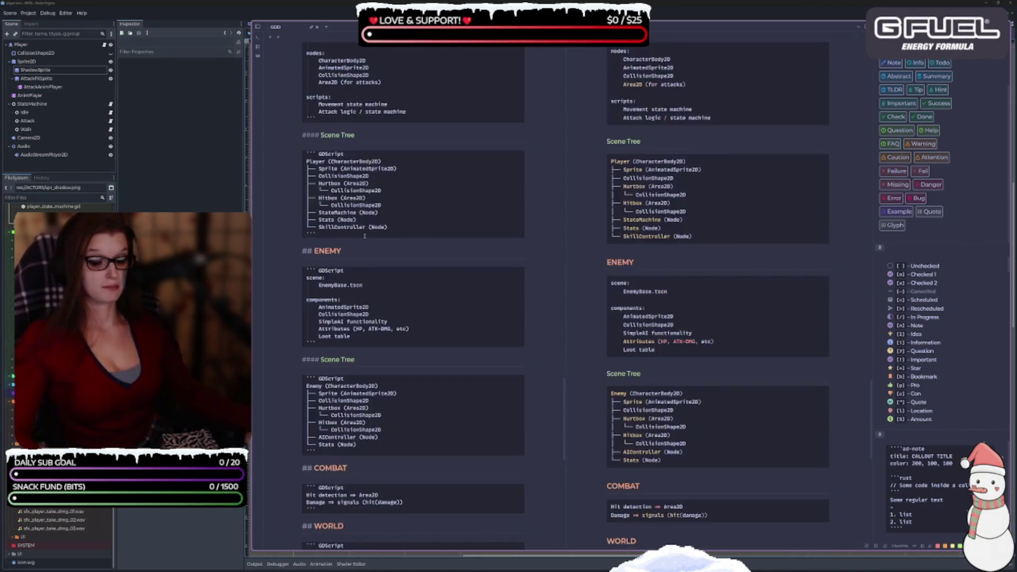
scroll(365, 236, down, 15)
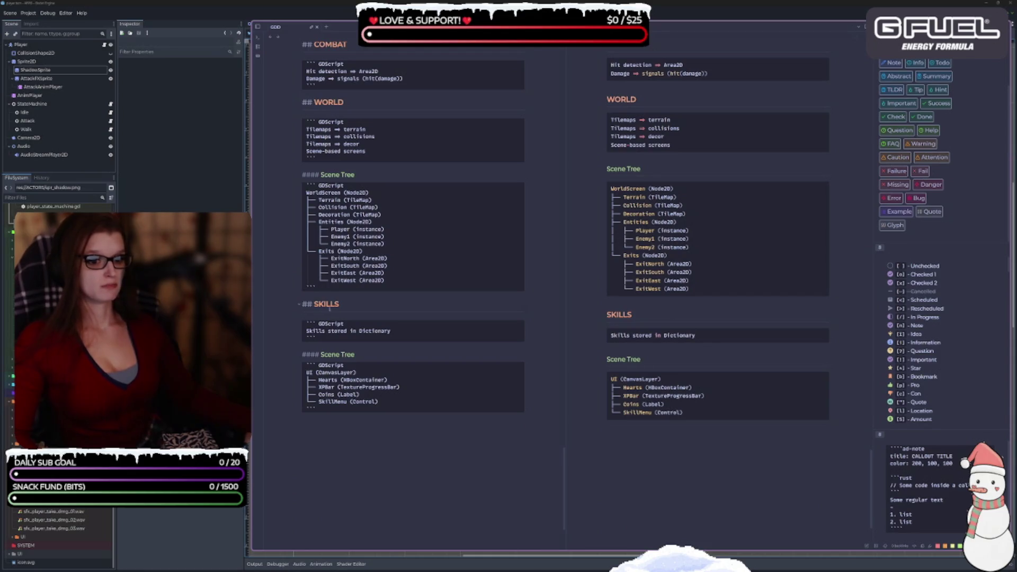
scroll(424, 408, up, 4)
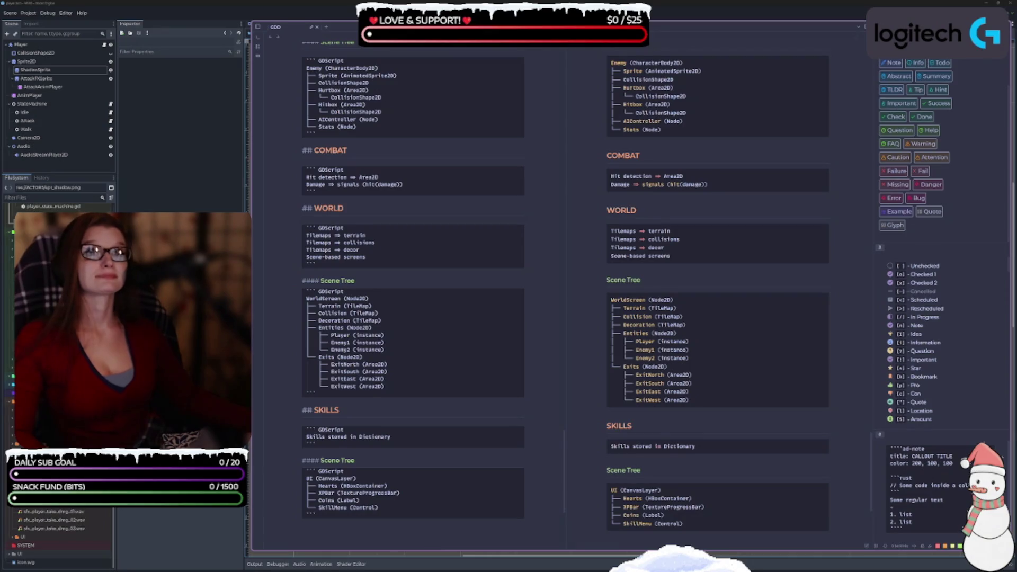
scroll(390, 256, down, 2)
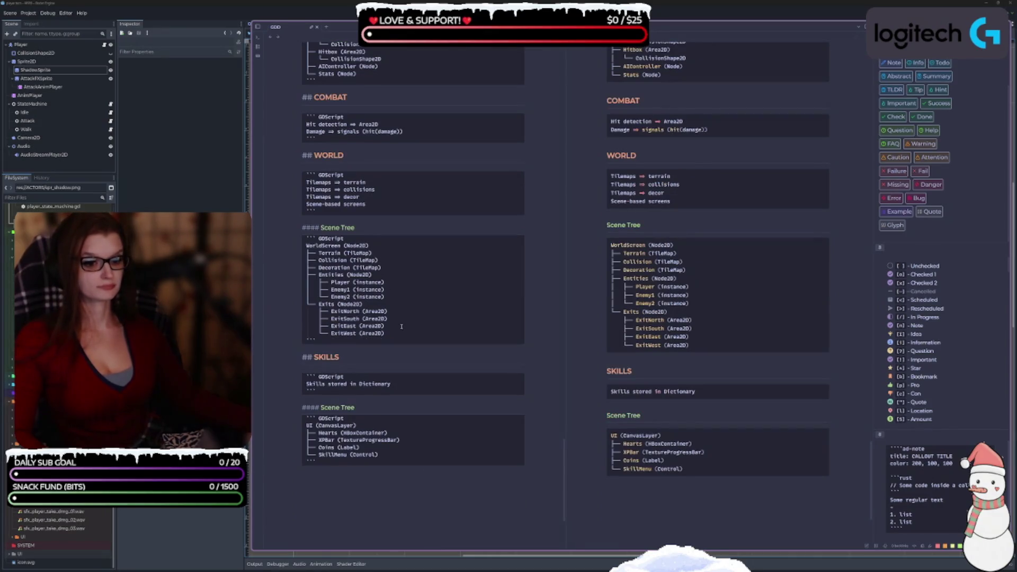
scroll(402, 327, down, 4)
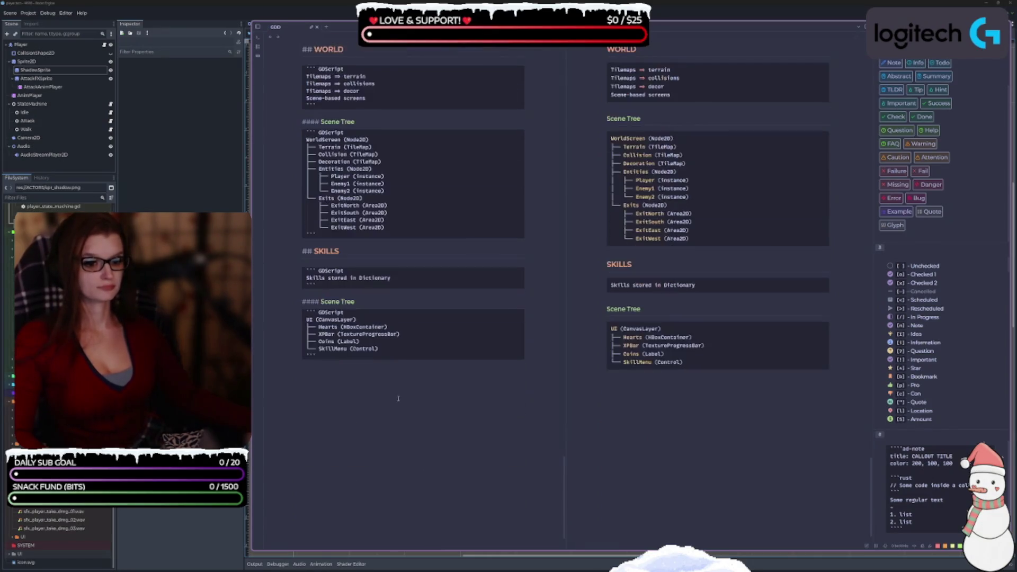
click(352, 380)
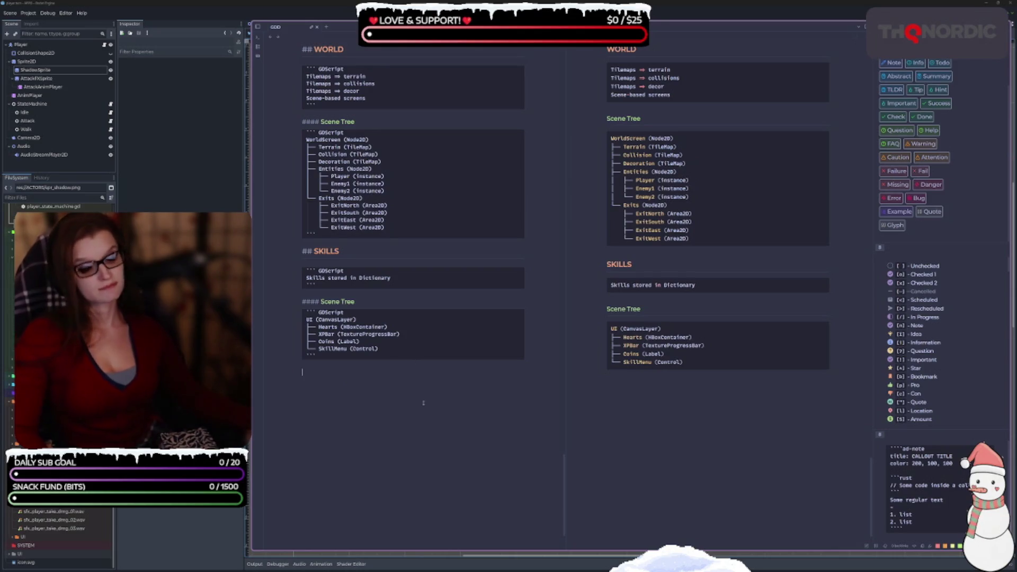
scroll(434, 398, up, 10)
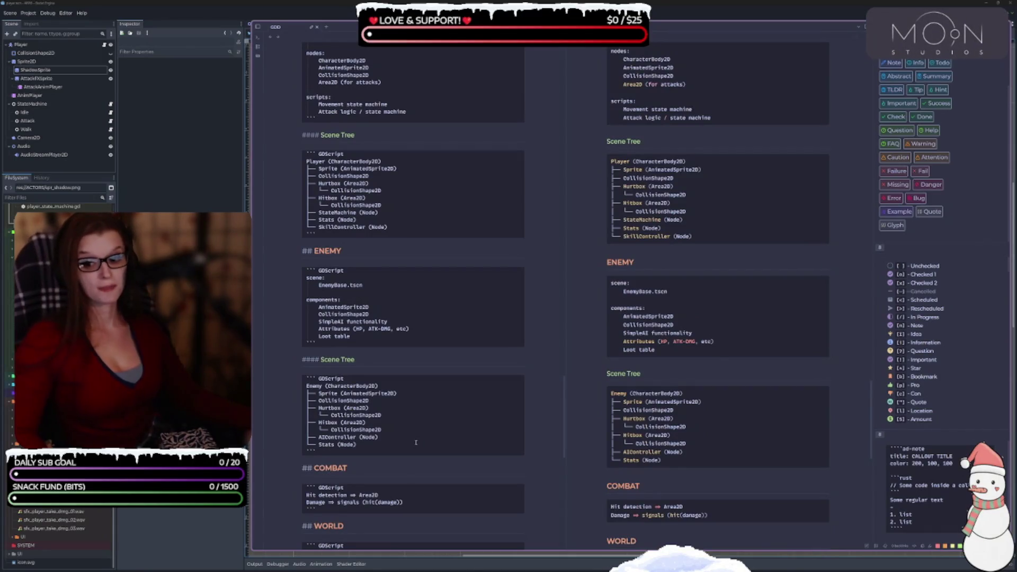
scroll(416, 443, up, 7)
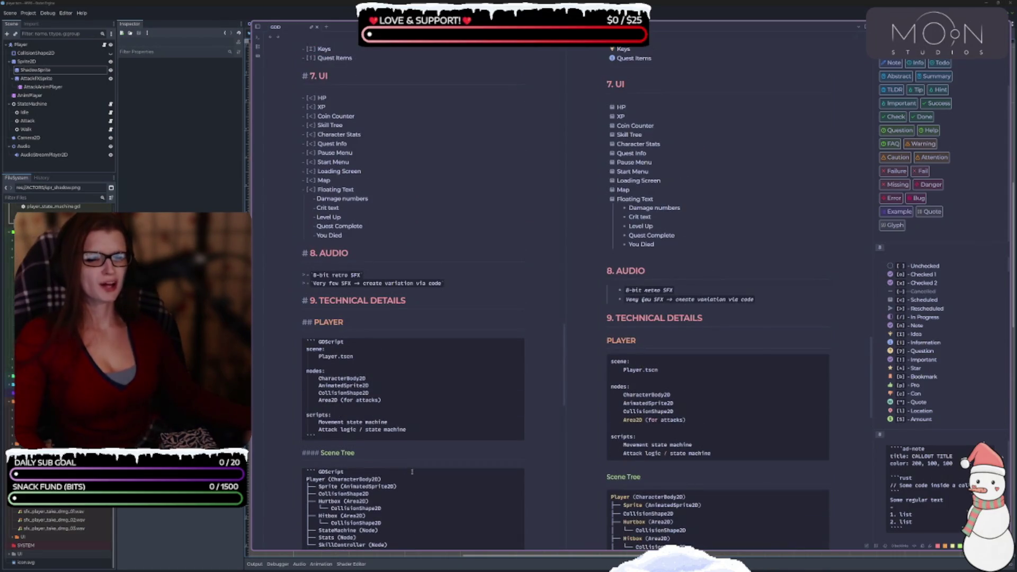
scroll(420, 449, up, 3)
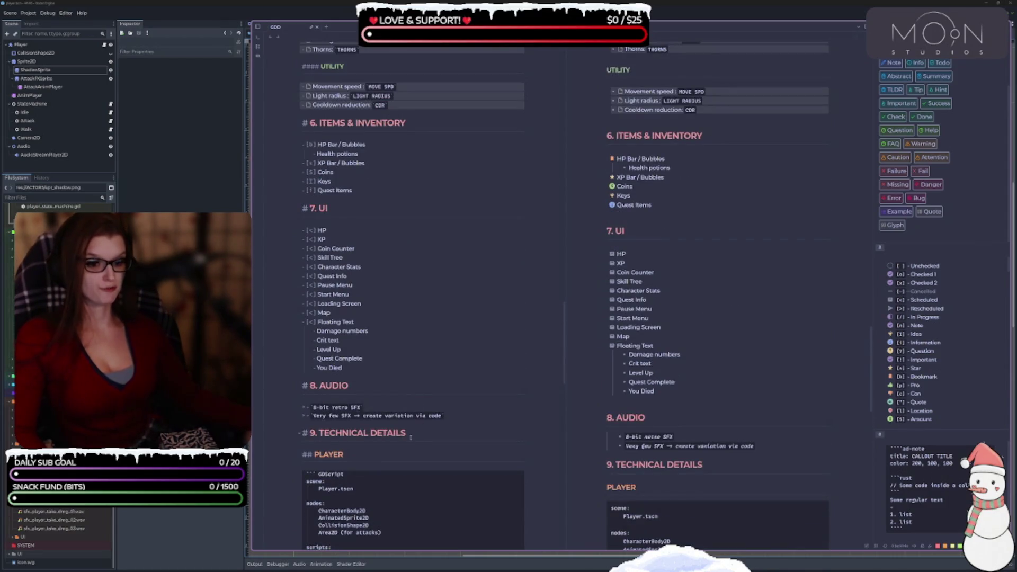
scroll(402, 430, up, 2)
scroll(392, 423, up, 5)
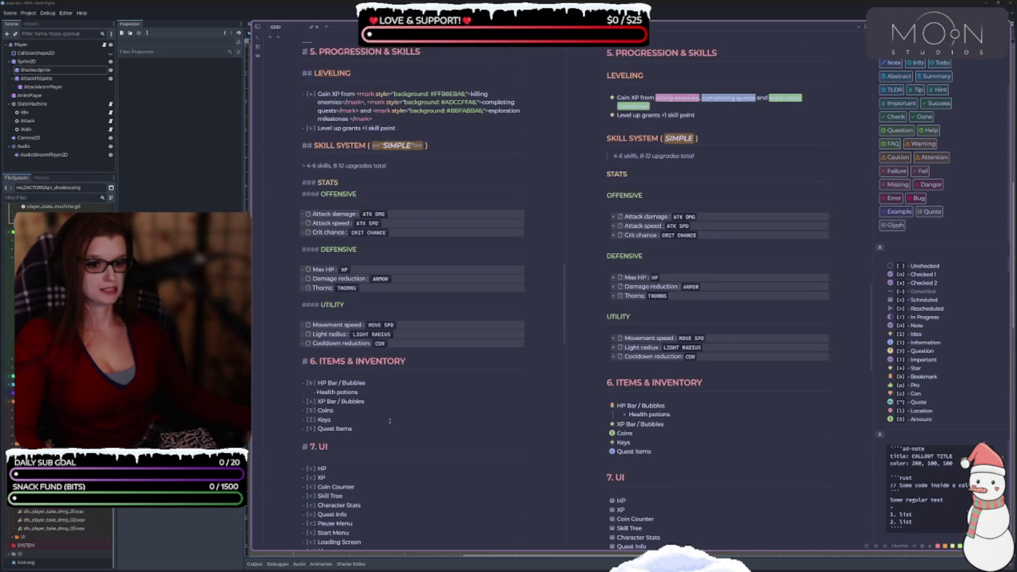
scroll(404, 438, up, 1)
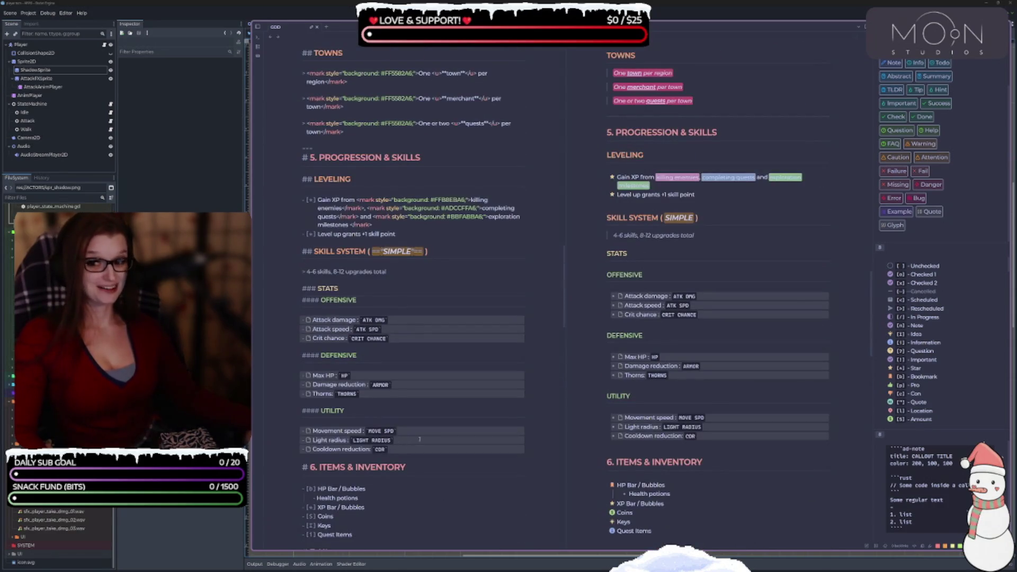
scroll(420, 424, up, 1)
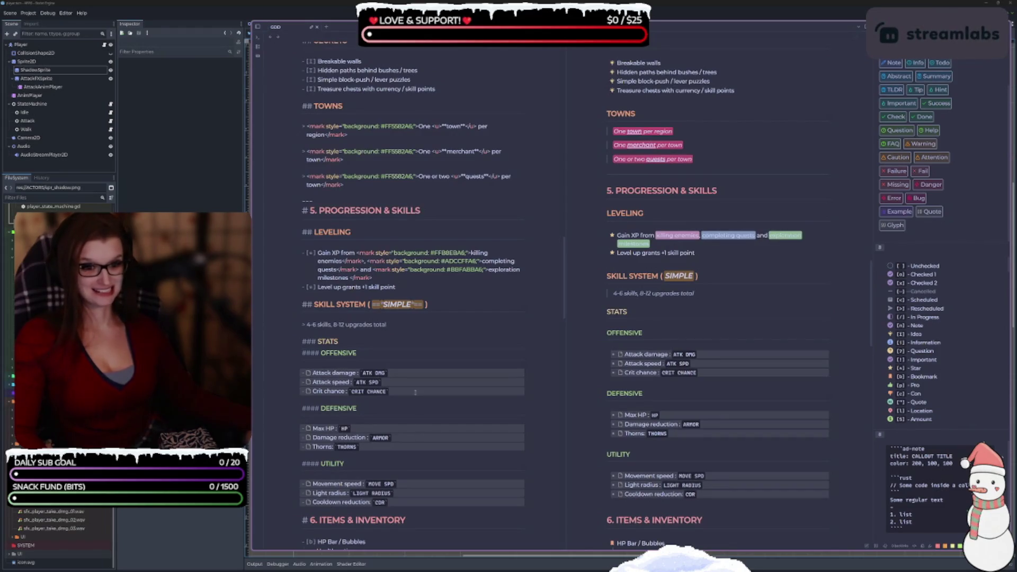
scroll(416, 393, down, 2)
key(Return)
text(```GDSc)
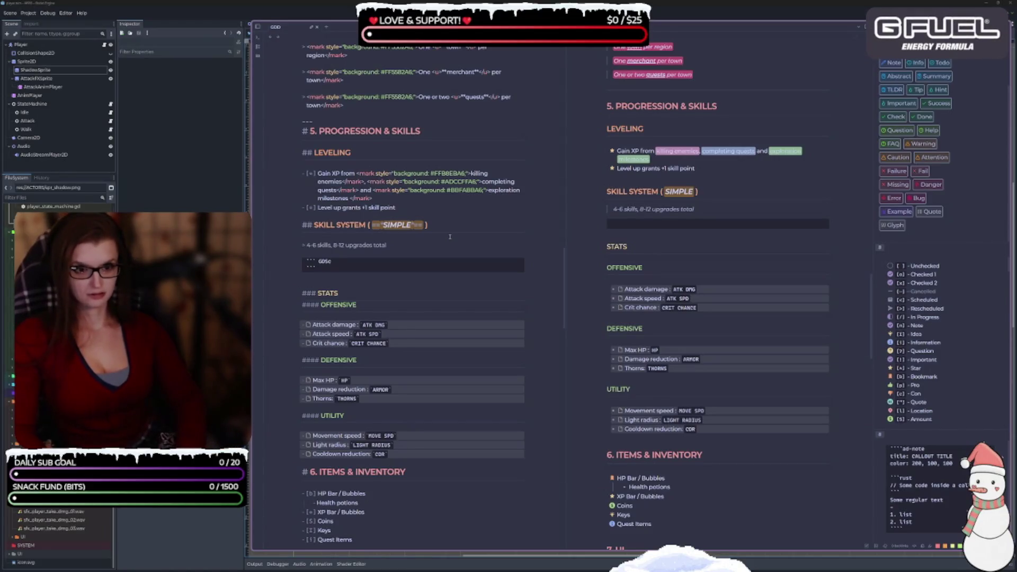
text(ript)
Step: Paste the ASCII skill tree with Level 1 branching into Offense, Defense and Utility paths
key(Return)
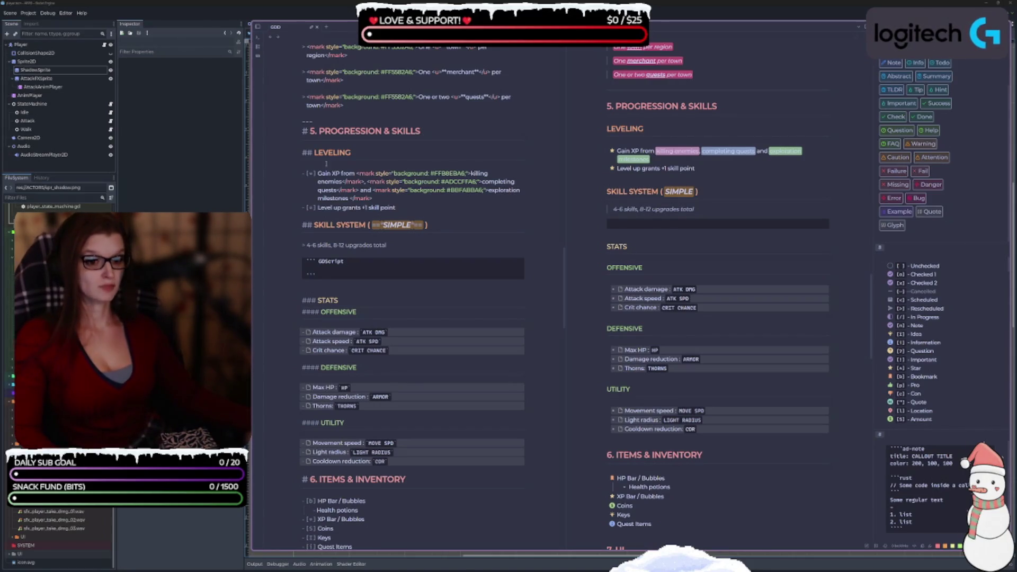
key(ctrl+v)
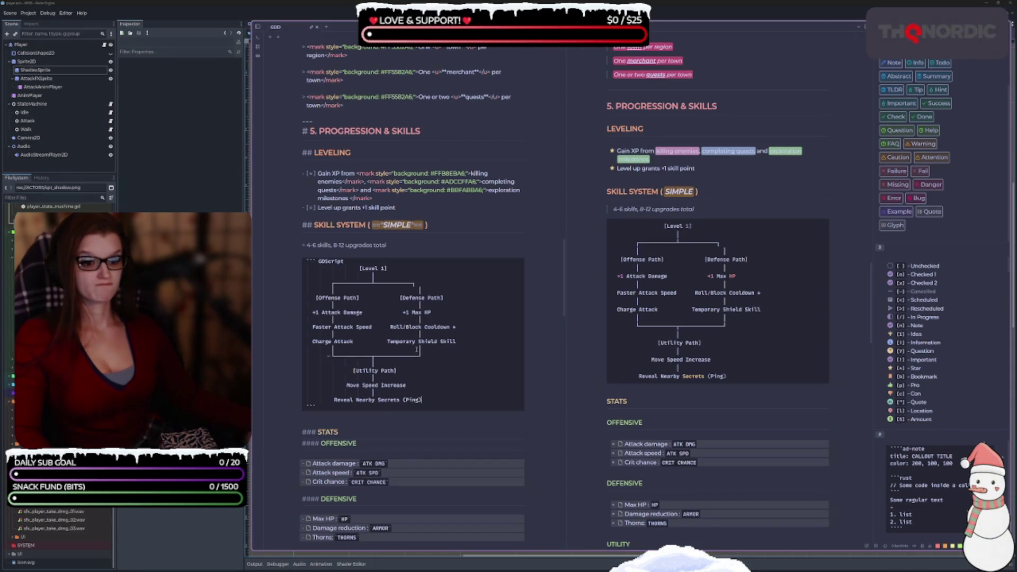
Step: Remove the +1 prefix from the Attack Damage entry in the Offense Path
scroll(389, 315, down, 5)
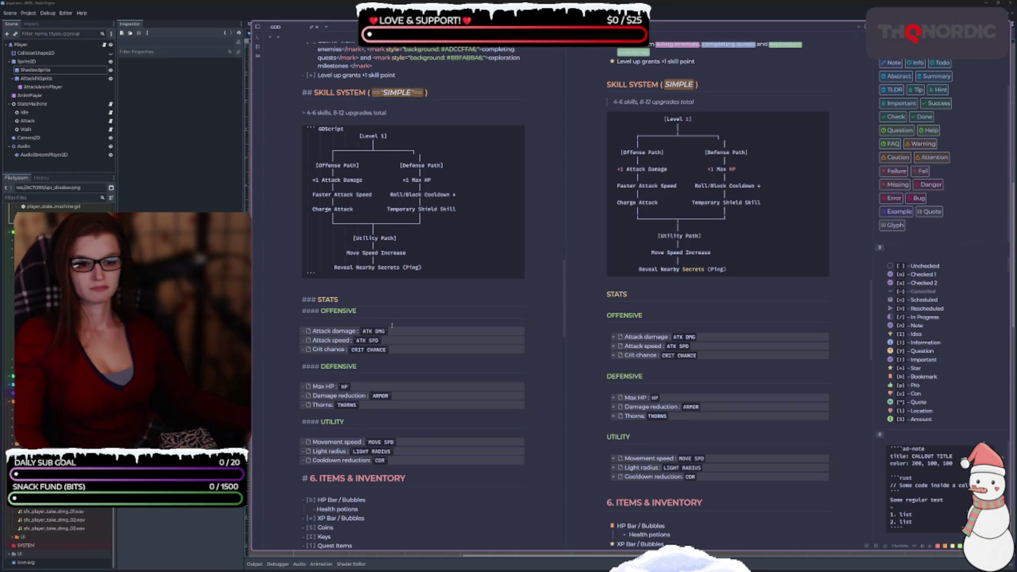
scroll(408, 325, up, 3)
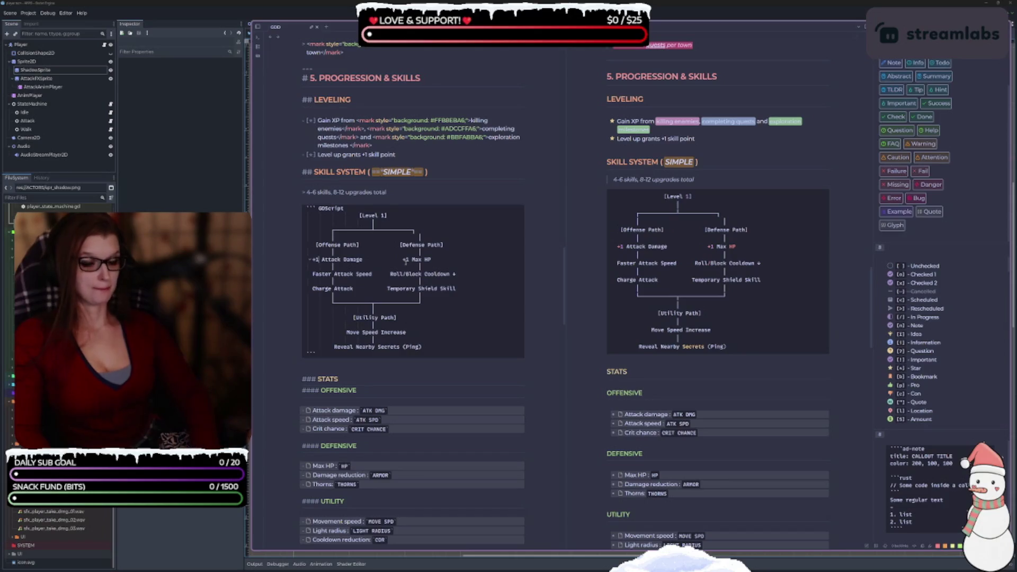
key(Delete)
key(Delete)
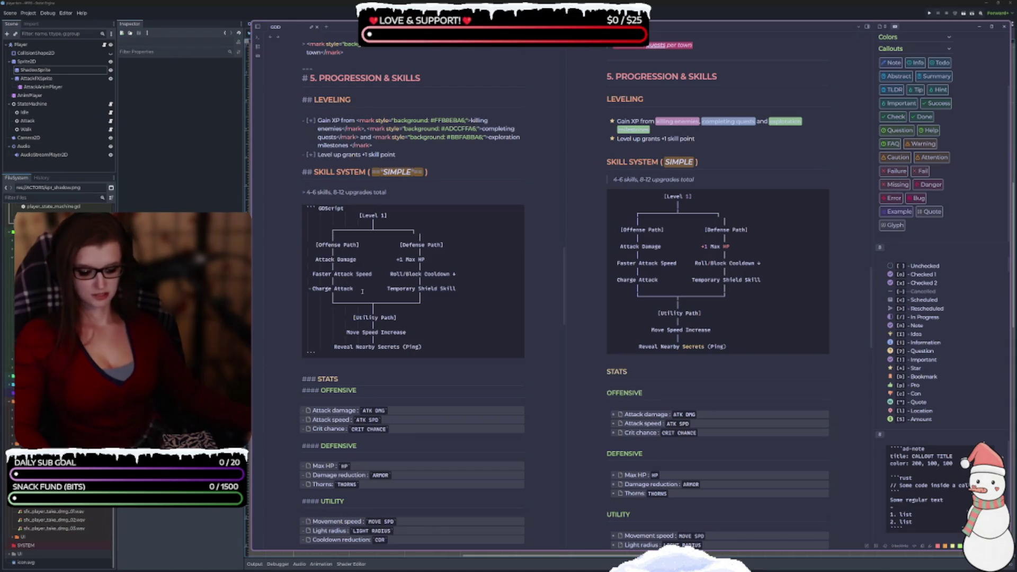
Step: Shorten the entries to '+ ATK DMG' and '+ Max HP' and drop 'Faster' from Attack Speed
text(+)
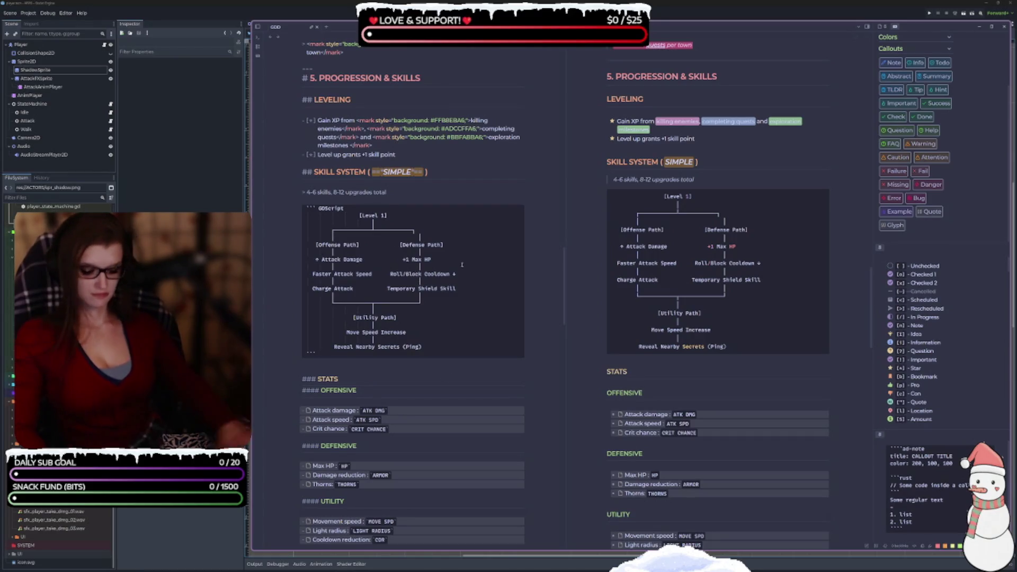
key(BackSpace)
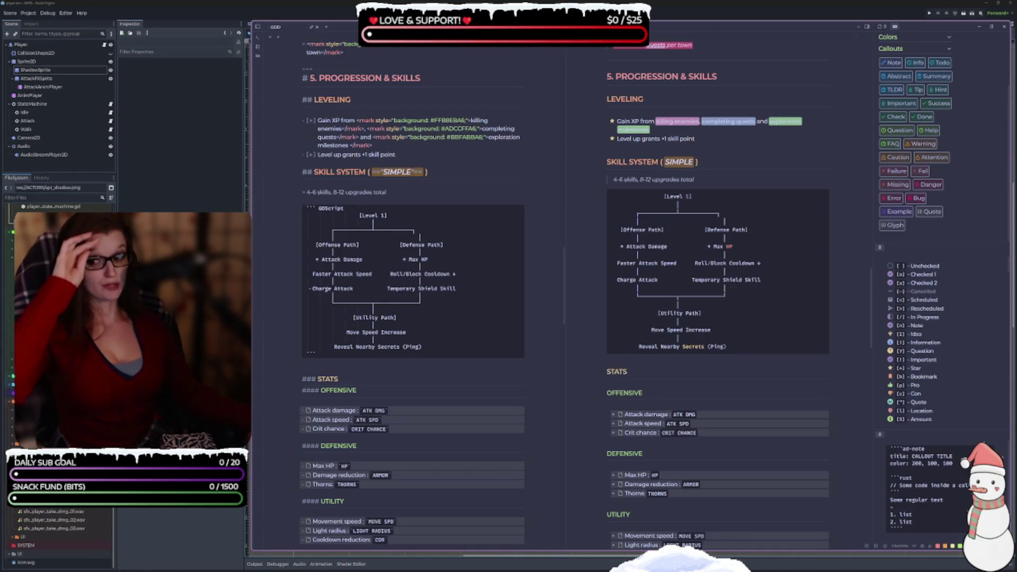
scroll(318, 266, down, 2)
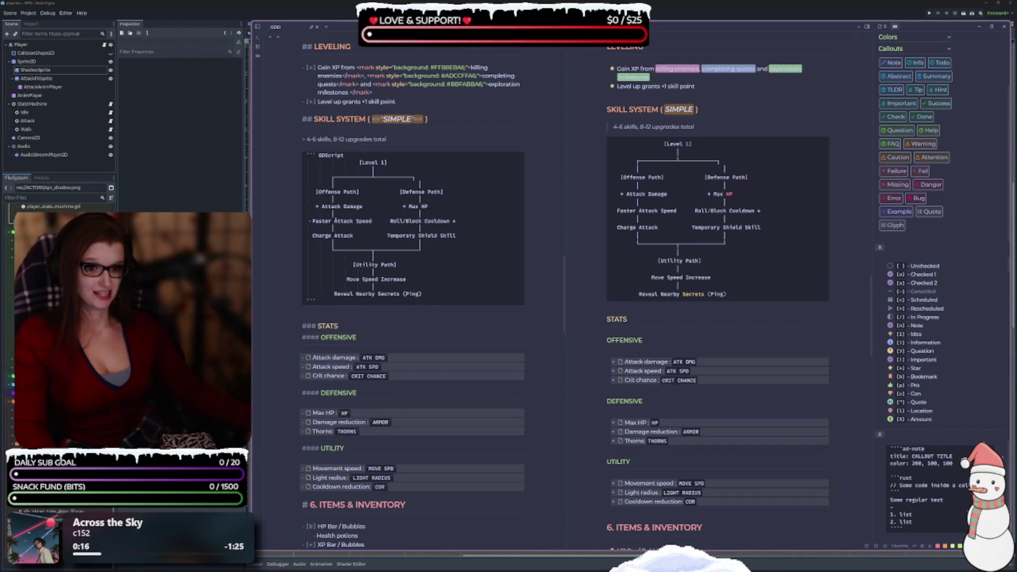
key(BackSpace)
key(BackSpace)
key(BackSpace)
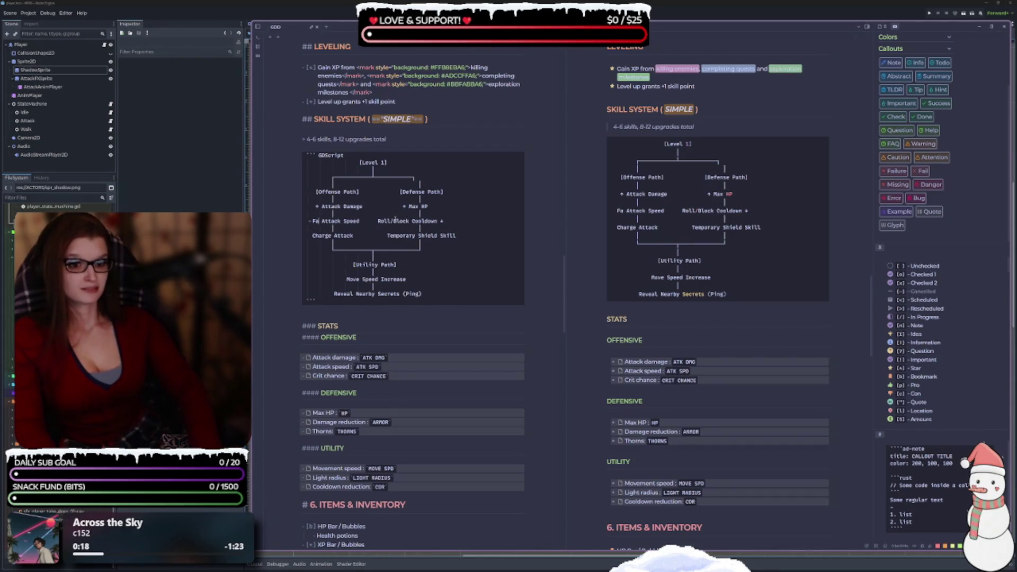
key(BackSpace)
key(BackSpace)
text(+)
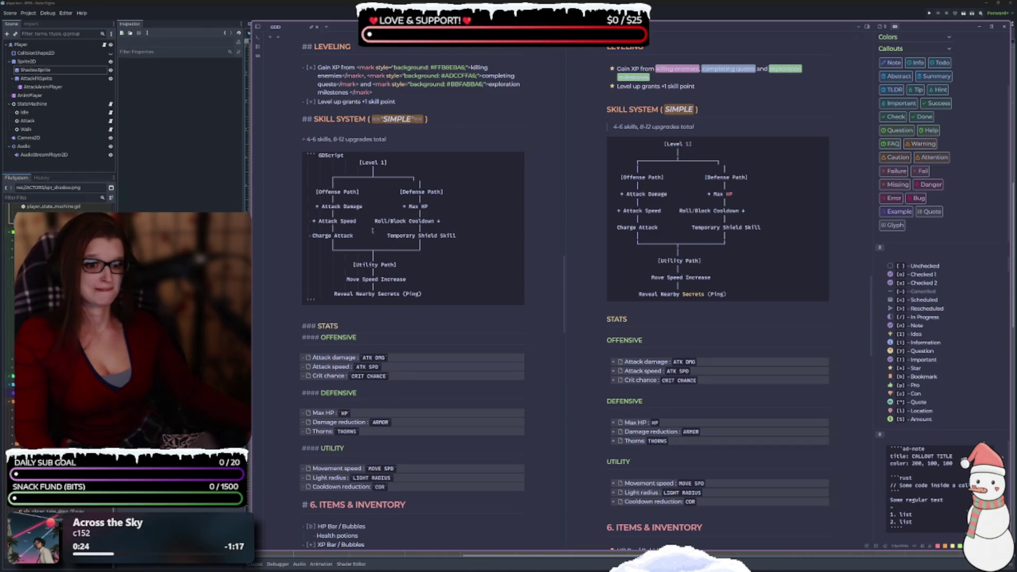
drag(364, 206, 323, 206)
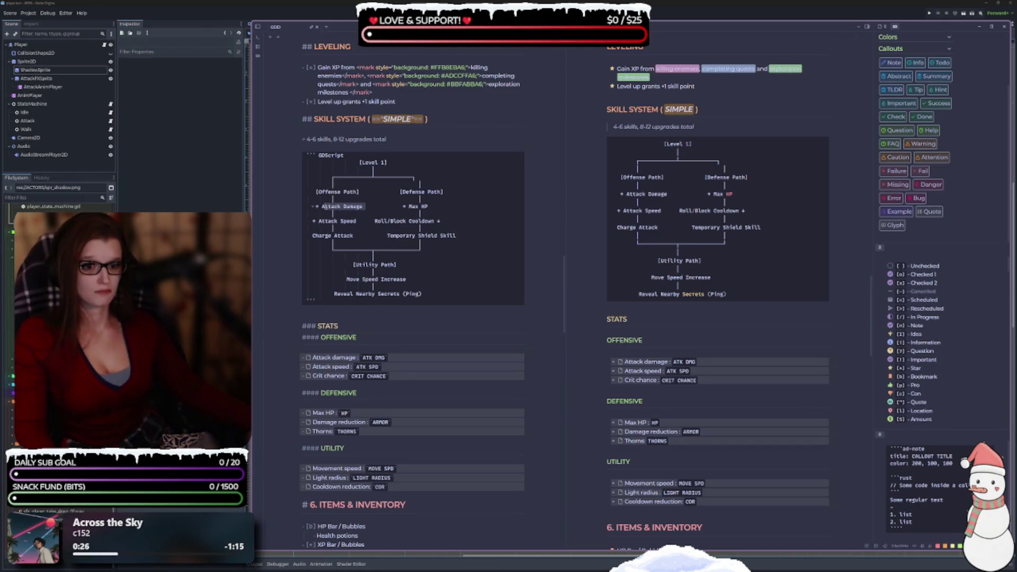
text(ATK)
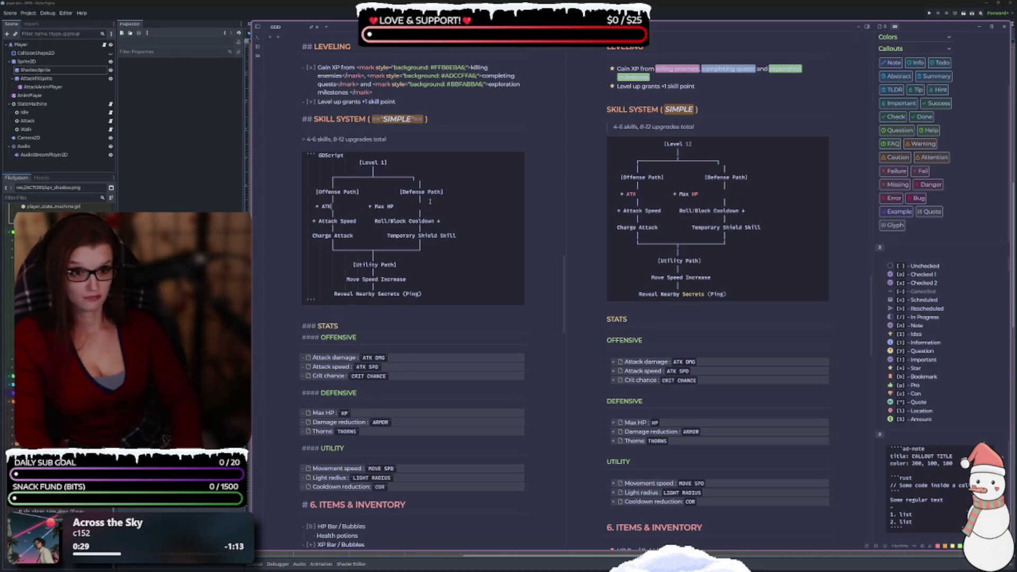
text( DMG)
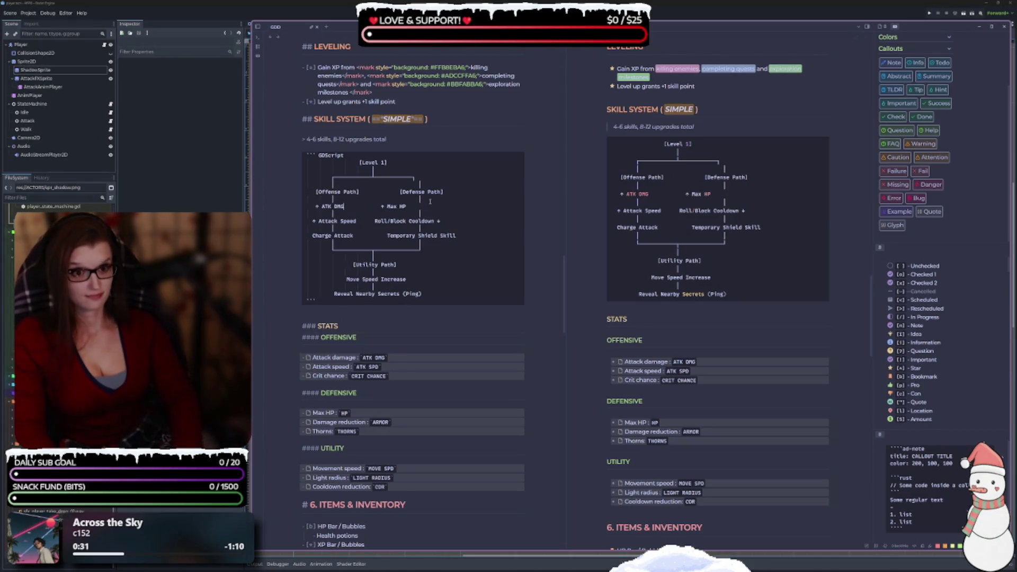
key(Tab)
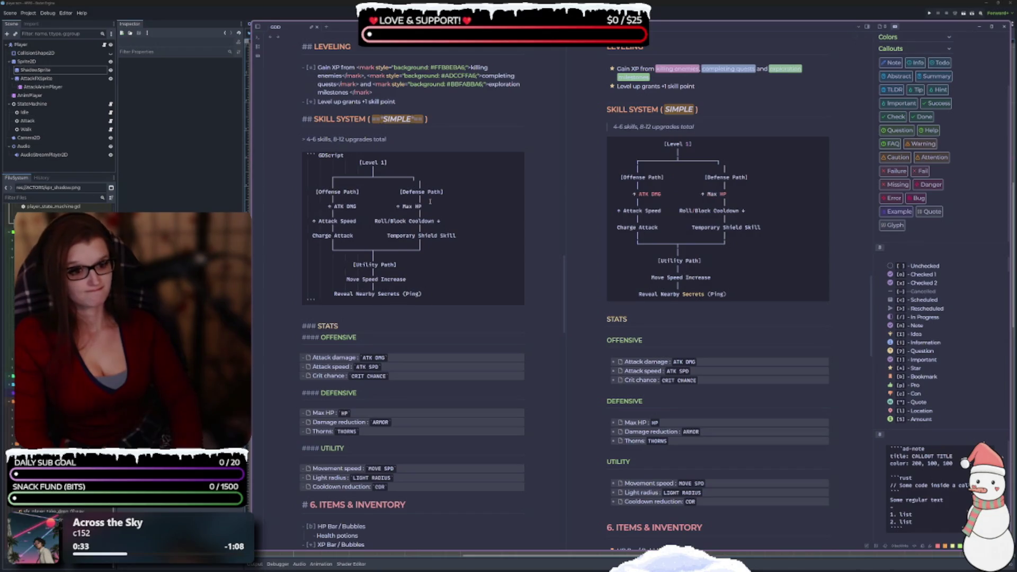
key(ctrl+z)
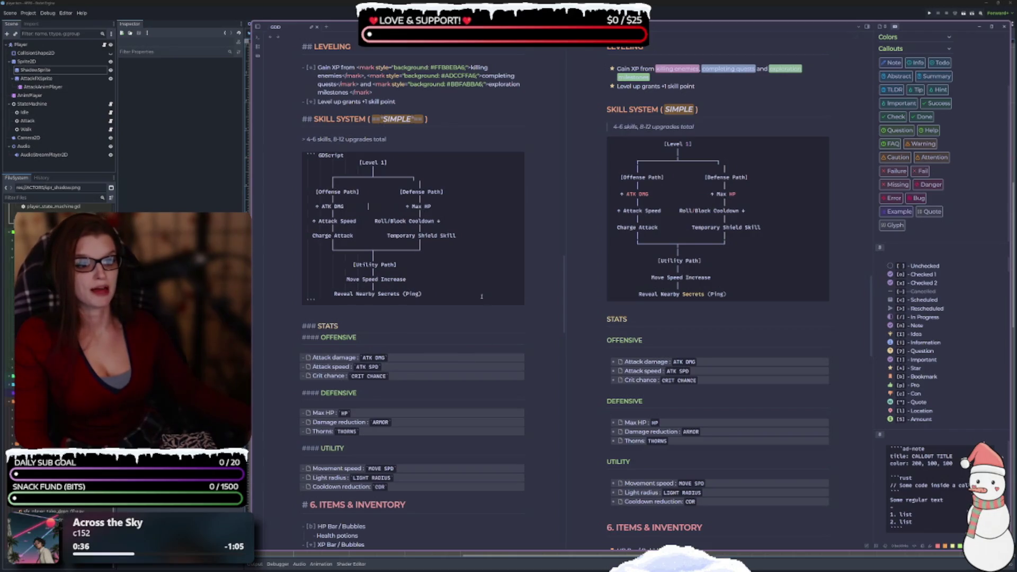
Step: Rename the left branch header from [Offense Path] to [Offensive Path]
click(368, 206)
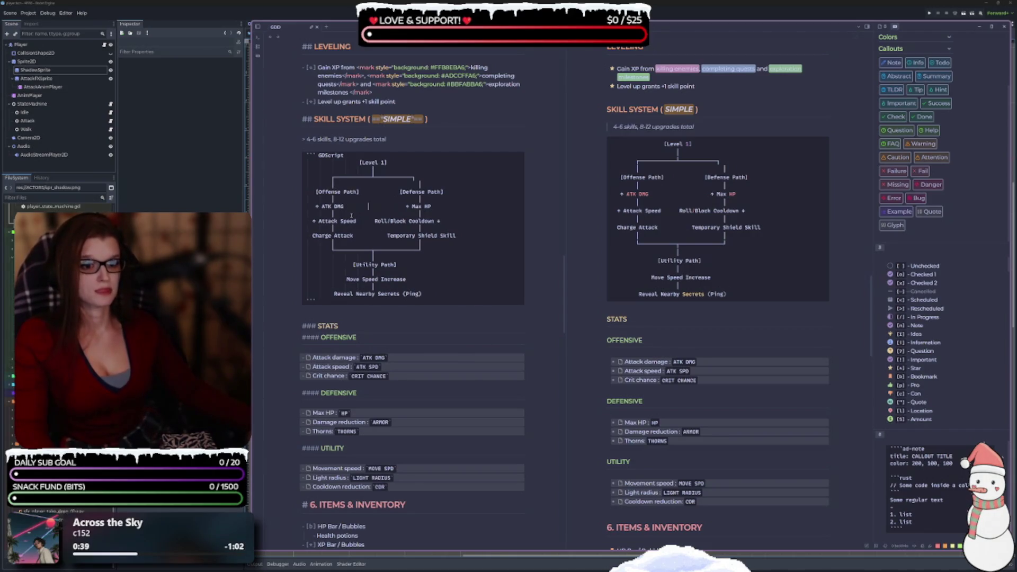
key(BackSpace)
text(IVE)
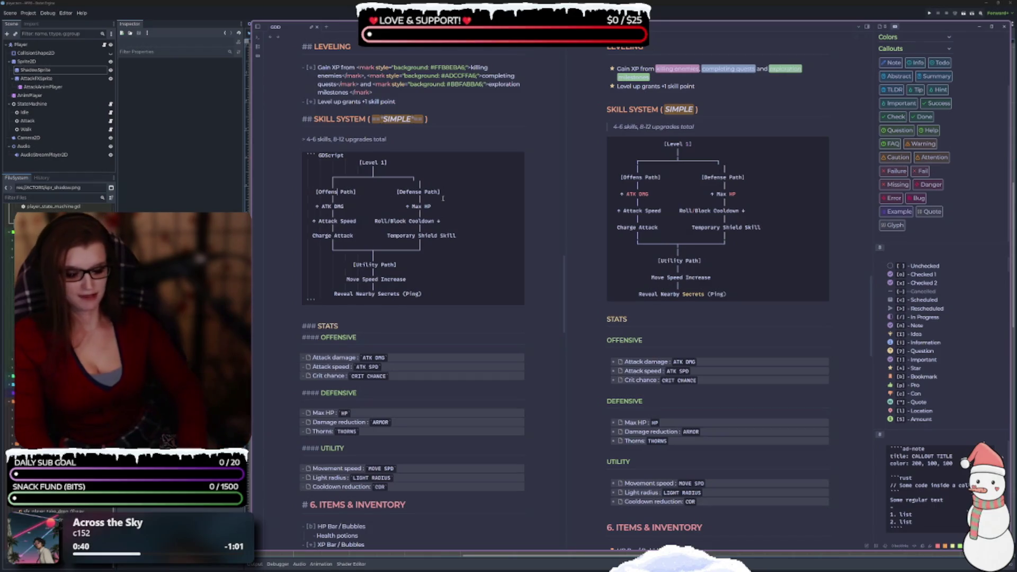
key(BackSpace)
key(BackSpace)
key(BackSpace)
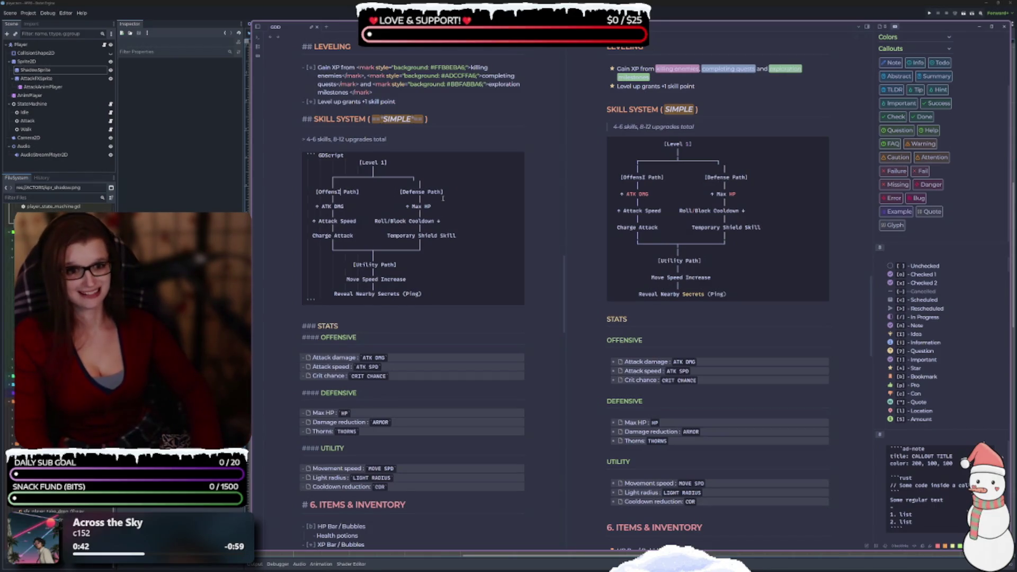
text(ive)
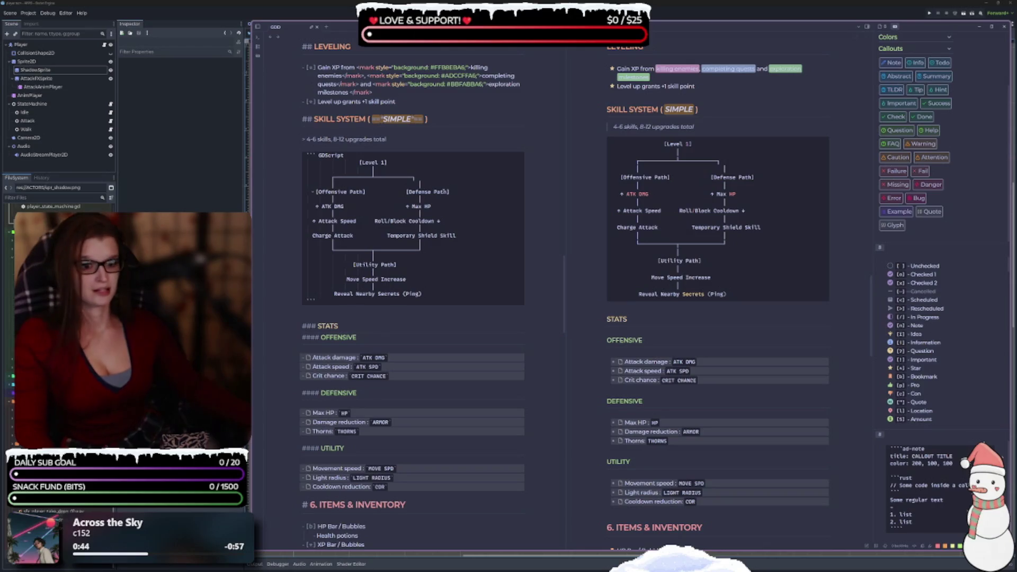
text(iv)
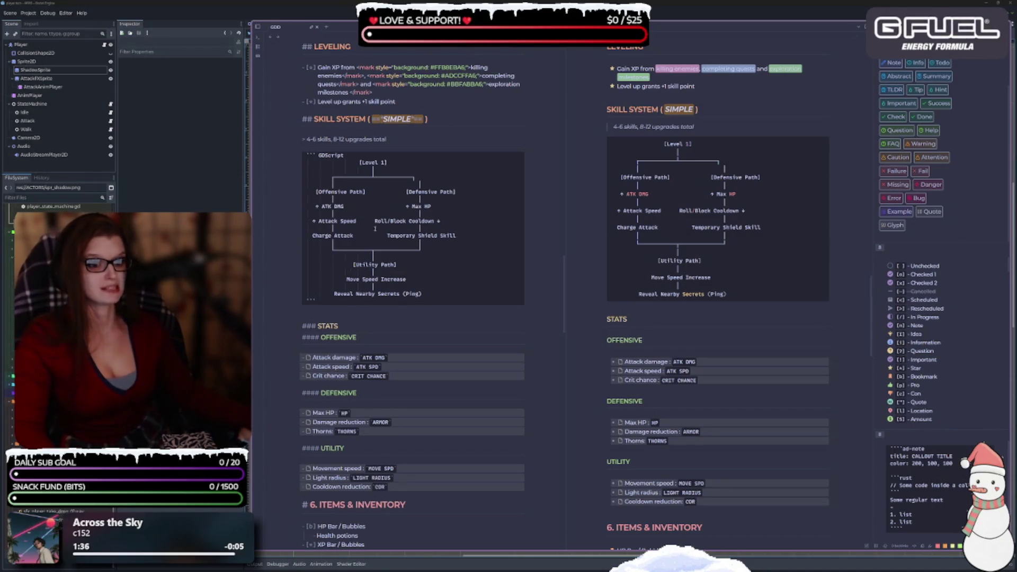
Step: Trim the '+ Attack Speed' entry by deleting the end of 'Speed'
key(BackSpace)
key(BackSpace)
key(BackSpace)
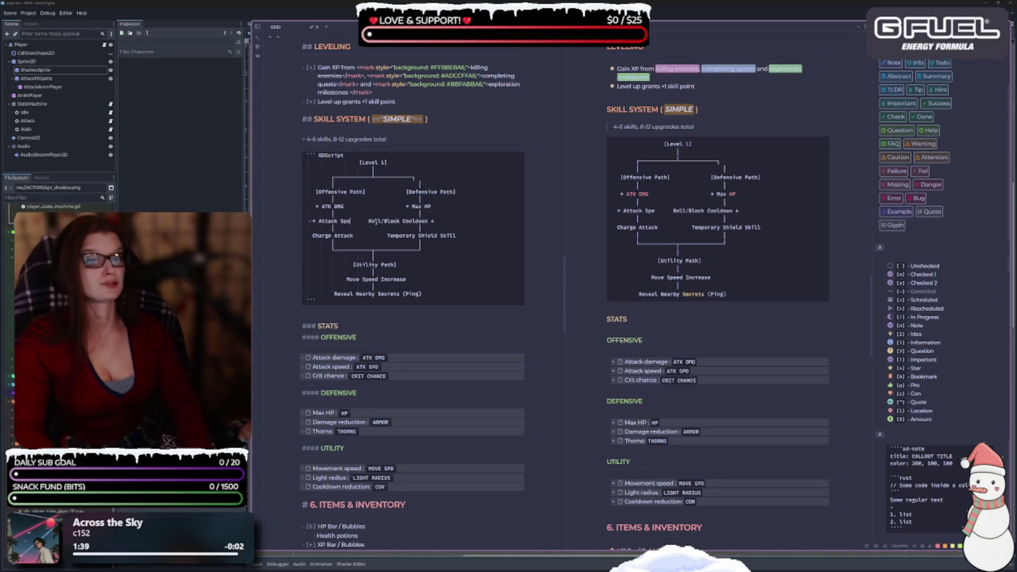
Step: Rename nodes to + ATK SPD, add + CDR, and replace Reveal Nearby Secrets (Ping) with LIGHT RADIUS
key(BackSpace)
key(BackSpace)
key(BackSpace)
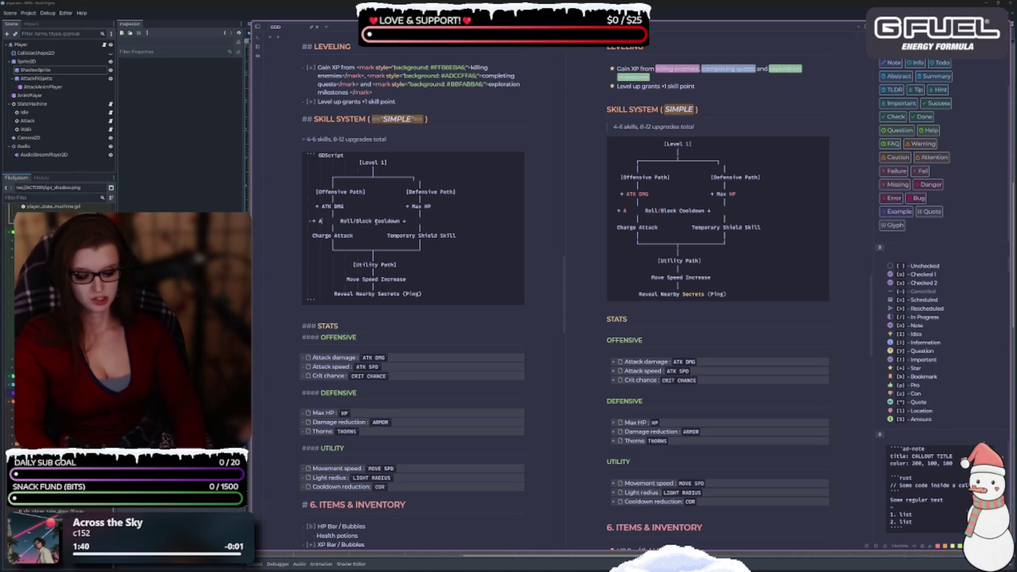
text(TK)
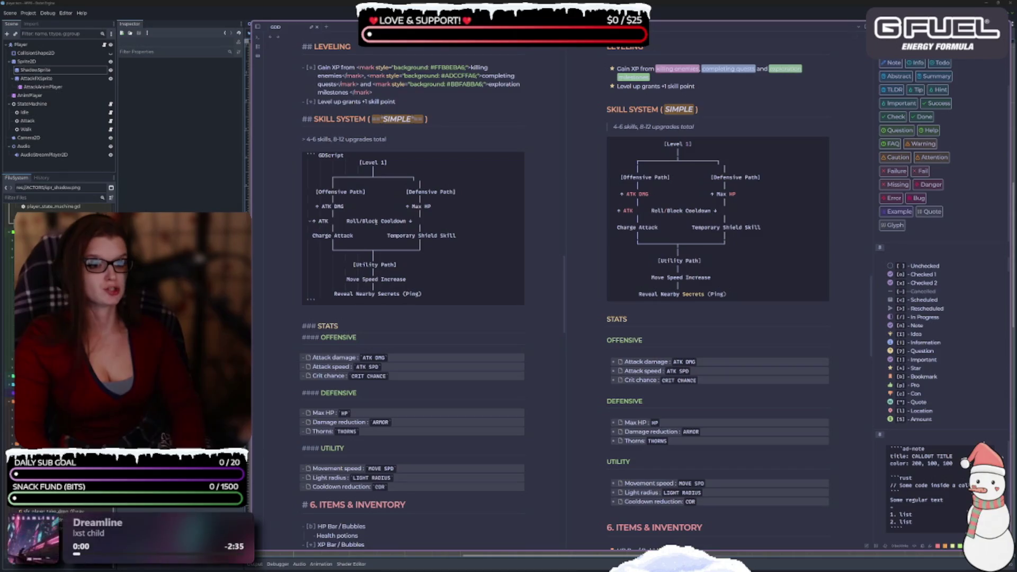
text( SPD          DMG REDUCTION)
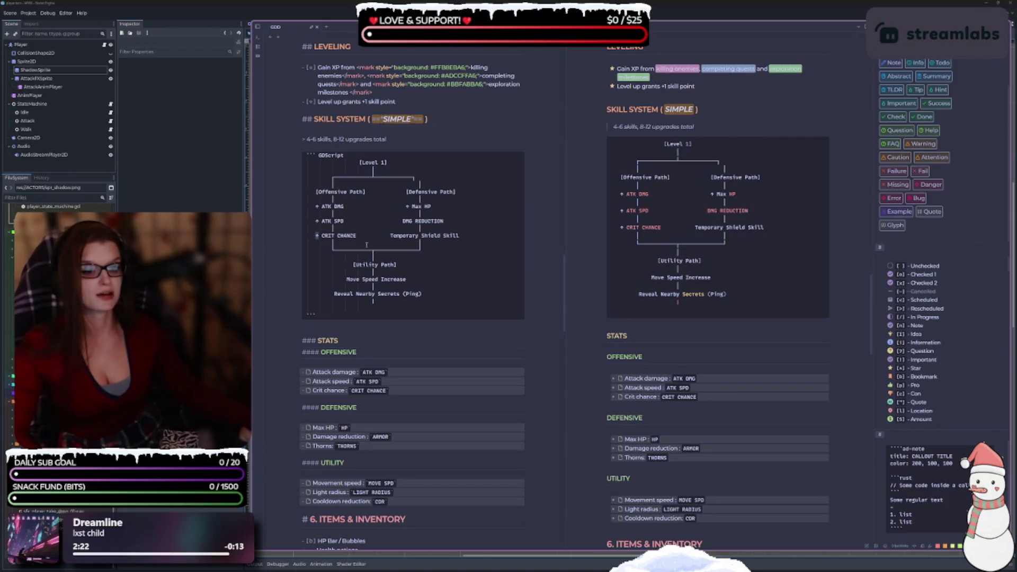
click(389, 304)
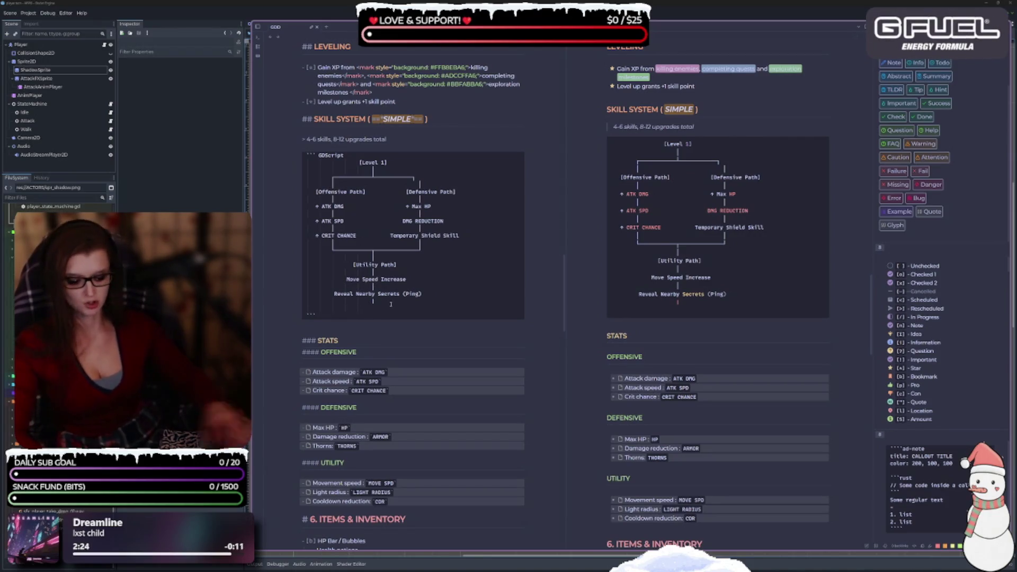
text(+ CD)
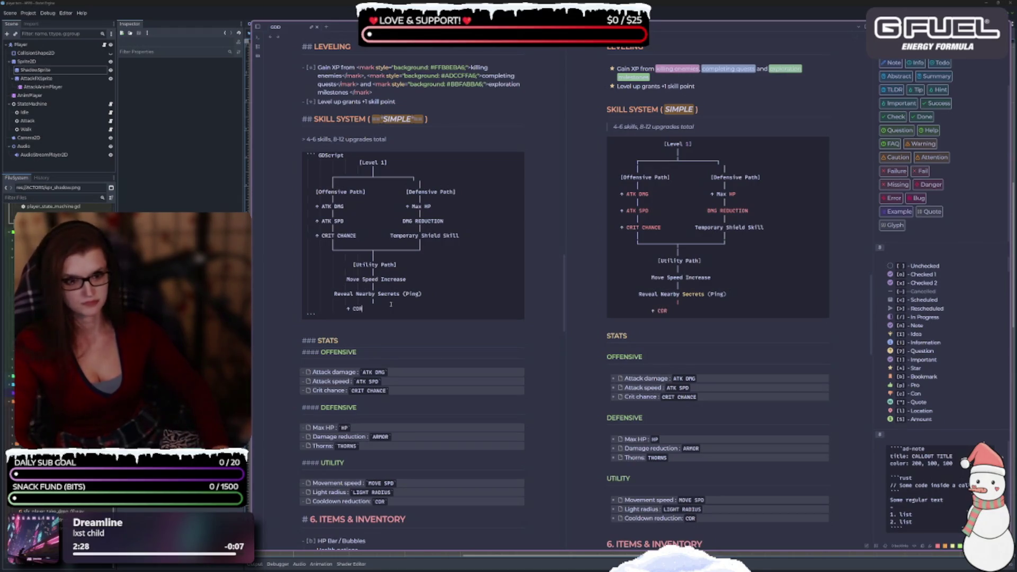
text(R)
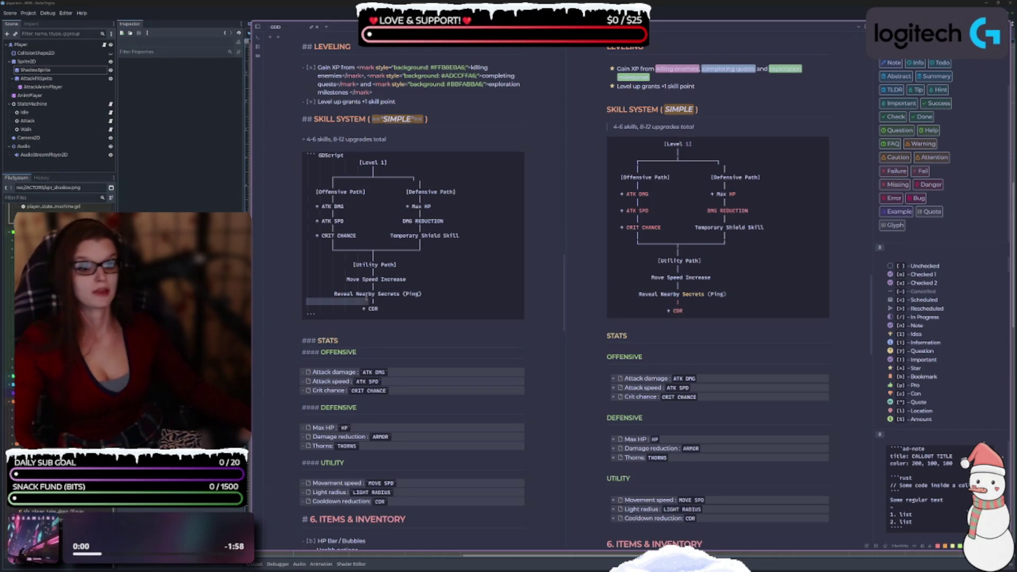
drag(421, 293, 334, 294)
key(BackSpace)
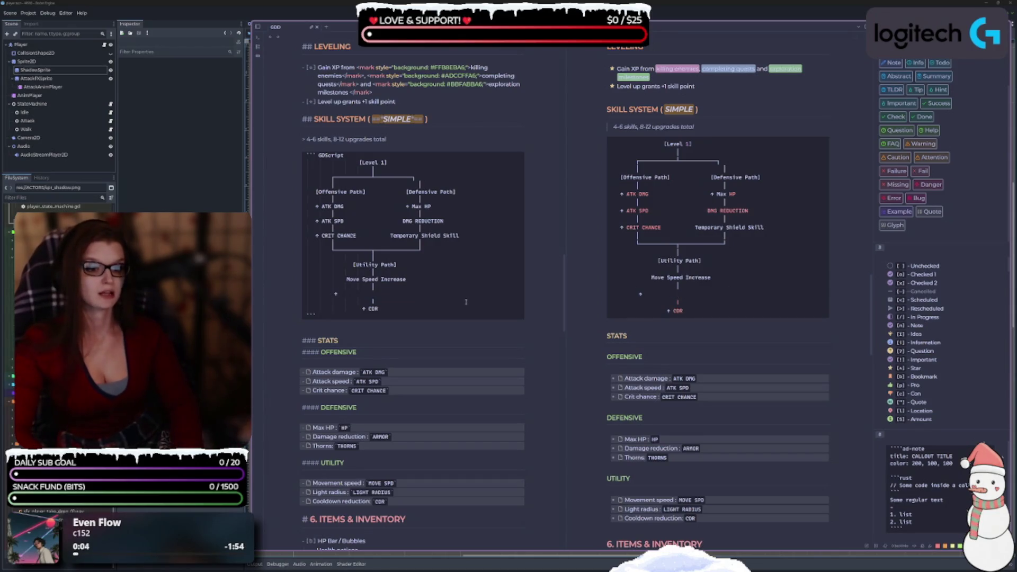
text(LIGHT RADIUS)
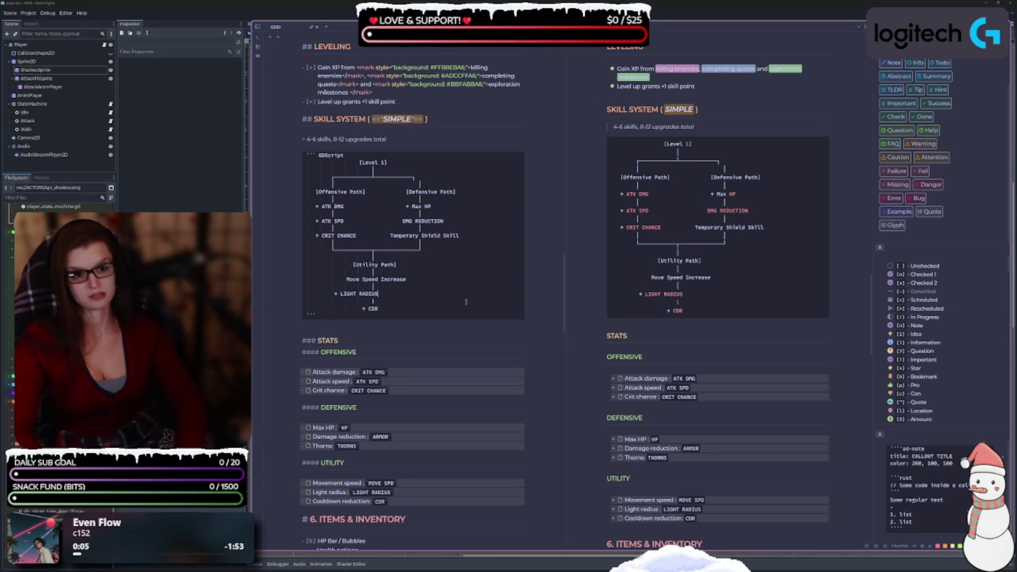
key(Home)
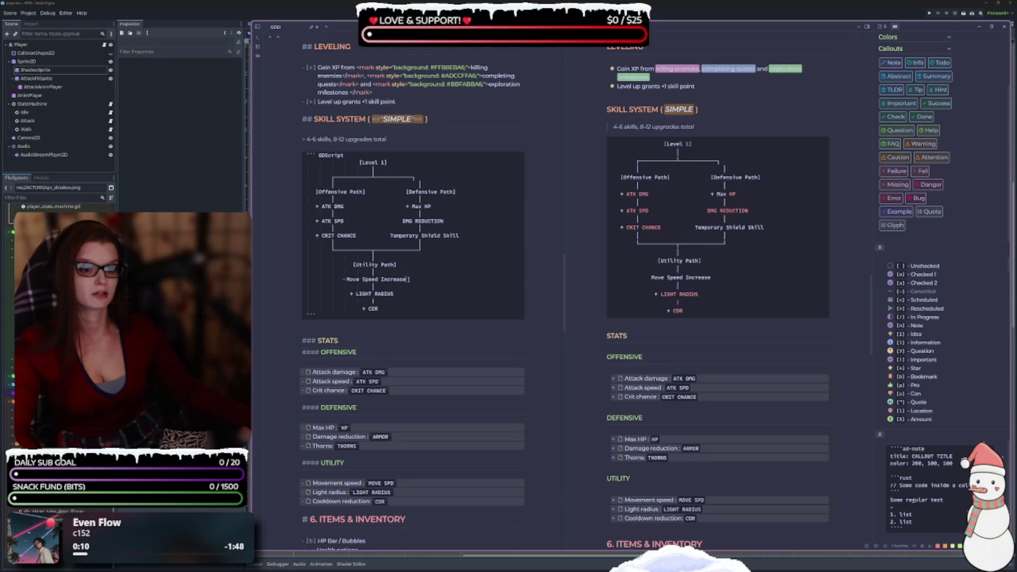
Step: Change nodes to + MOVE SPD, + DMG REDUCTION and + THORNS, and realign CRIT CHANCE
drag(408, 280, 347, 279)
key(BackSpace)
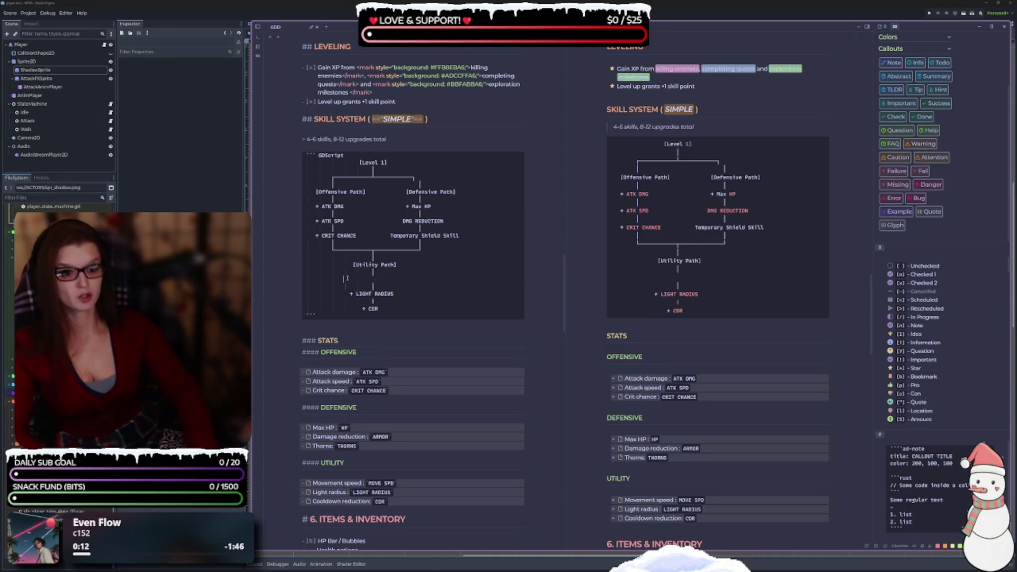
text(+)
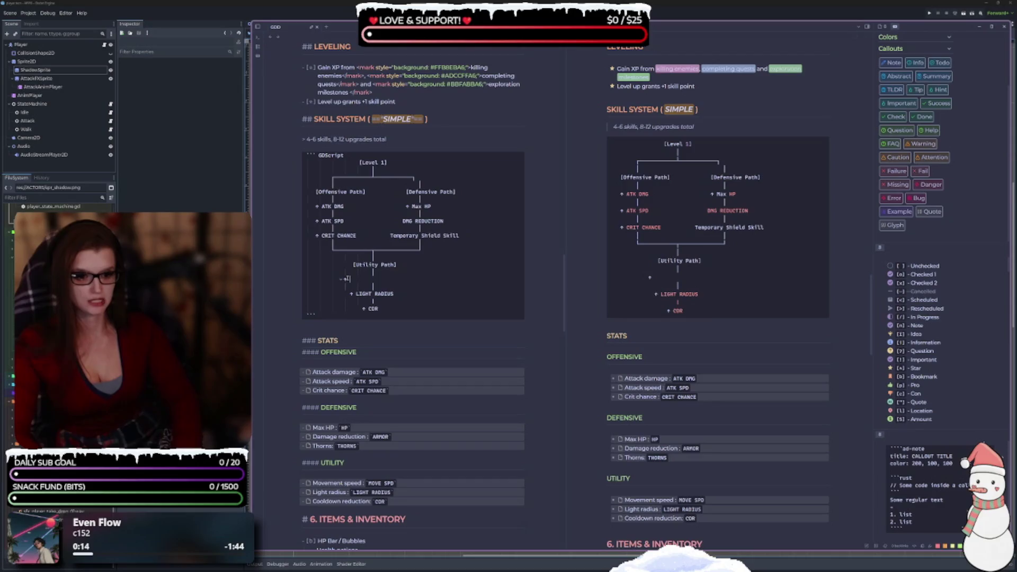
text(OVE S)
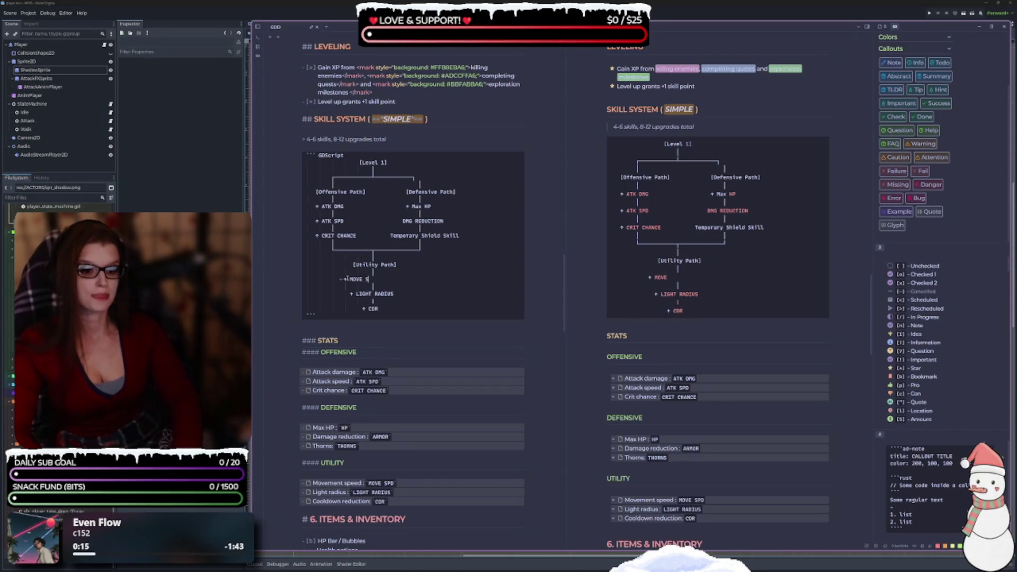
text(PD)
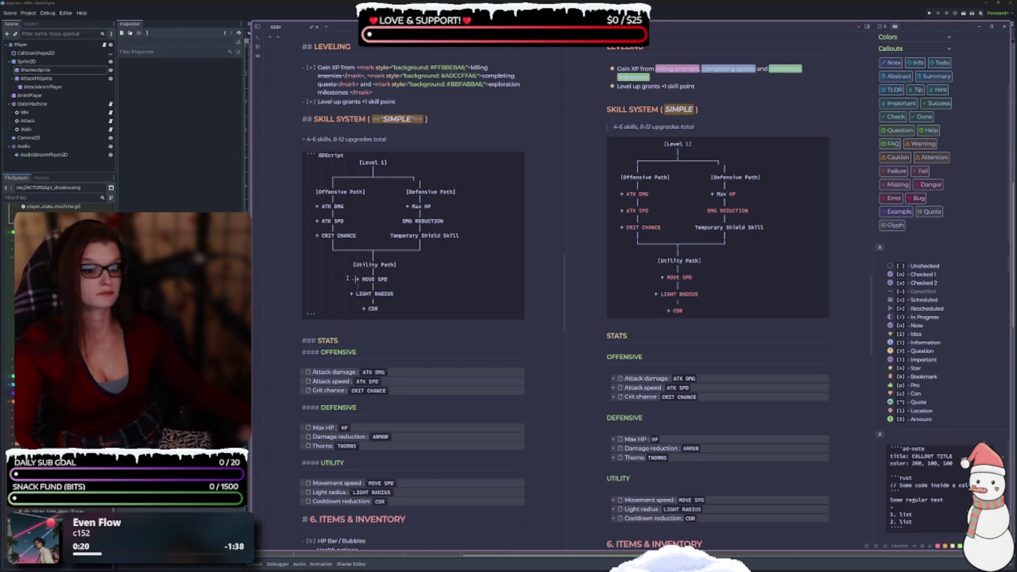
click(428, 300)
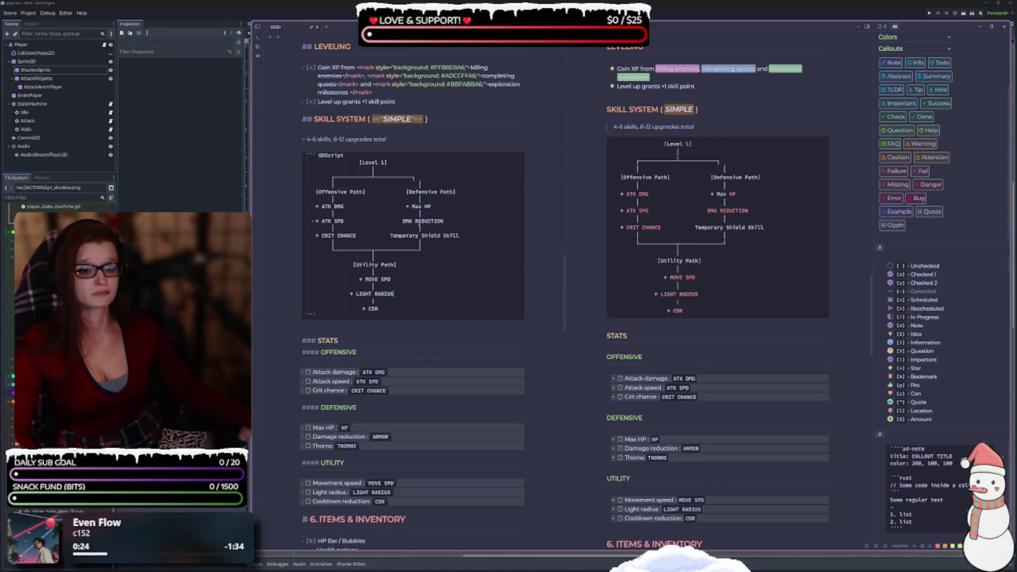
click(402, 221)
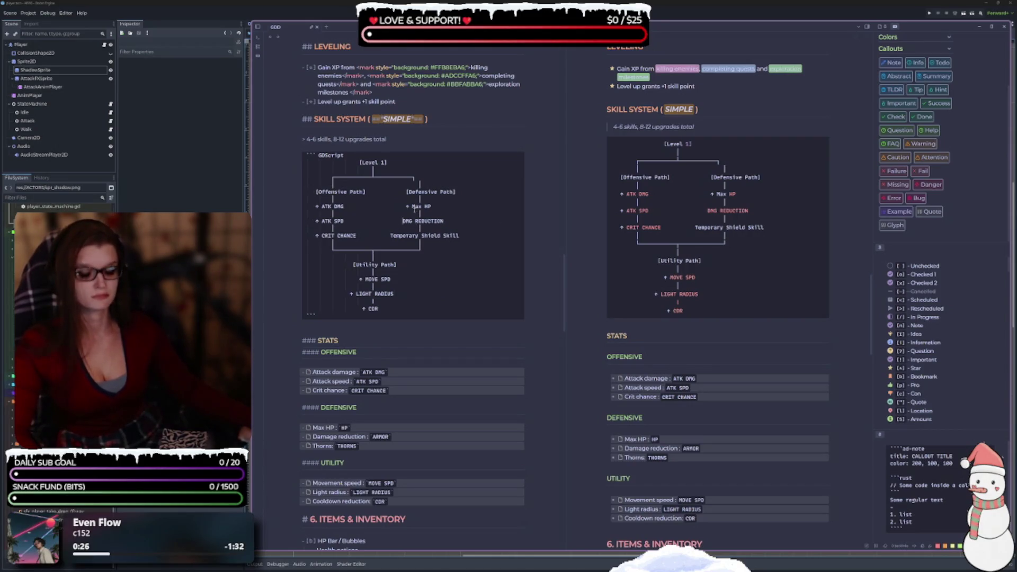
text(+)
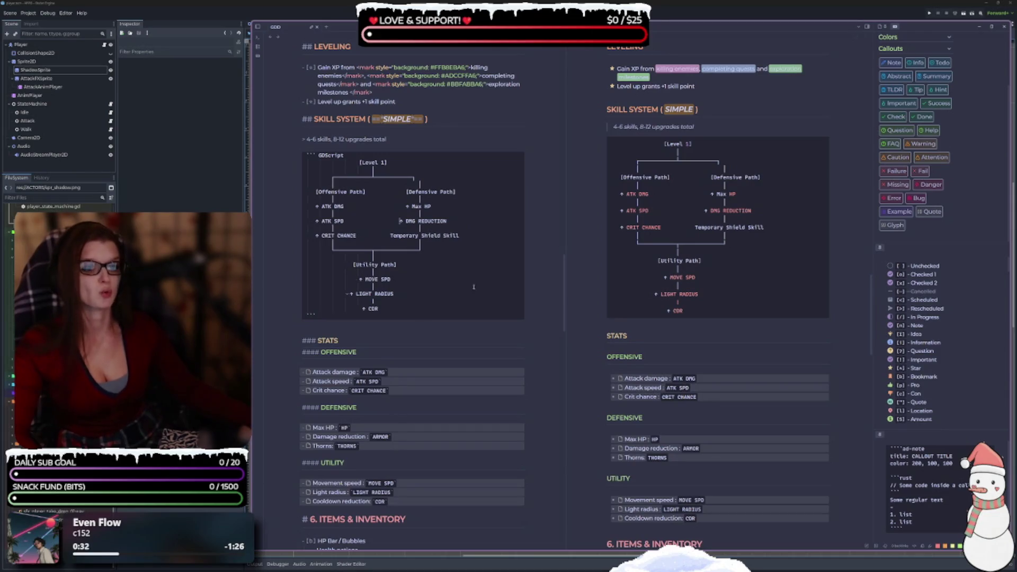
drag(464, 235, 391, 235)
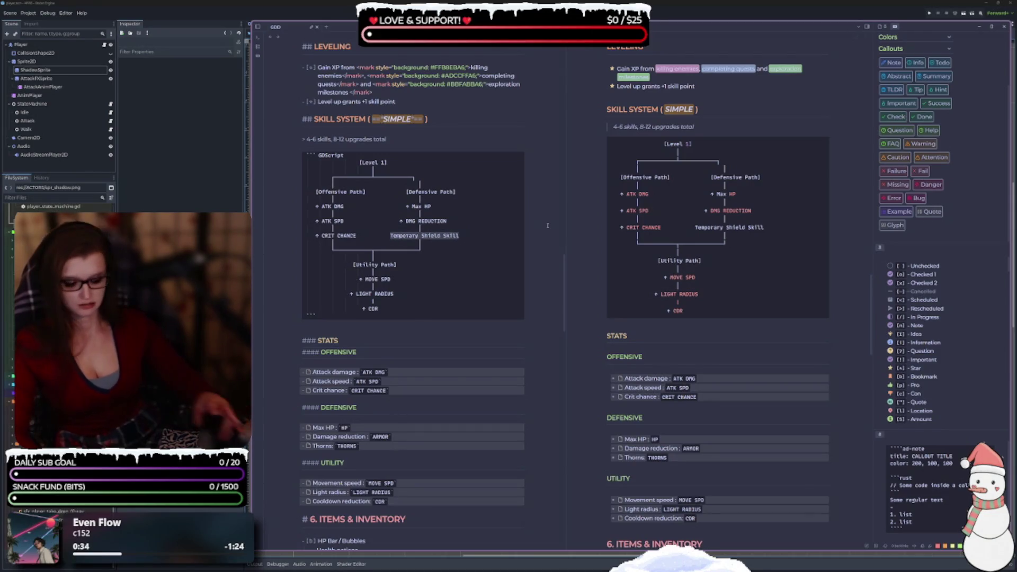
text(+ THORNS)
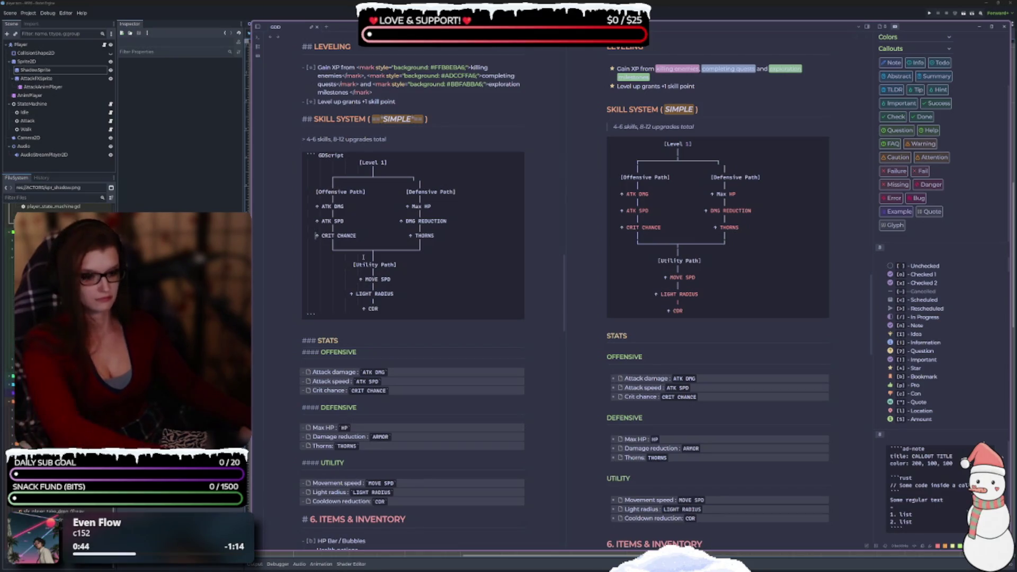
key(BackSpace)
key(BackSpace)
key(BackSpace)
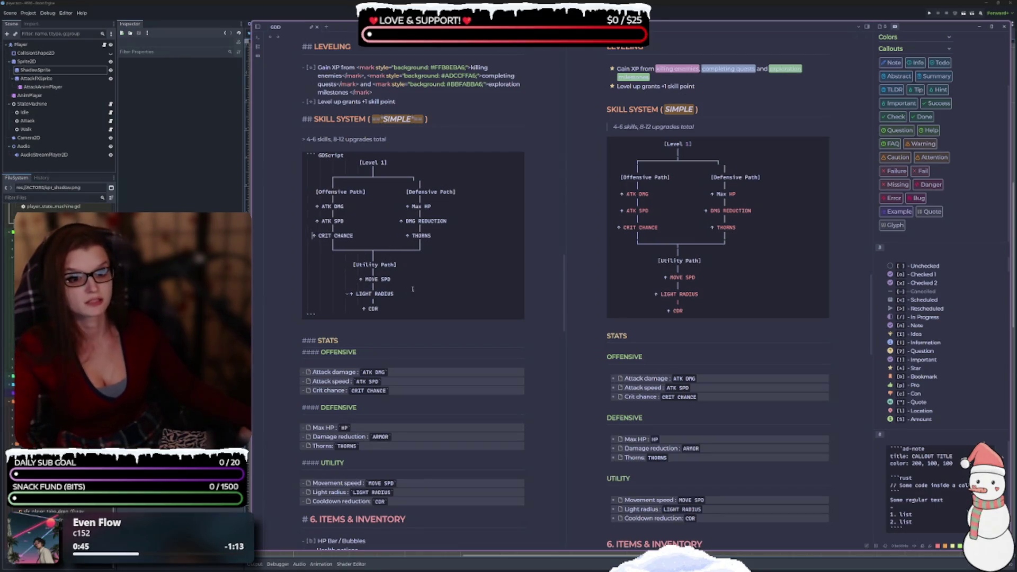
key(BackSpace)
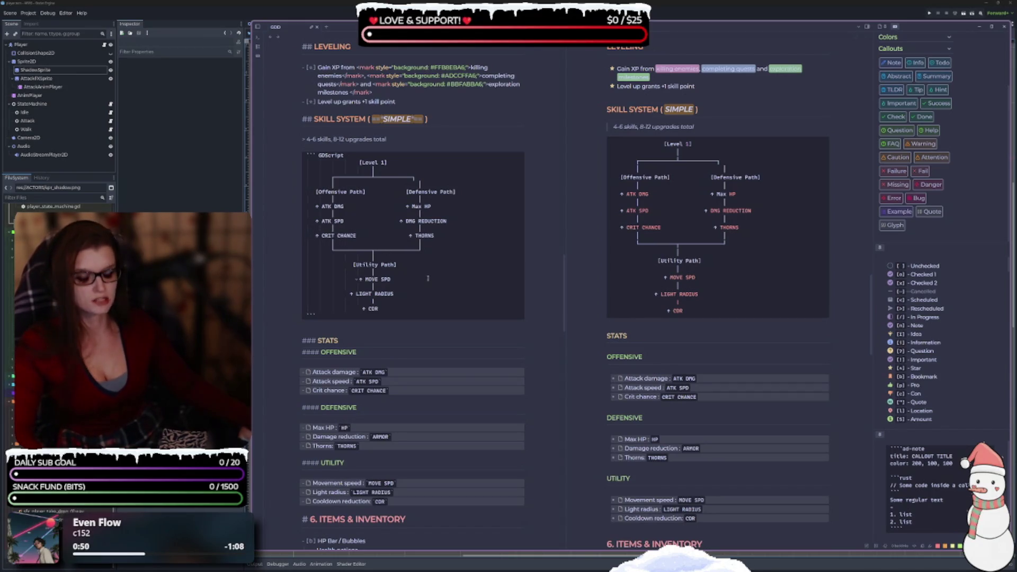
key(BackSpace)
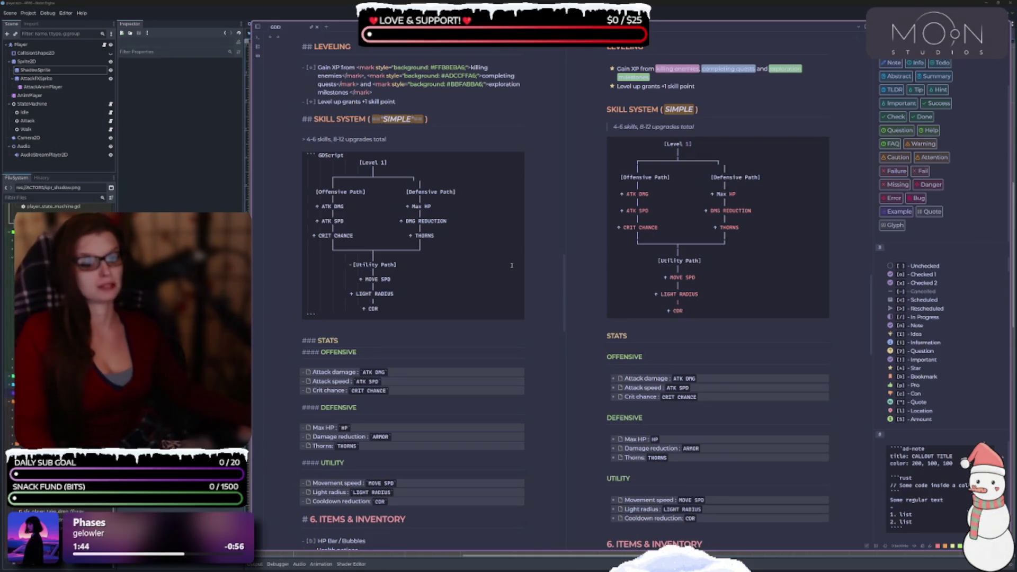
Step: Place the caret at the end of the MOVE SPD line in the skill tree
click(495, 279)
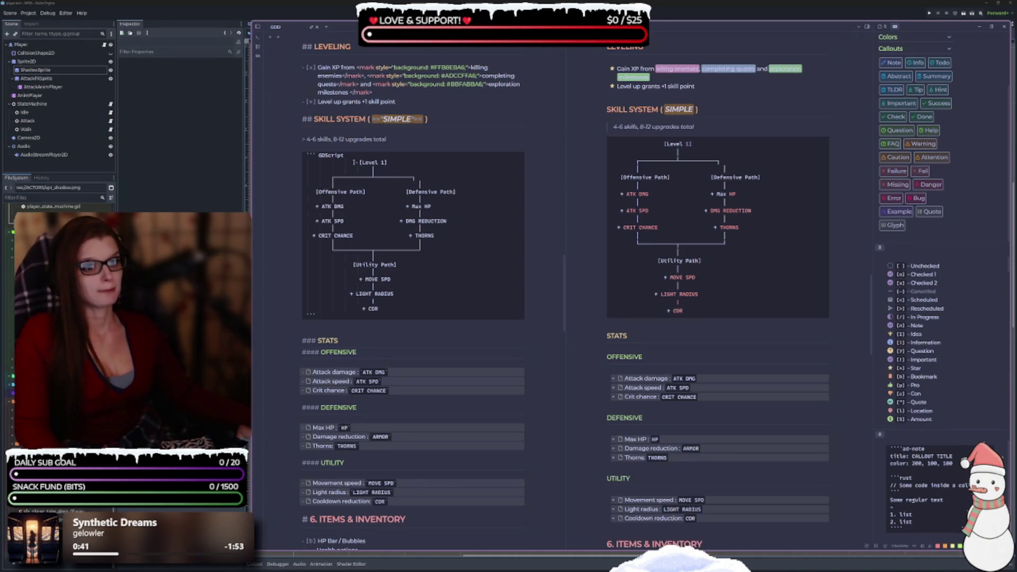
Step: Remove the GDScript language tag and change the top node [Level 1] to [LVL 1]
key(BackSpace)
key(BackSpace)
key(BackSpace)
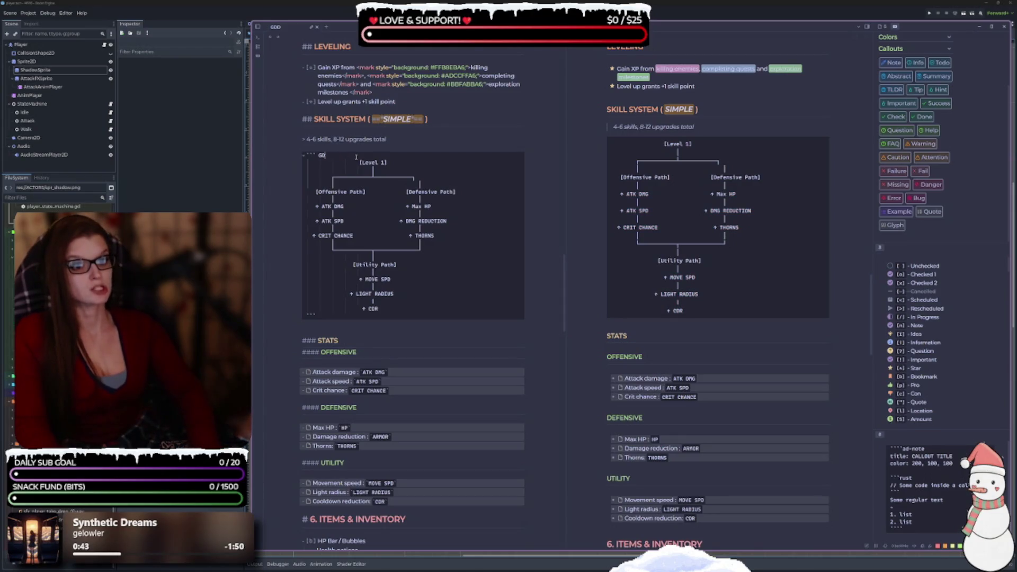
key(BackSpace)
key(BackSpace)
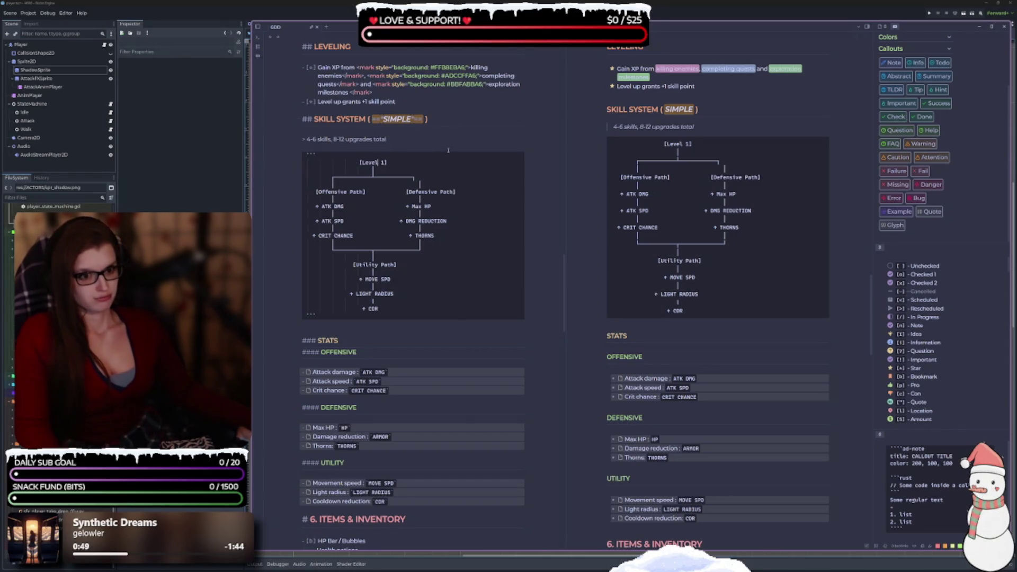
key(BackSpace)
key(BackSpace)
key(BackSpace)
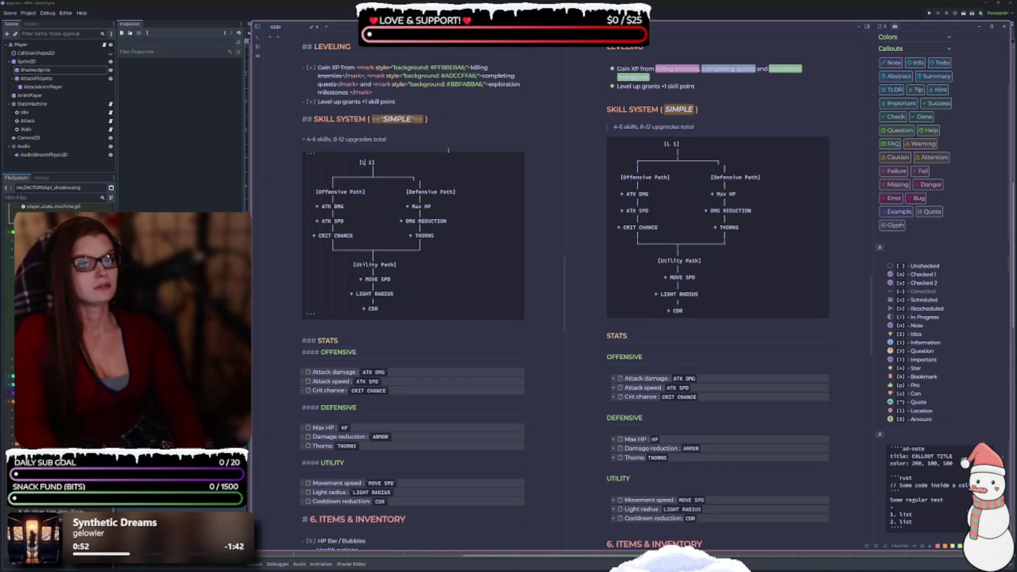
text(VL)
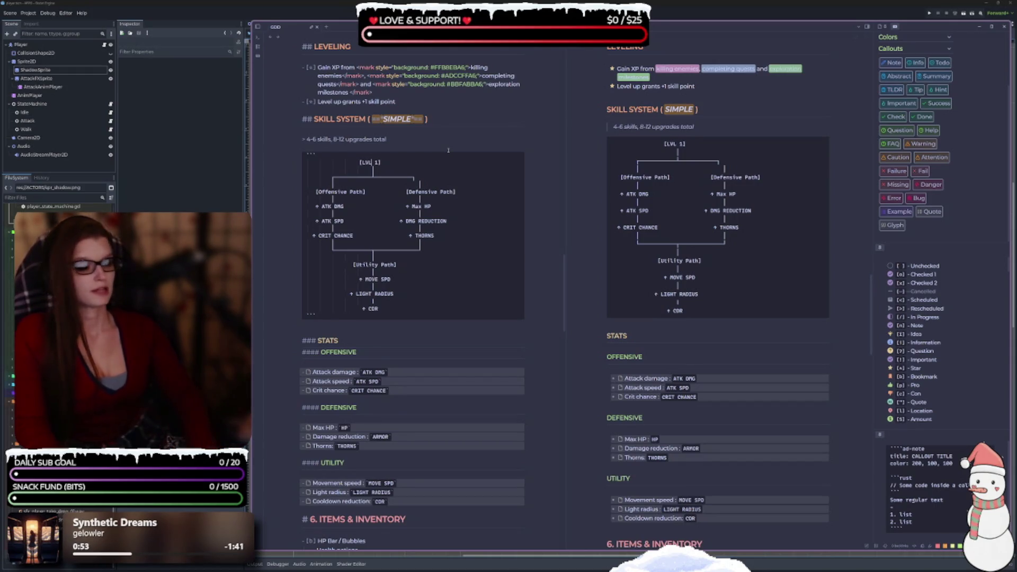
Step: Realign the [LVL 1] node with the connector line beneath it
triple_click(368, 172)
key(BackSpace)
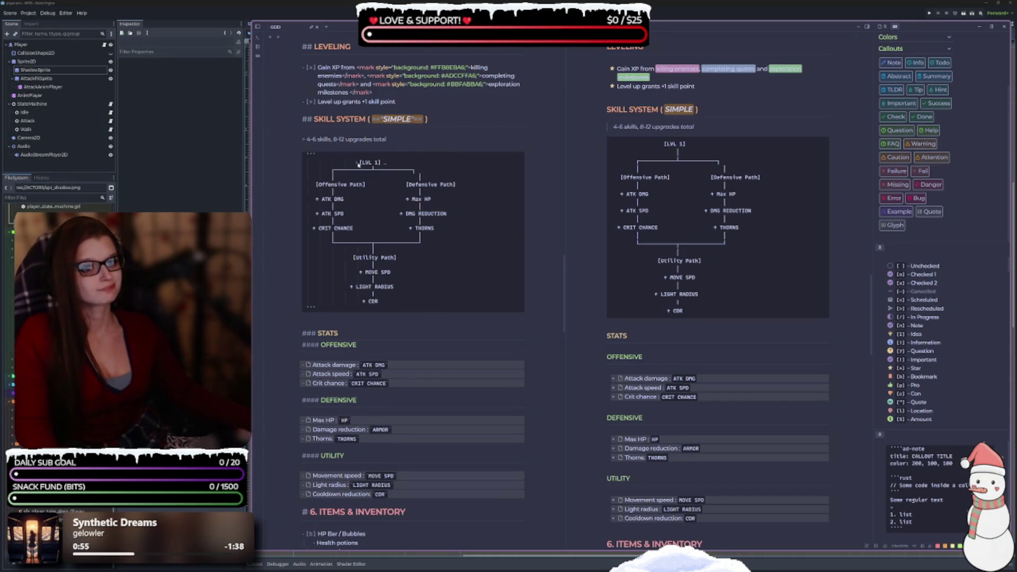
key(ctrl+z)
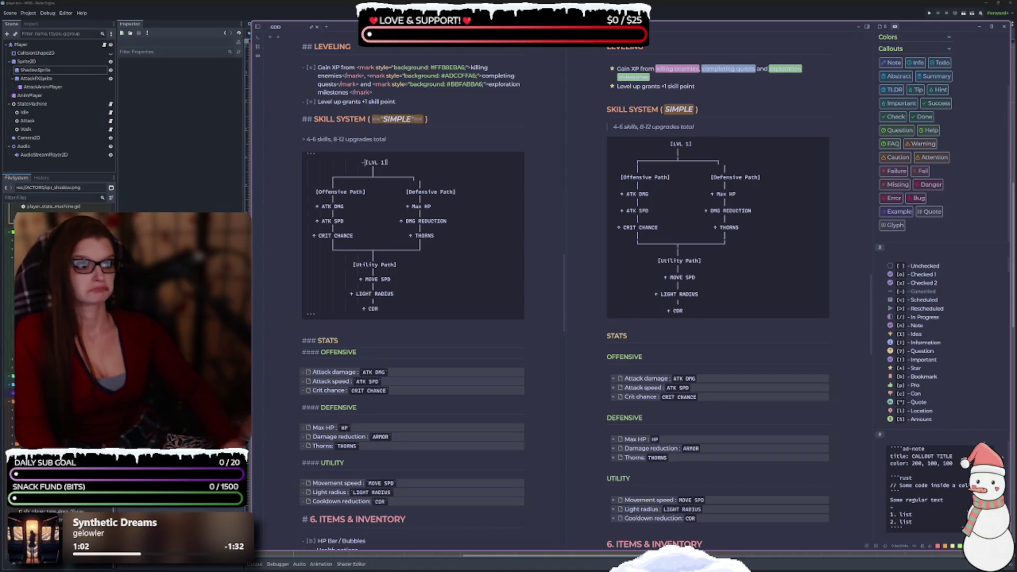
key(BackSpace)
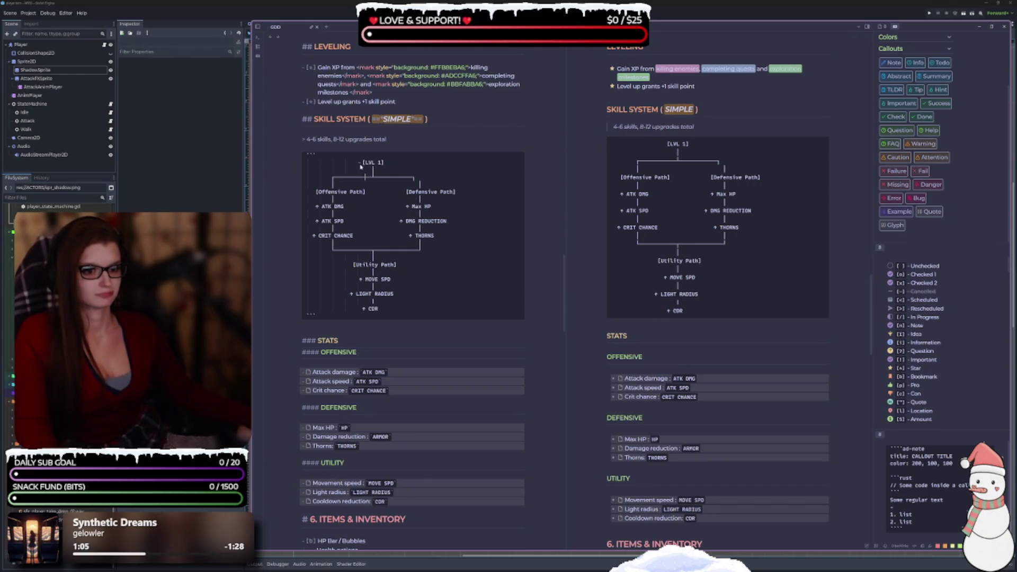
key(BackSpace)
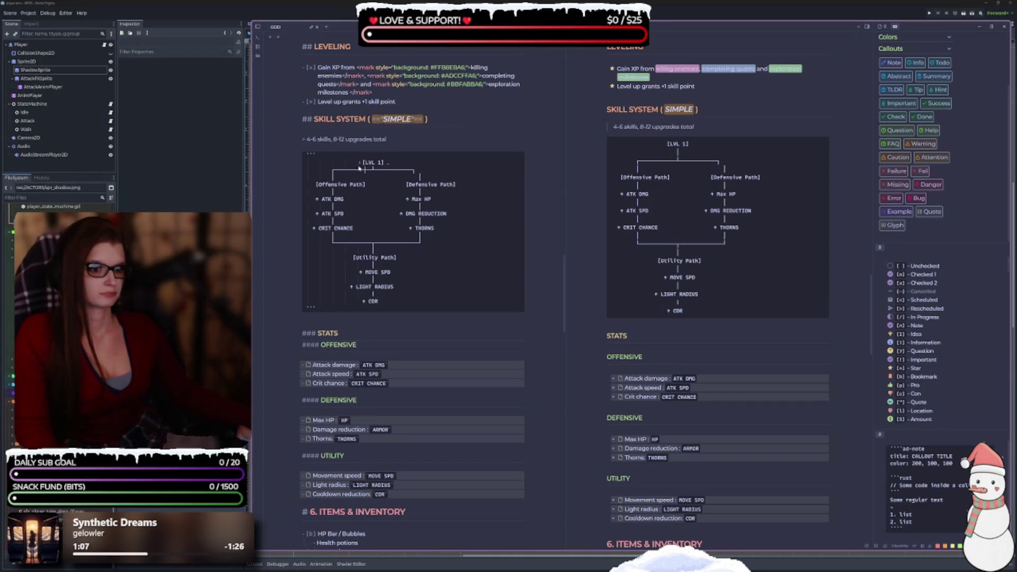
key(ctrl+z)
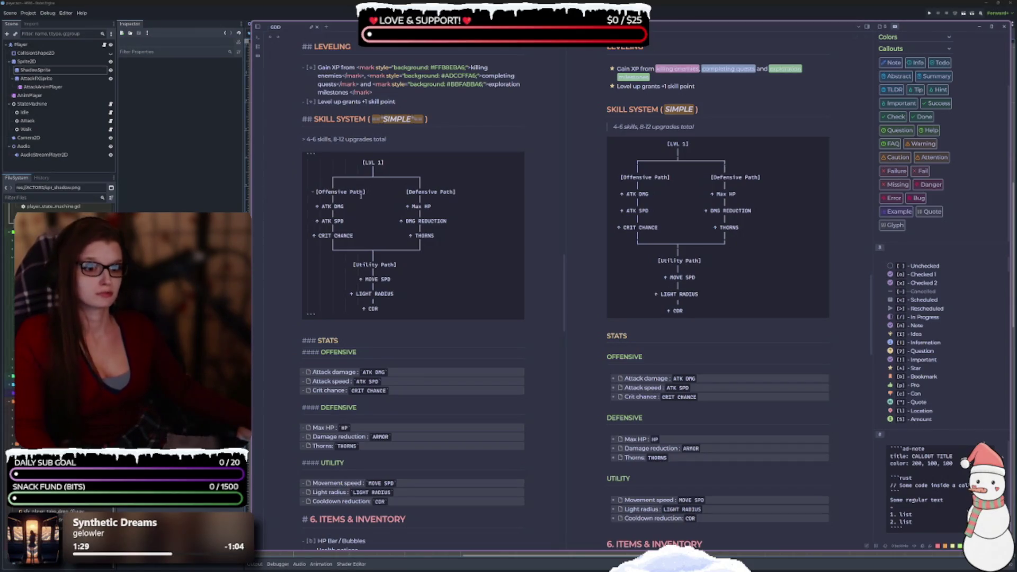
drag(363, 193, 320, 194)
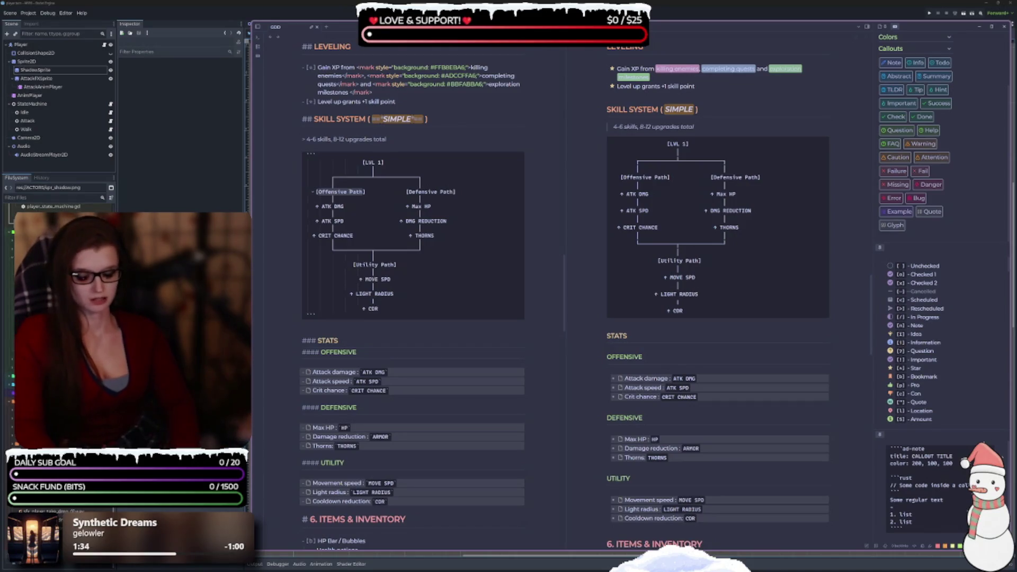
Step: Retype the offensive header as [OFFENSIVE PATH] and remove its leading space
text([0]FFENSI)
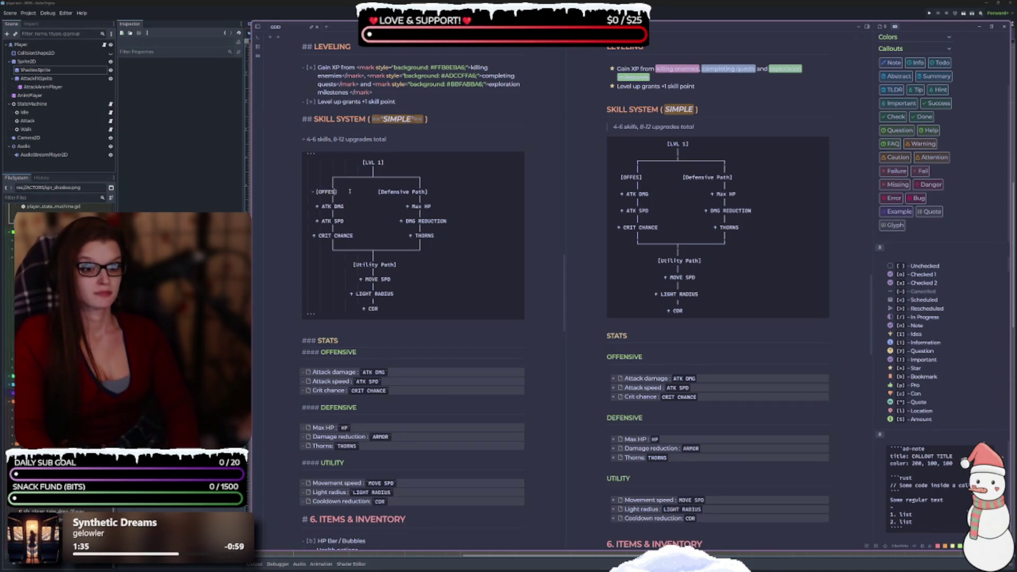
text(VE PATH)
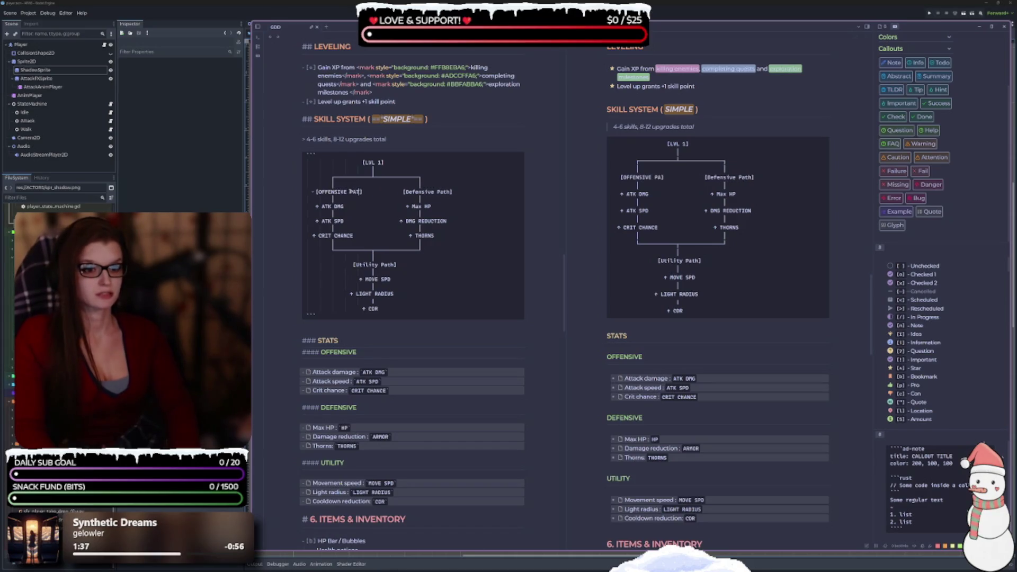
click(316, 192)
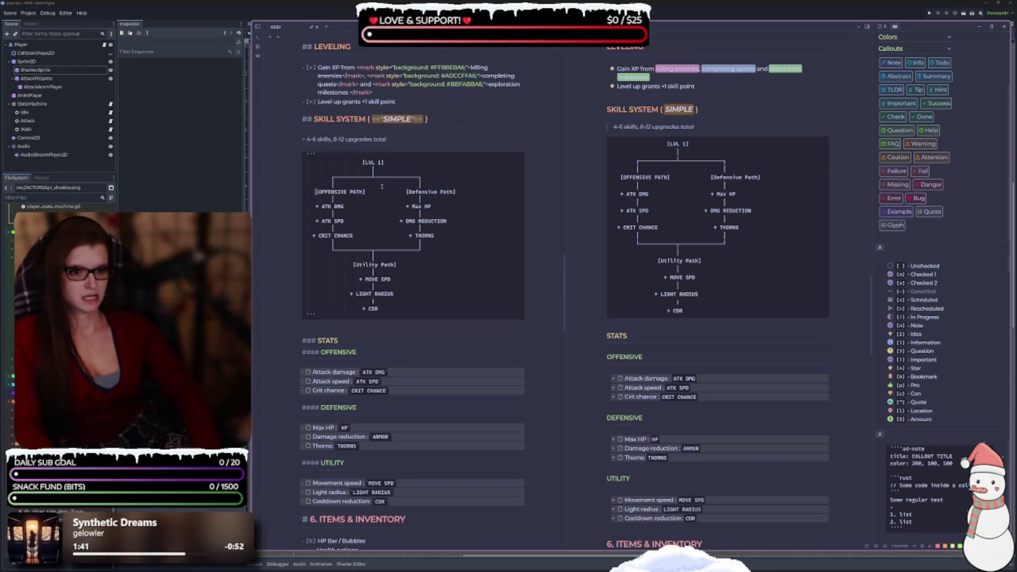
key(BackSpace)
key(BackSpace)
key(BackSpace)
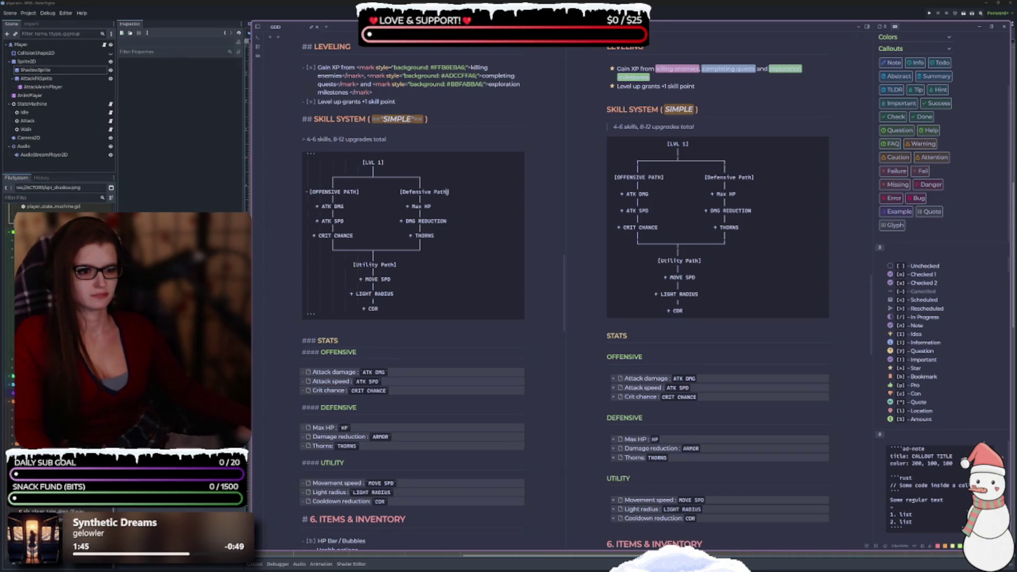
Step: Replace 'Defensive Path' in the second header with 'DEFENSIVE PATH'
drag(446, 192, 404, 192)
key(BackSpace)
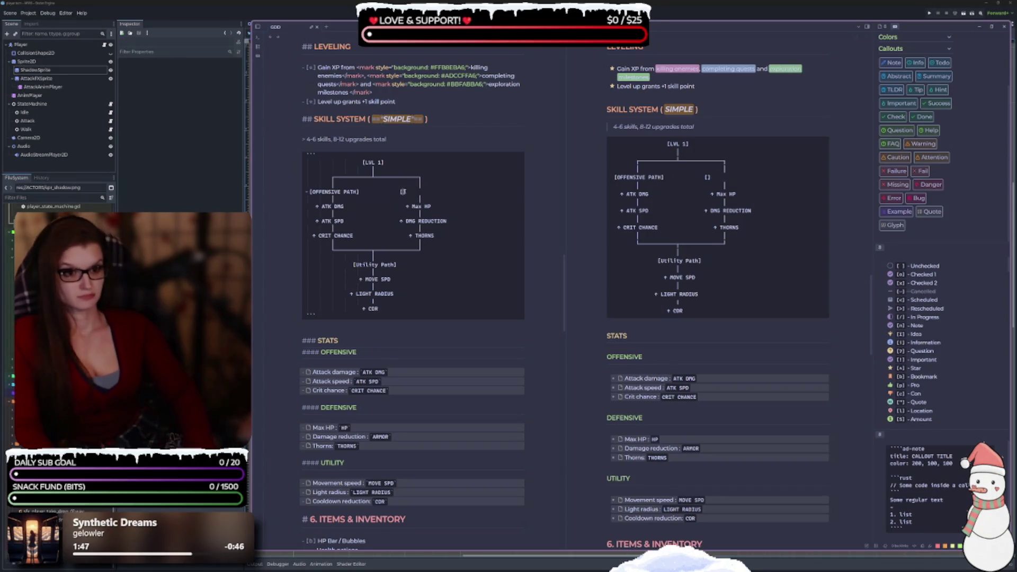
text(DEFENSIVE)
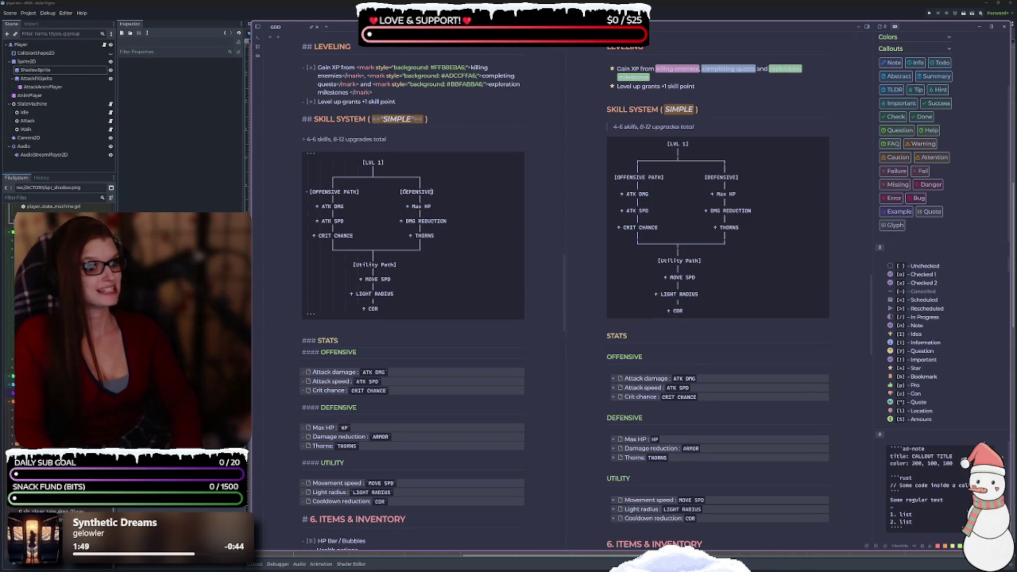
text( PATH)
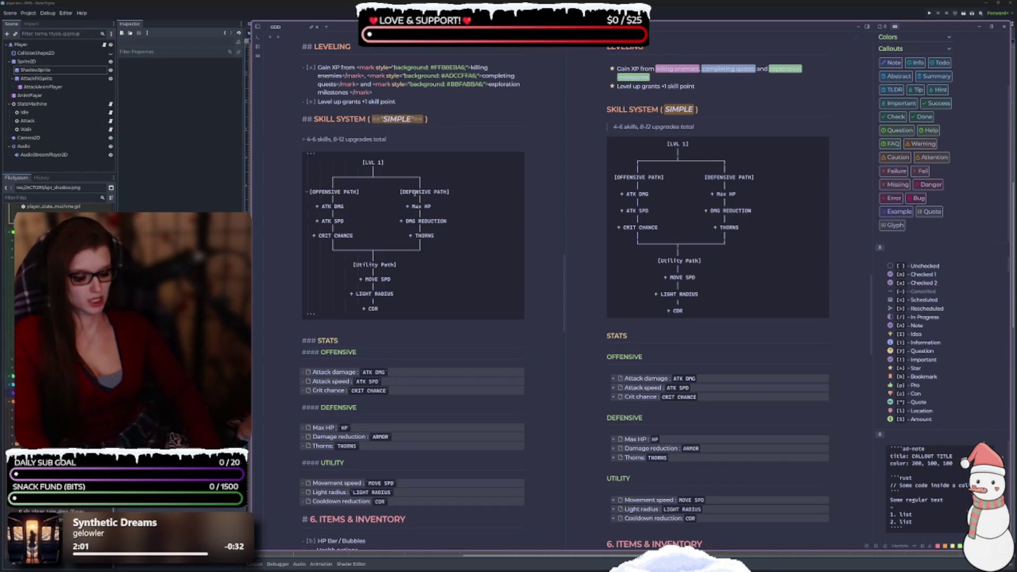
text(=)
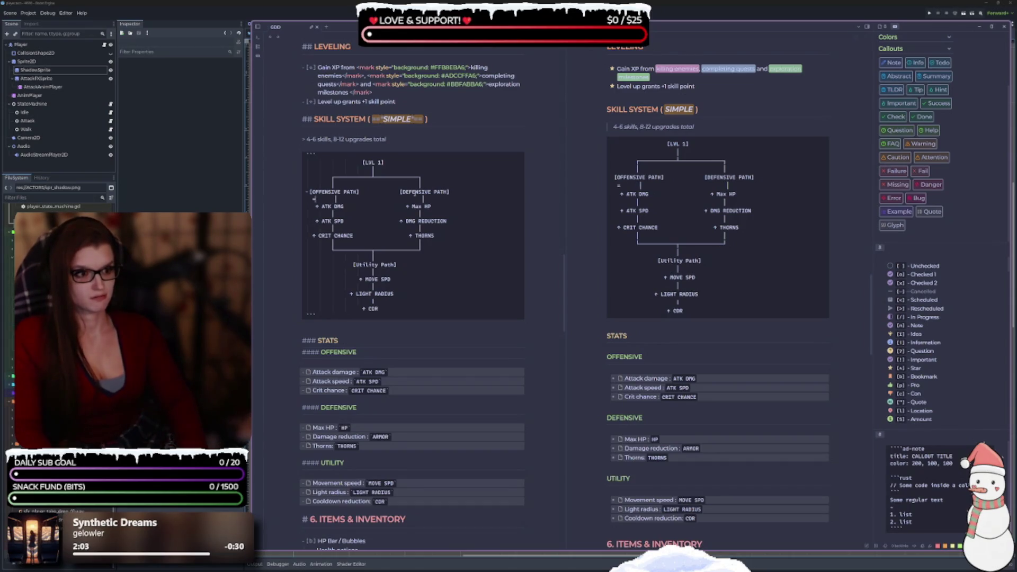
Step: Replace the stray '=' with '── │' connector lines under the path headers and realign the Max HP connector
key(BackSpace)
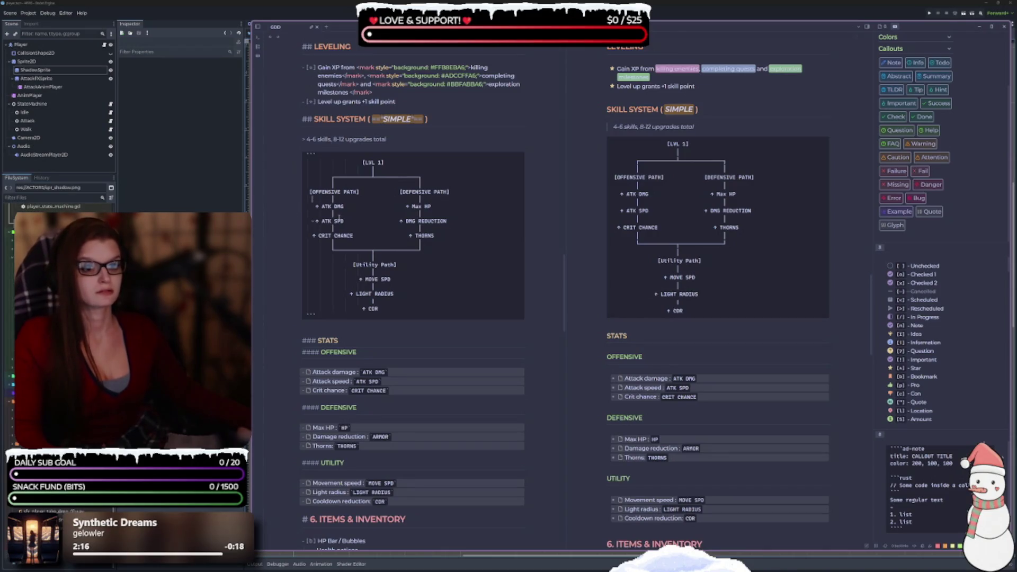
text(──  )
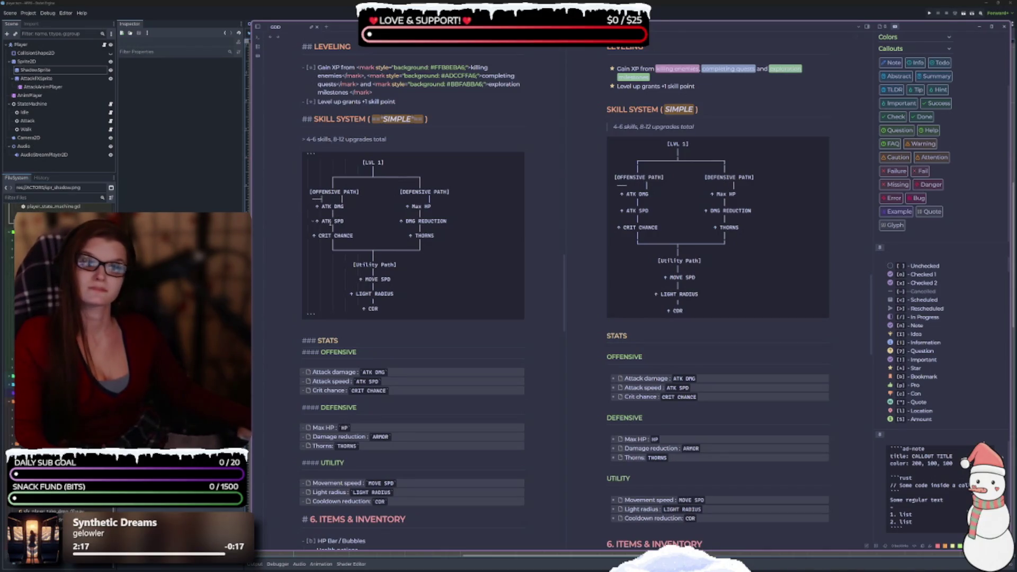
text(│                           │)
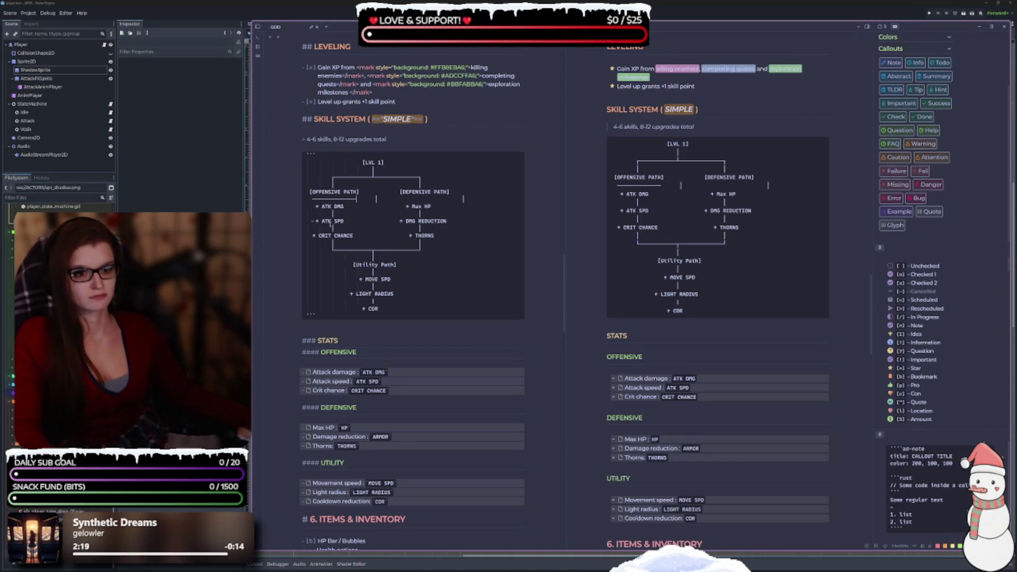
key(Up)
key(Up)
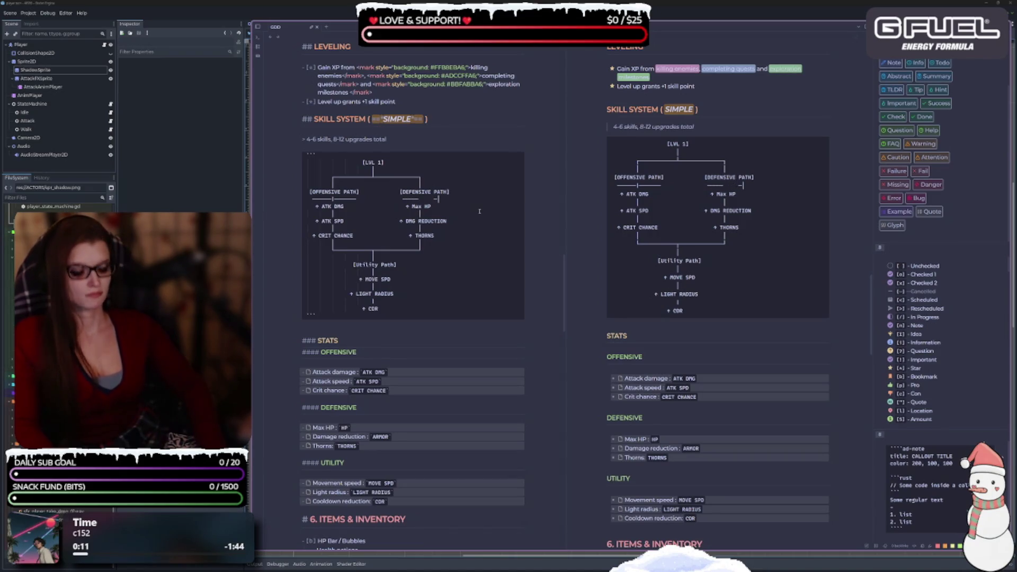
key(BackSpace)
key(BackSpace)
key(BackSpace)
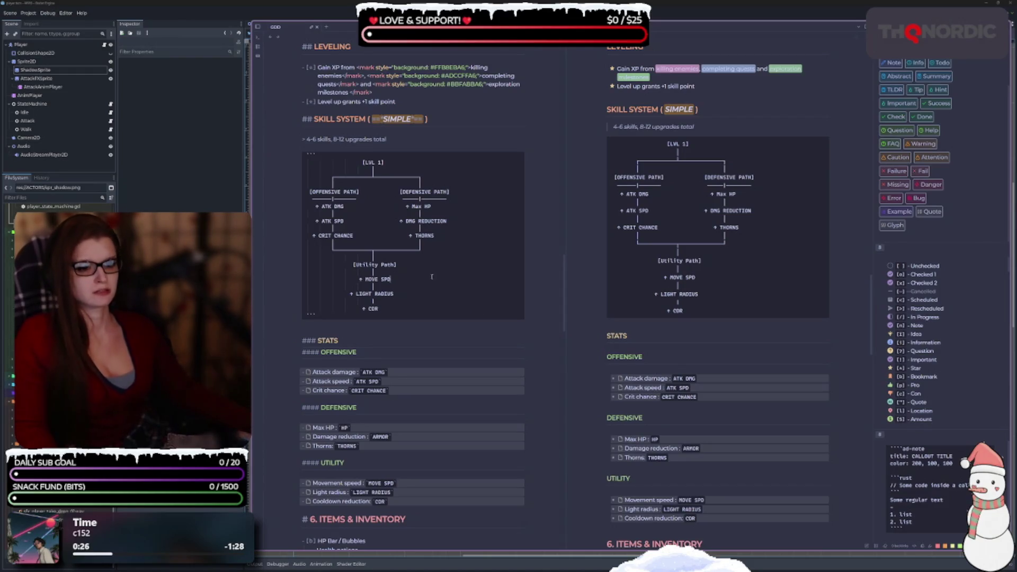
Step: Shift the + DMG REDUCTION and + THORNS lines one character left
click(400, 221)
key(BackSpace)
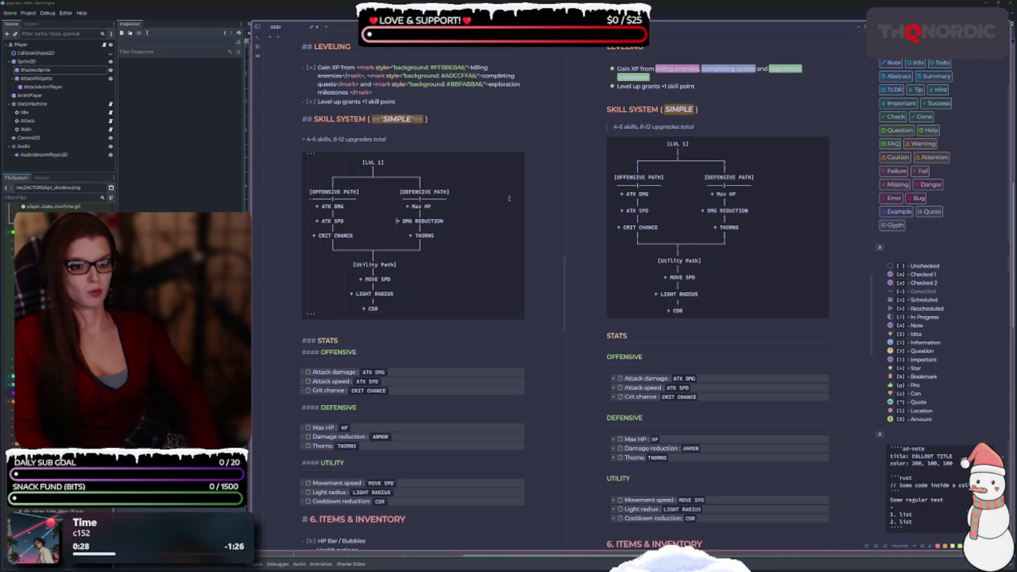
click(411, 236)
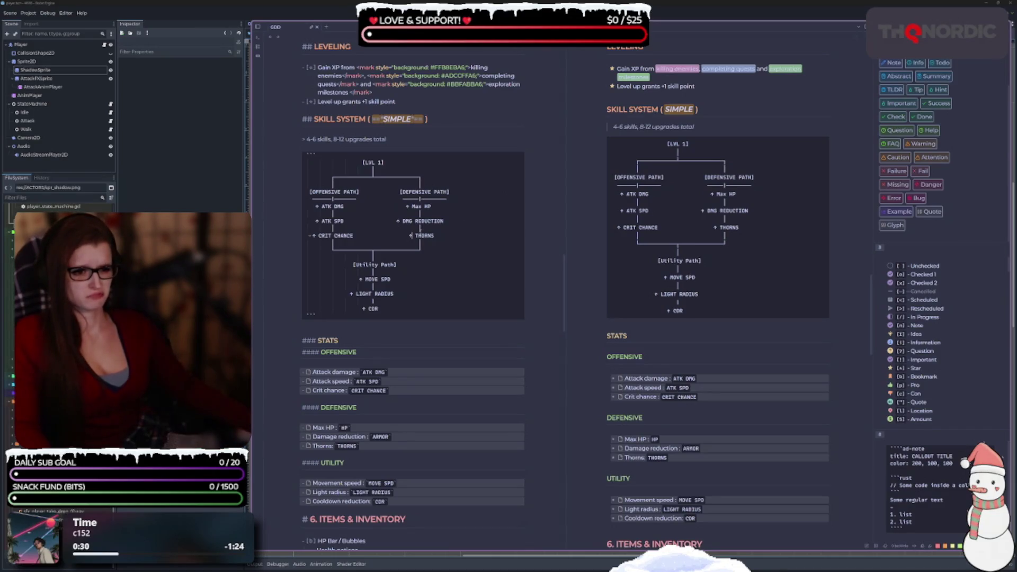
key(BackSpace)
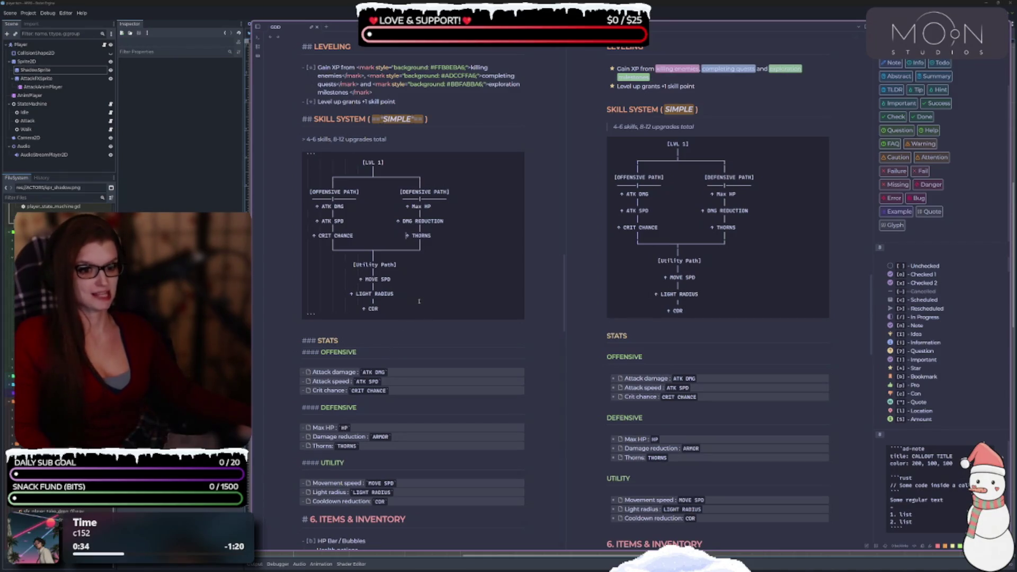
key(ctrl+shift+Left)
key(ctrl+shift+Left)
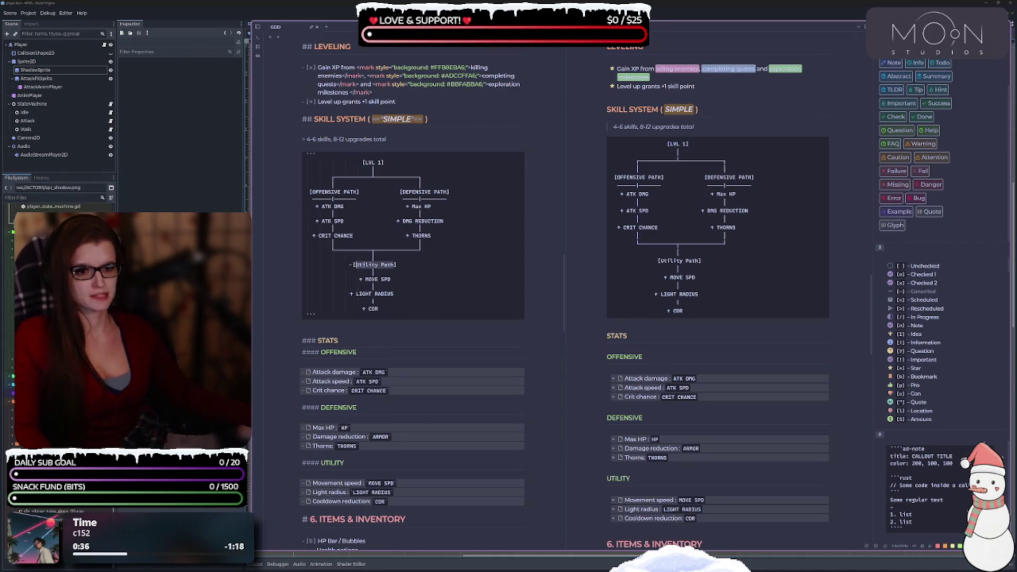
Step: Uppercase the utility header to UTILITY PATH and rename OFFENSIVE PATH to OFFENSIVE BRANCH
text(UTILITY )
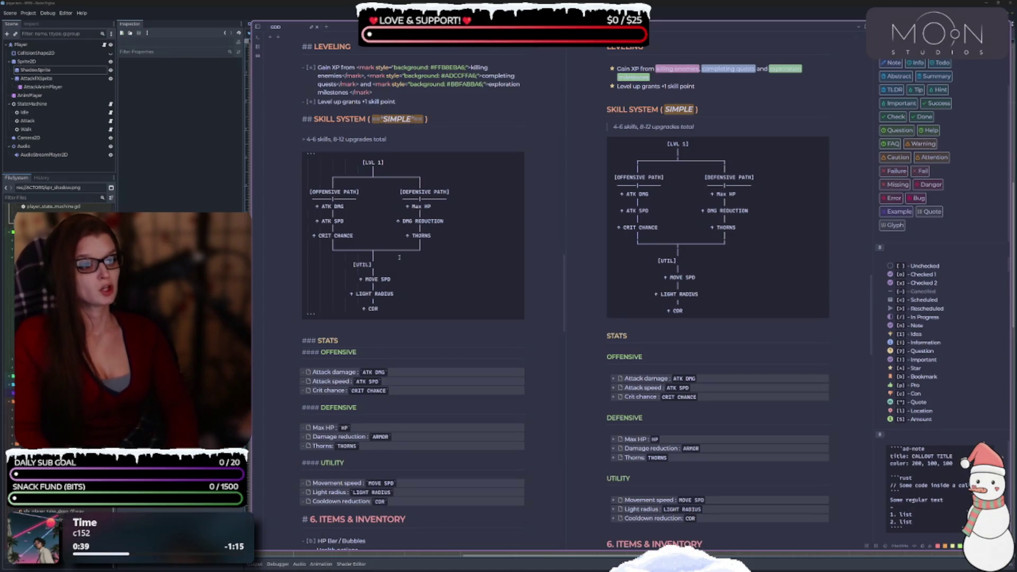
text(PATH)
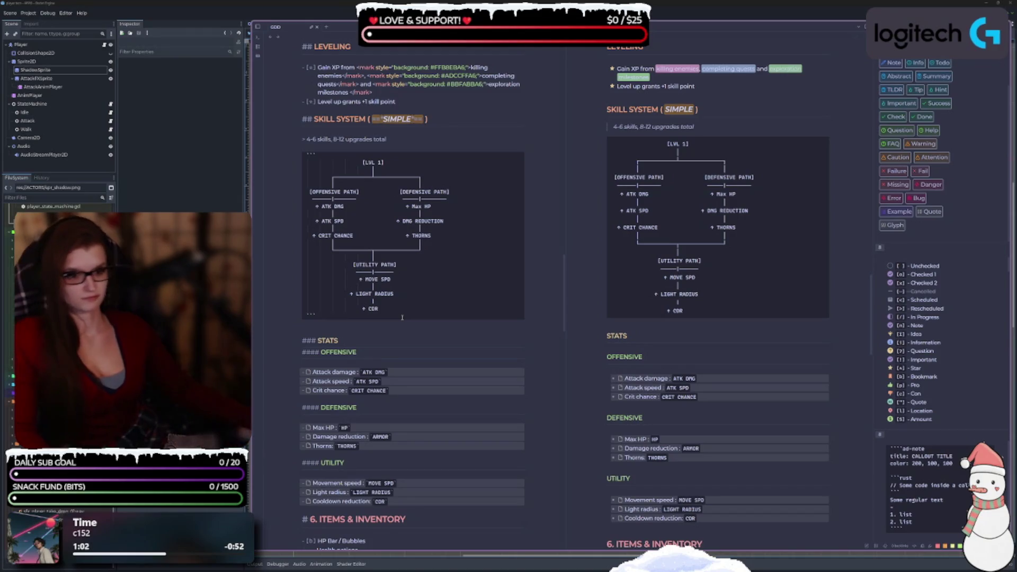
double_click(350, 192)
text(BRANCH)
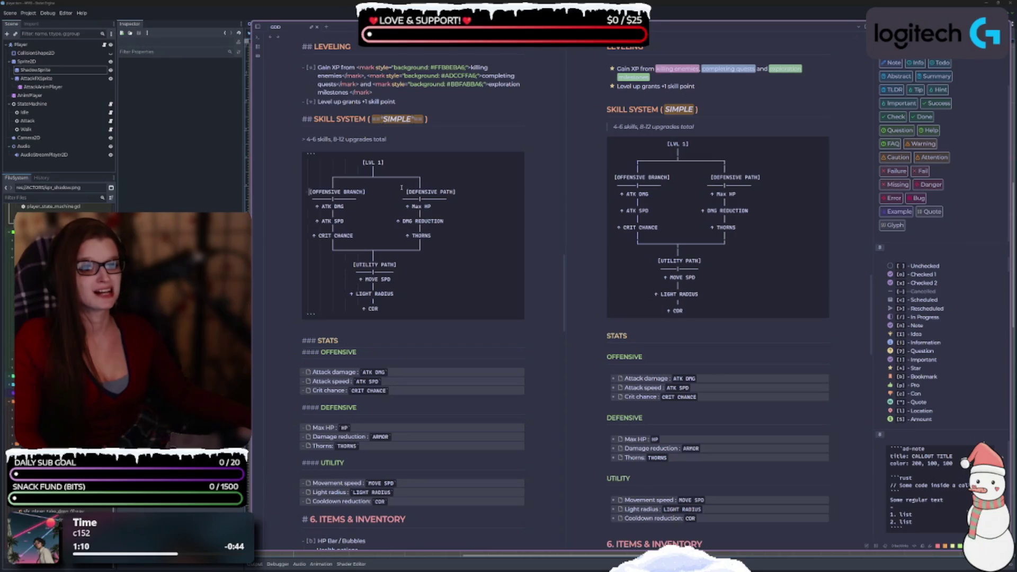
key(BackSpace)
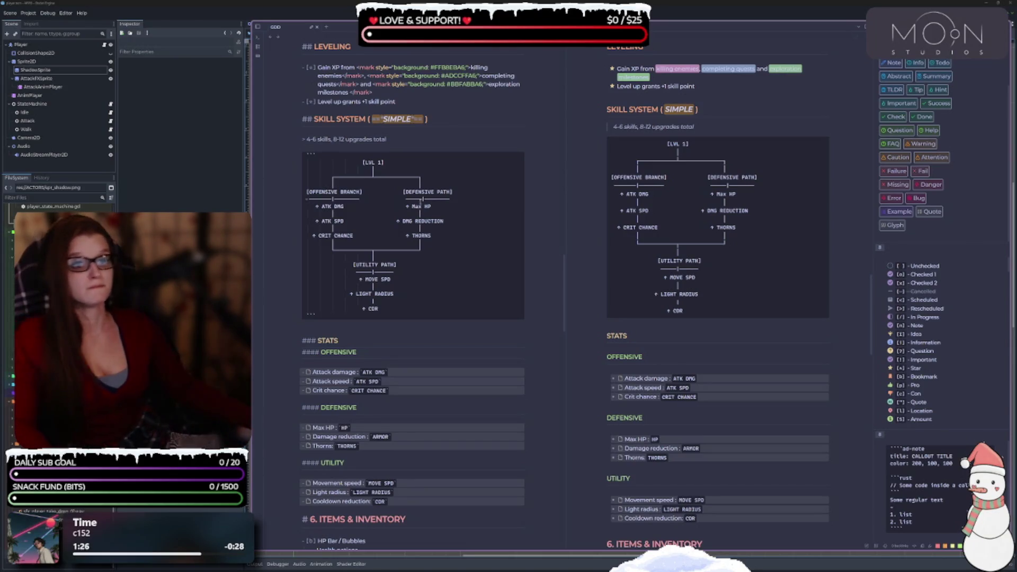
Step: Rename DEFENSIVE PATH to DEFENSIVE BRANCH and shift it two characters left
double_click(440, 192)
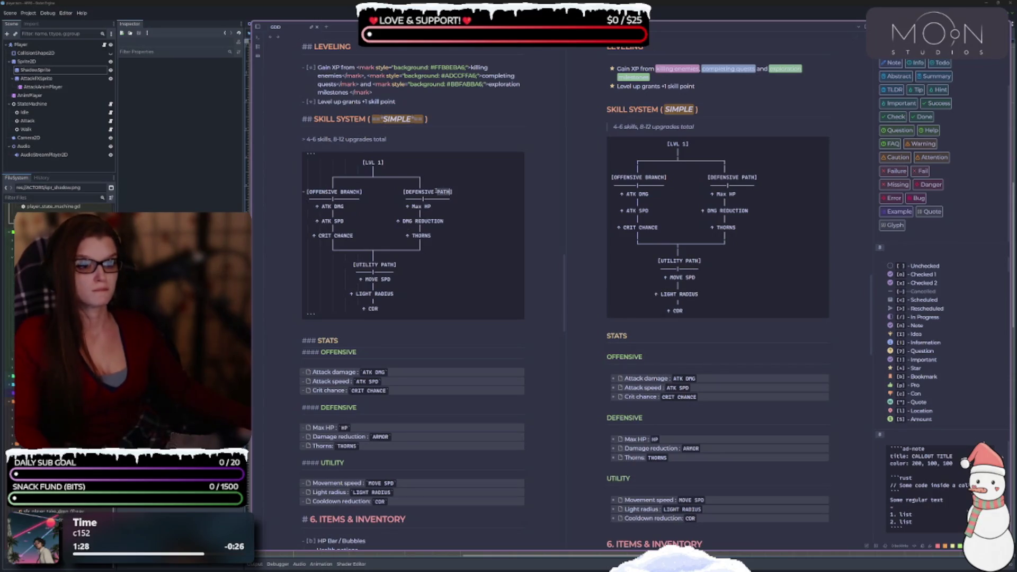
text(BRANCH)
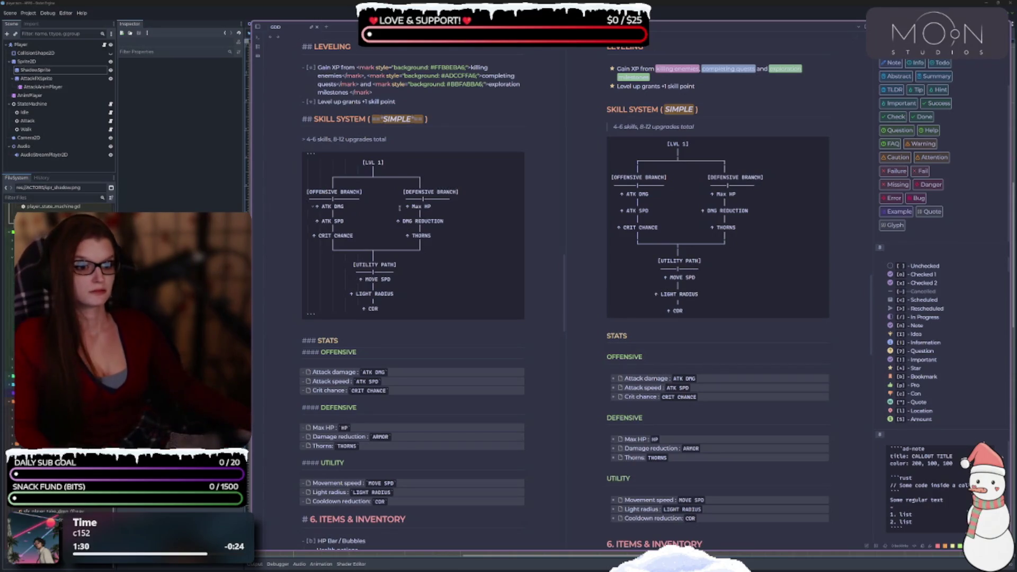
click(401, 192)
key(BackSpace)
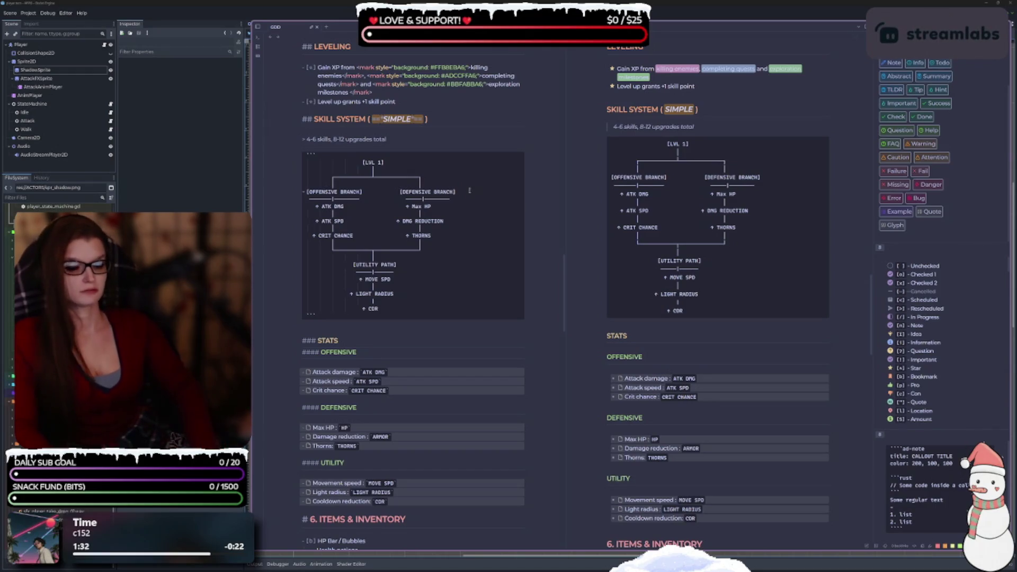
key(BackSpace)
key(BackSpace)
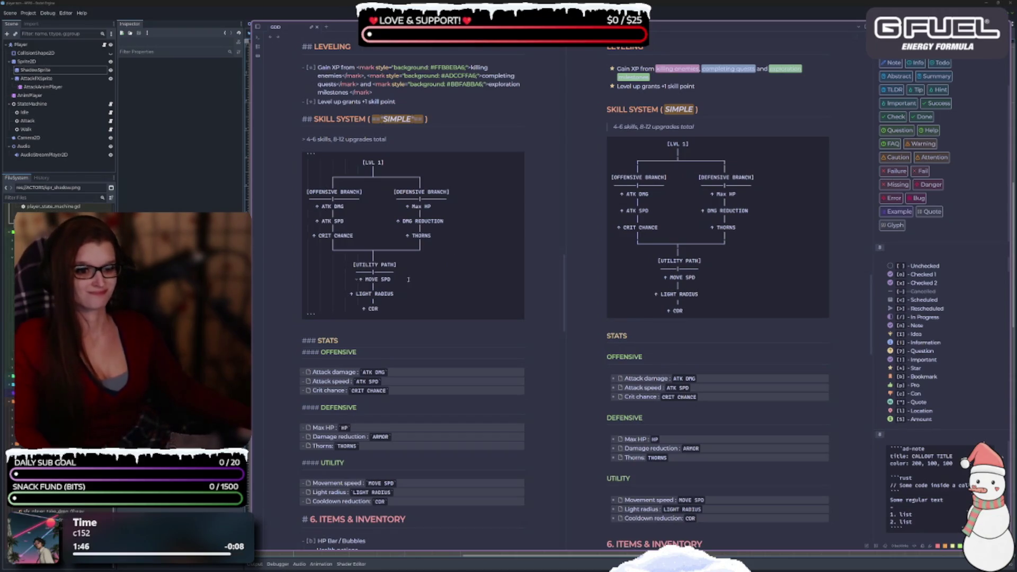
Step: Rename UTILITY PATH to UTILITY BRANCH and realign it with its connector line
double_click(389, 264)
text(BRAN)
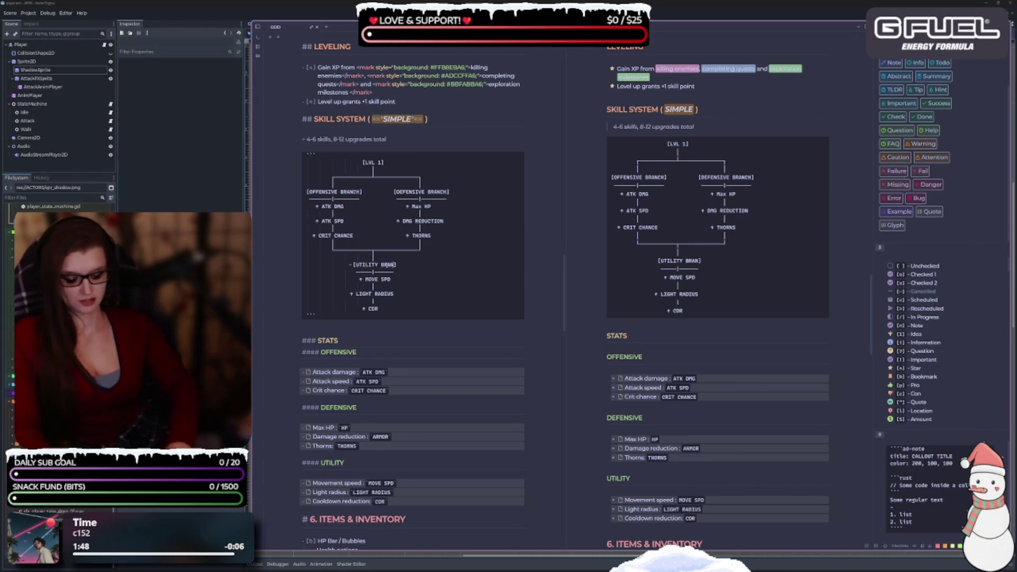
text(CH)
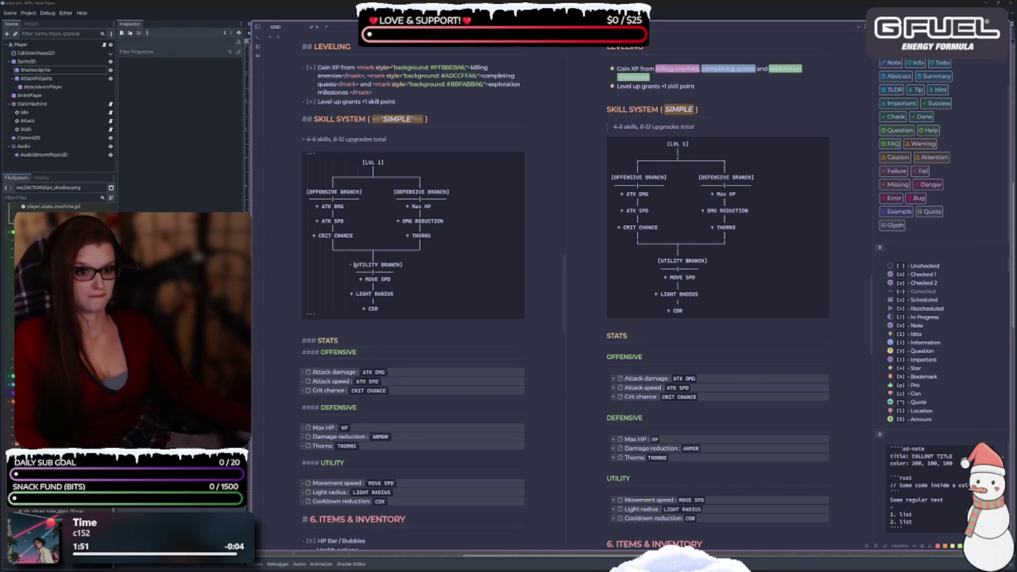
key(BackSpace)
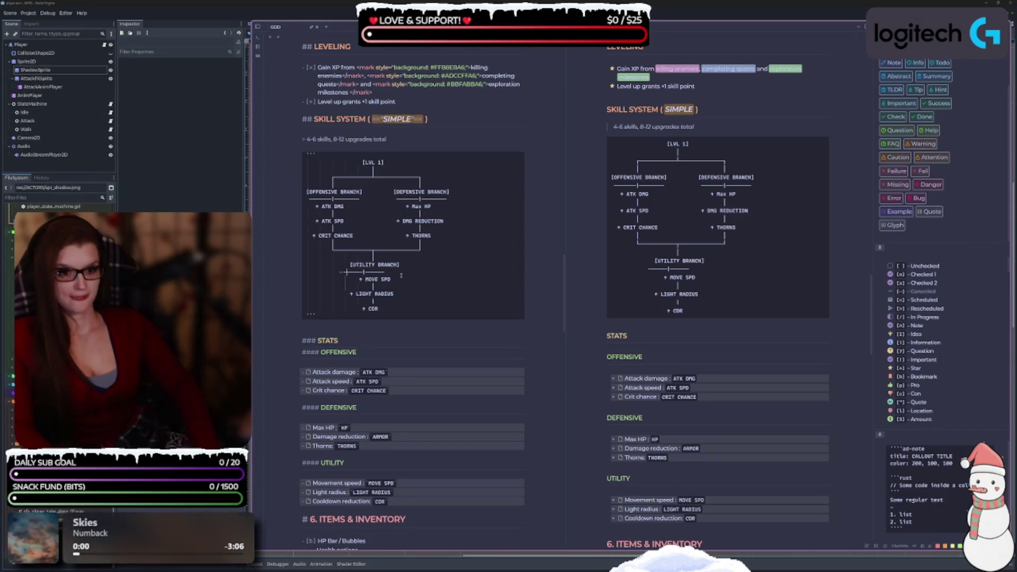
key(BackSpace)
key(BackSpace)
key(BackSpace)
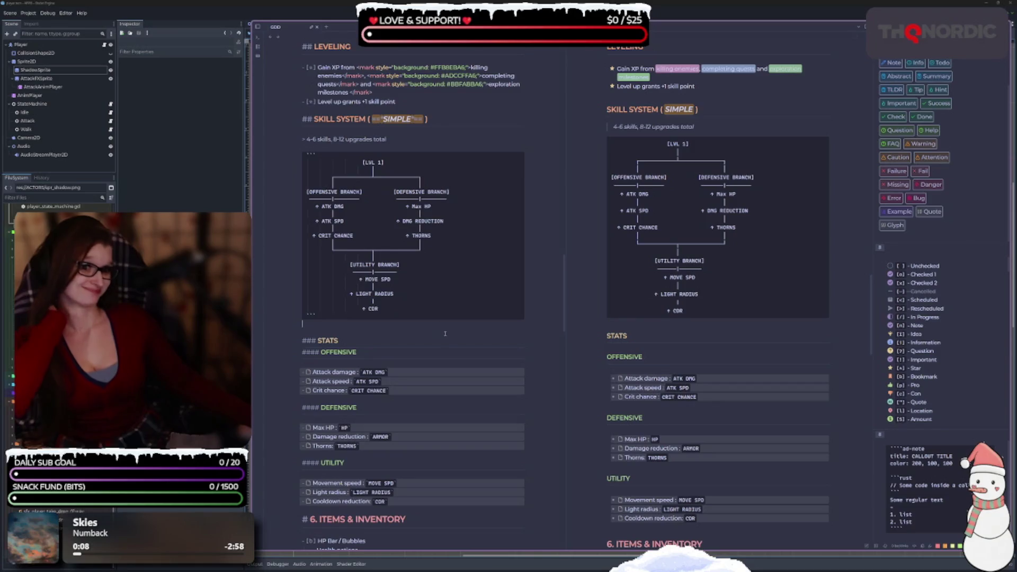
Step: Delete the blank line below + THORNS in the skill tree
click(414, 332)
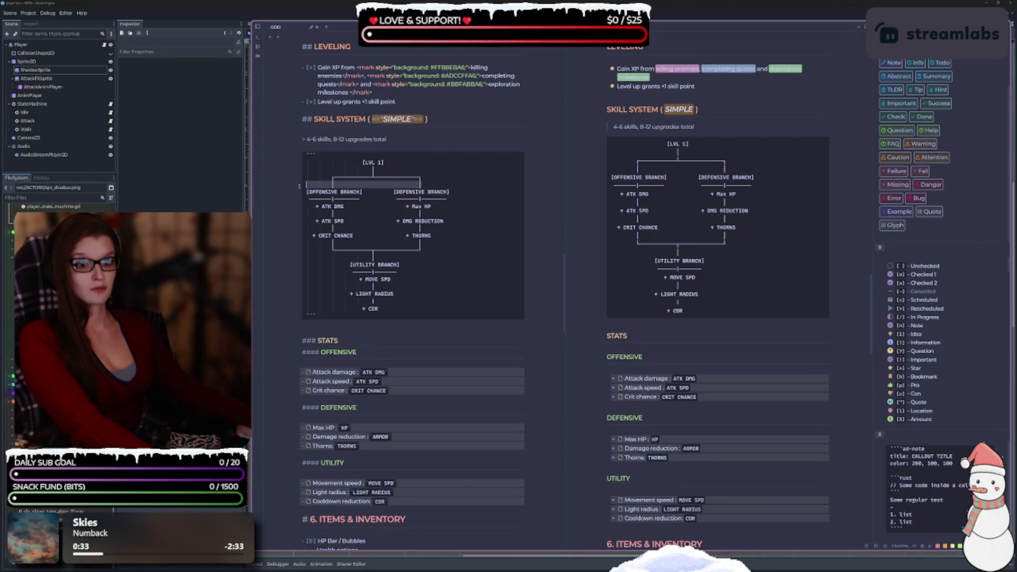
scroll(604, 241, down, 1)
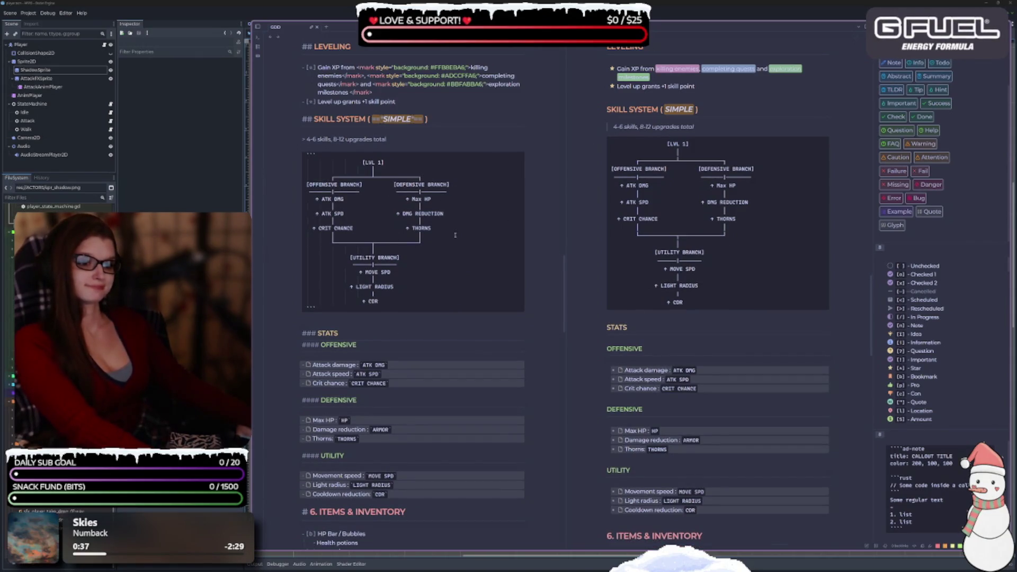
click(438, 235)
key(BackSpace)
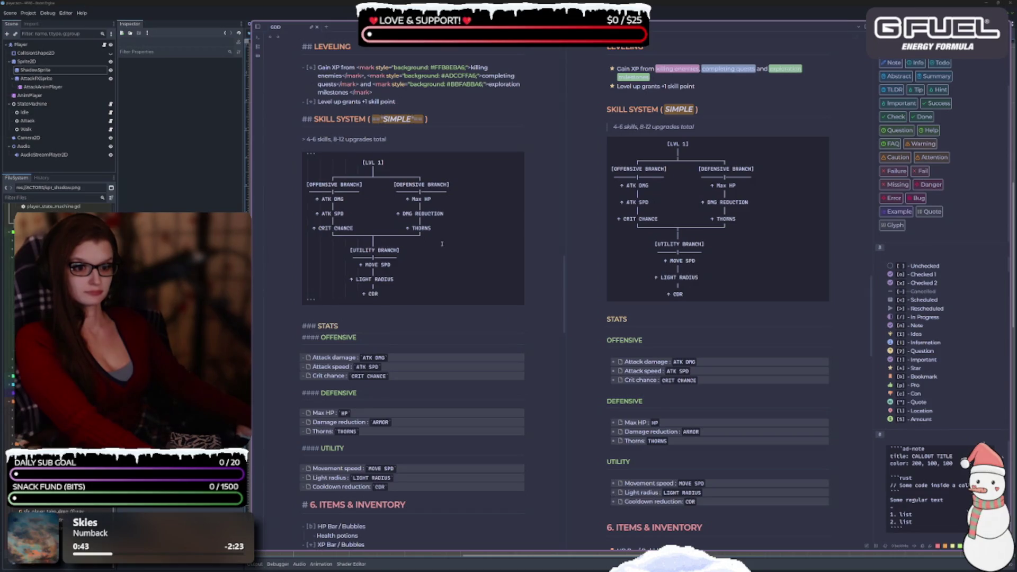
Step: Delete the stray connector row above [UTILITY BRANCH]
drag(403, 245, 306, 244)
key(BackSpace)
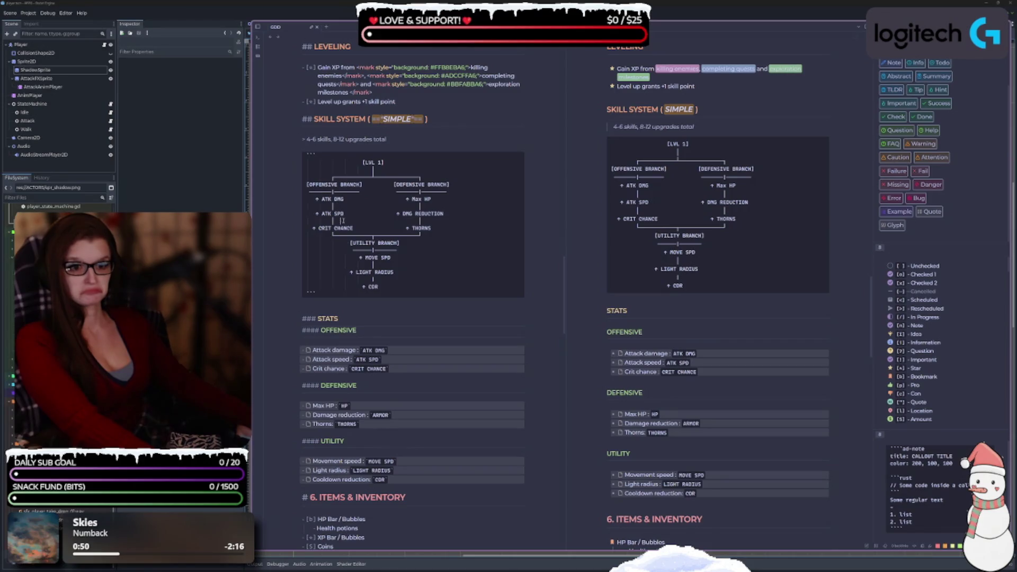
click(448, 287)
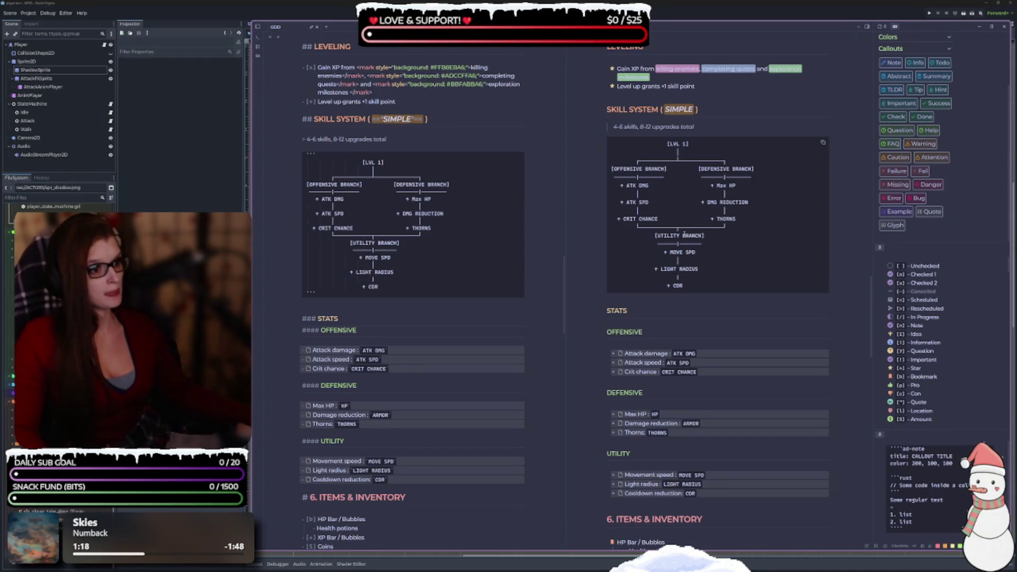
Step: Change the '> 4-6 skills, 8-12 upgrades total' quote into a '-' list item with a status marker
scroll(484, 319, down, 2)
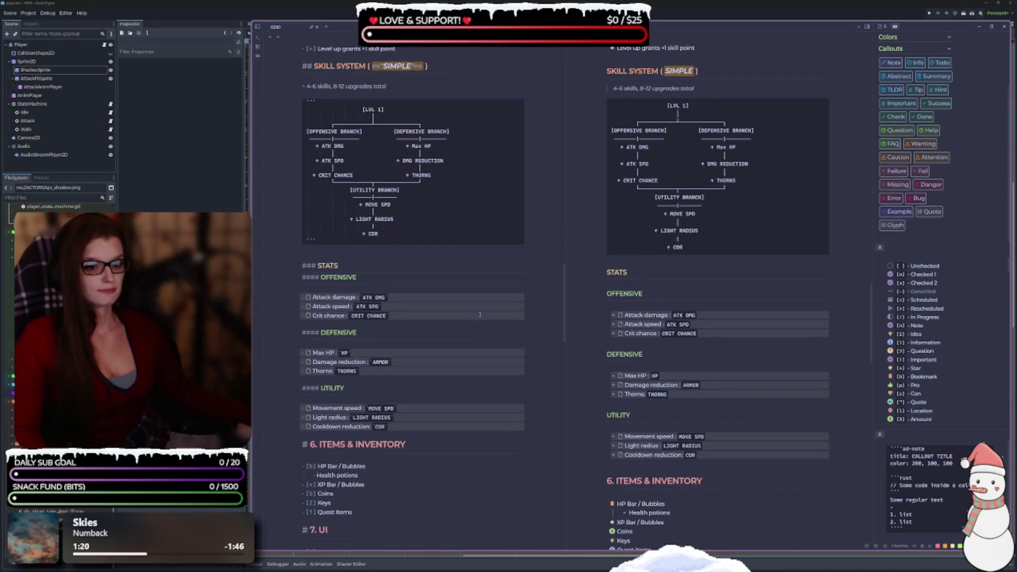
scroll(481, 315, up, 3)
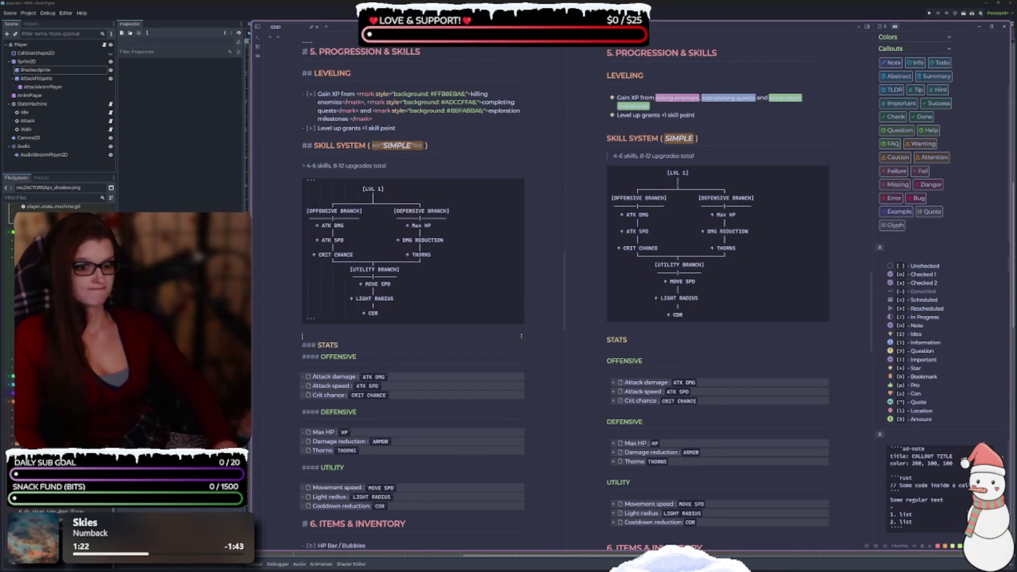
click(521, 335)
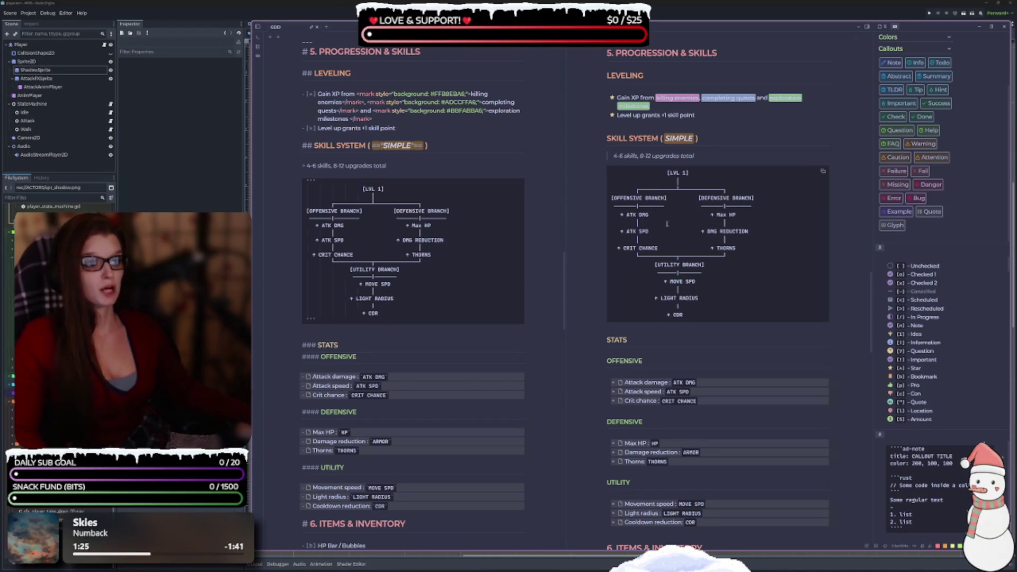
scroll(408, 261, up, 3)
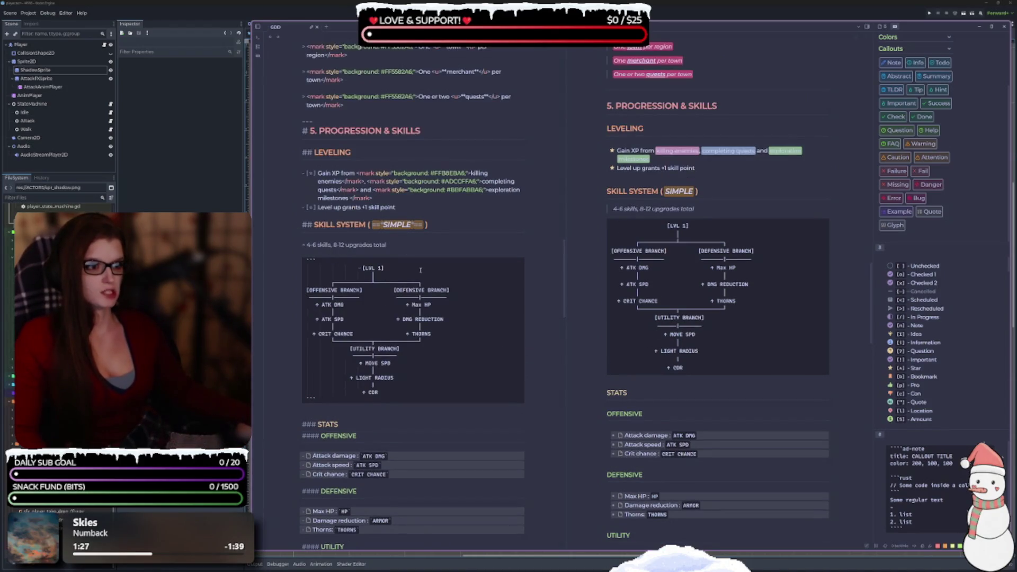
scroll(419, 312, up, 9)
scroll(408, 323, down, 7)
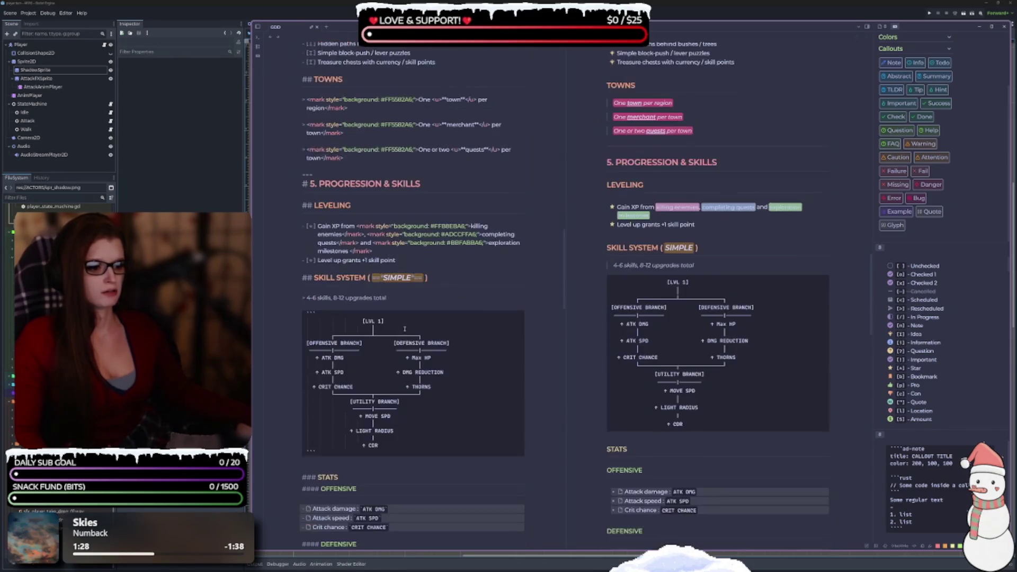
scroll(395, 325, up, 20)
scroll(339, 329, down, 20)
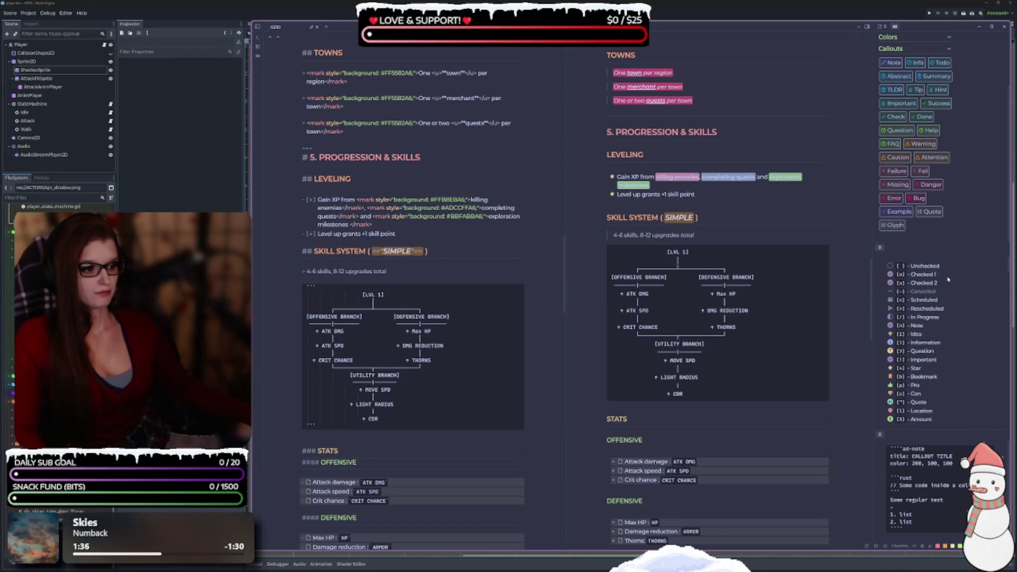
scroll(948, 279, down, 5)
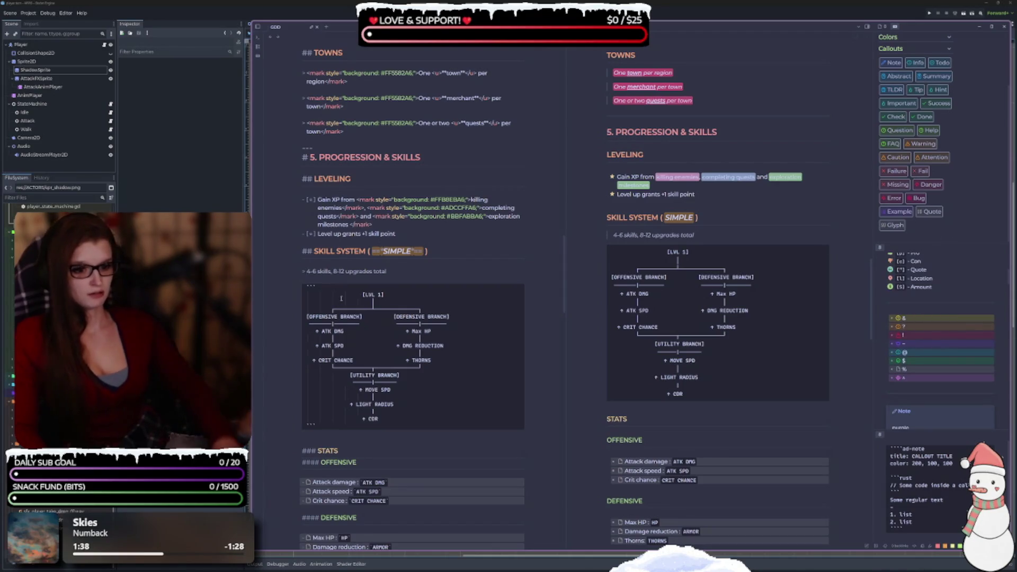
click(306, 271)
key(BackSpace)
text(-)
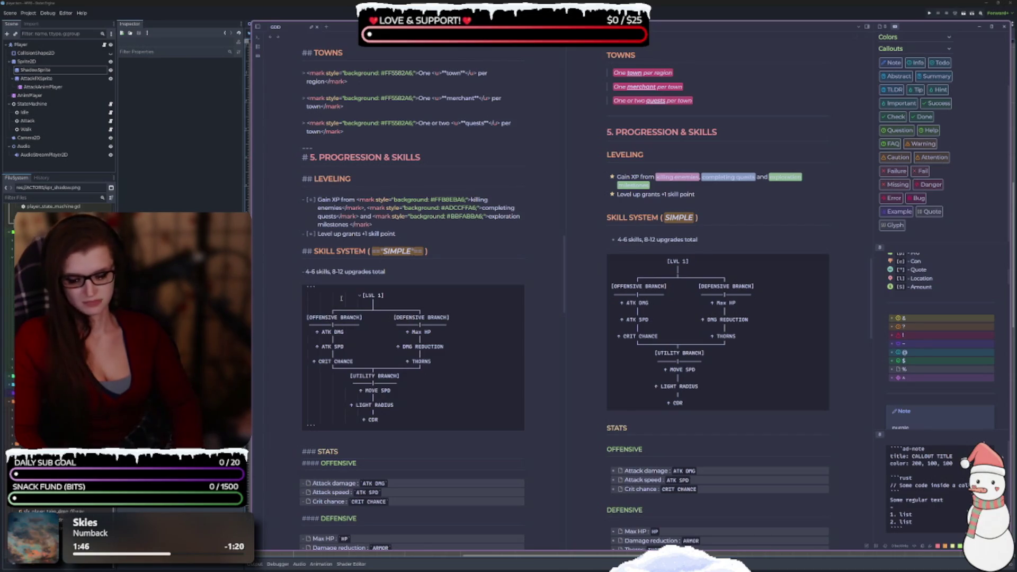
key(ctrl+Return)
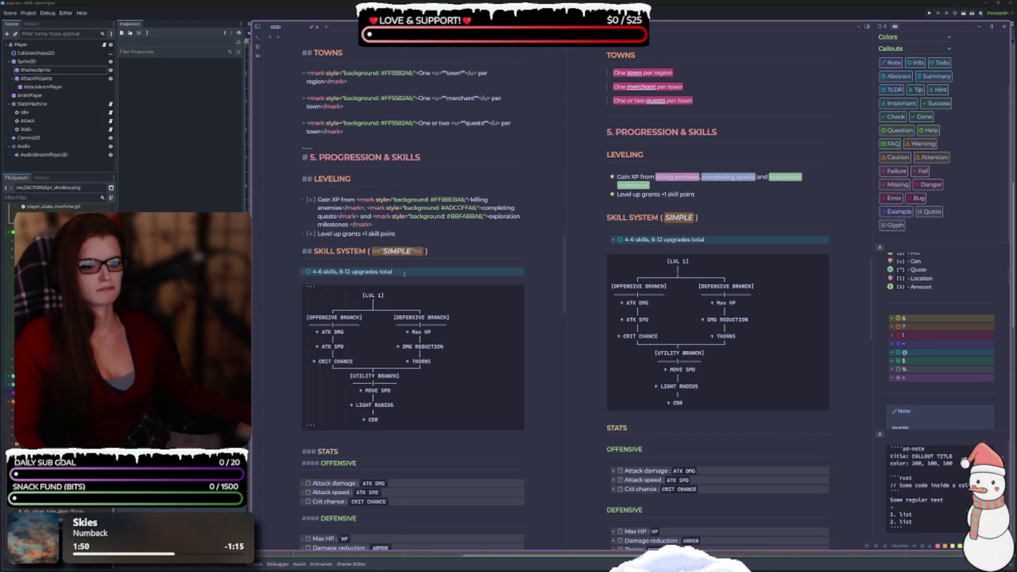
key(shift+End)
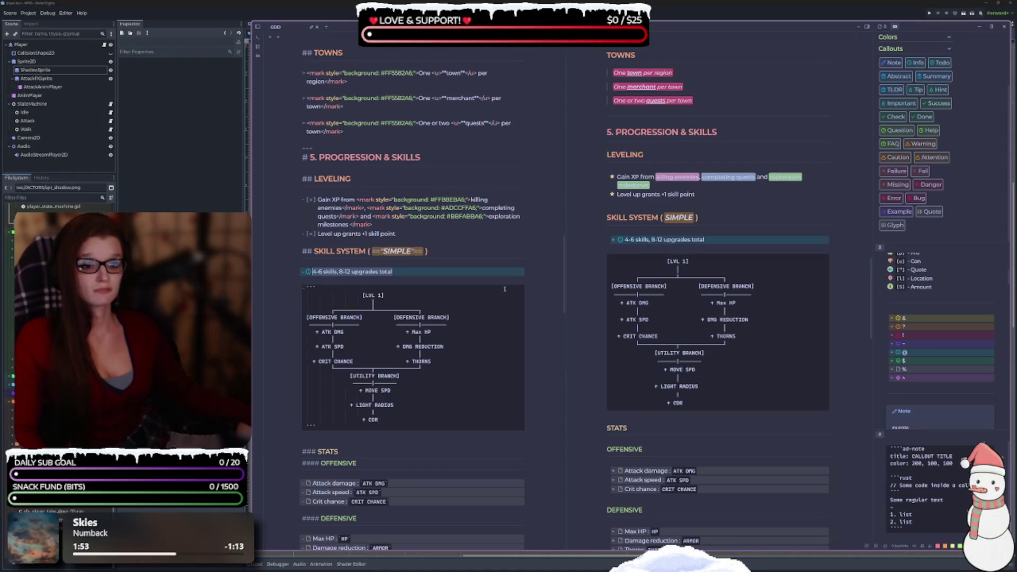
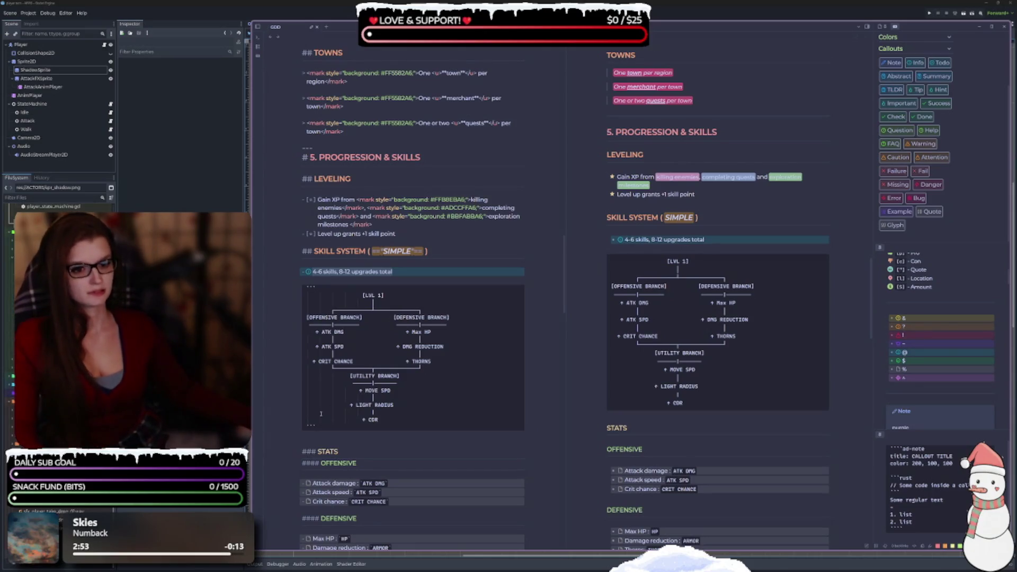
Step: Delete the blank line above ### STATS
key(BackSpace)
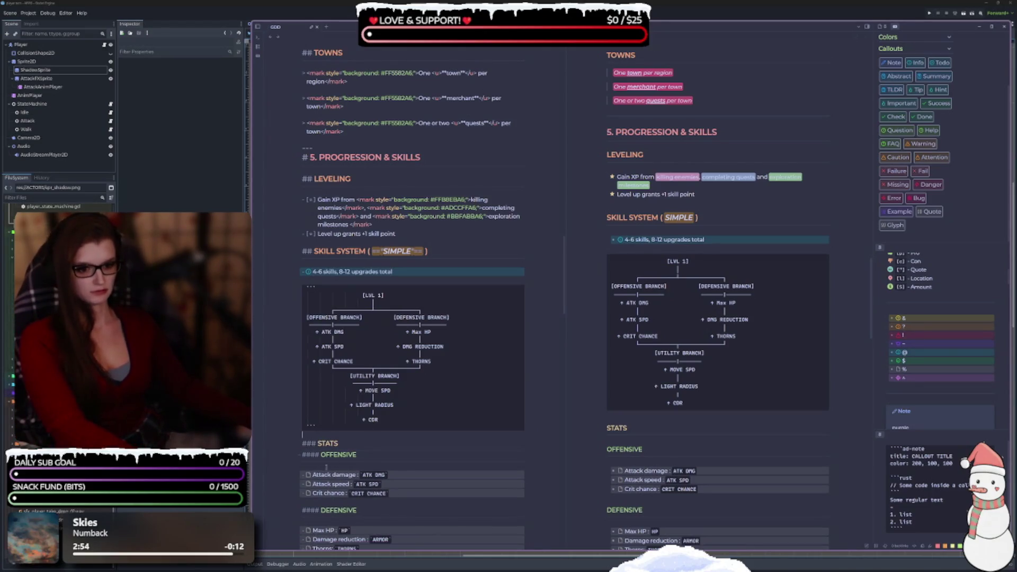
scroll(449, 457, down, 3)
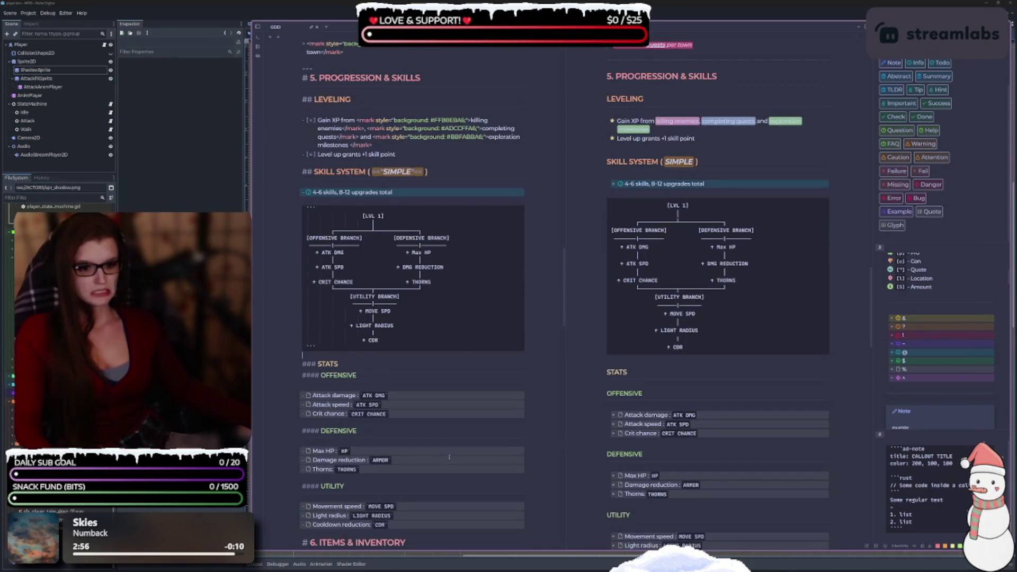
scroll(450, 457, up, 2)
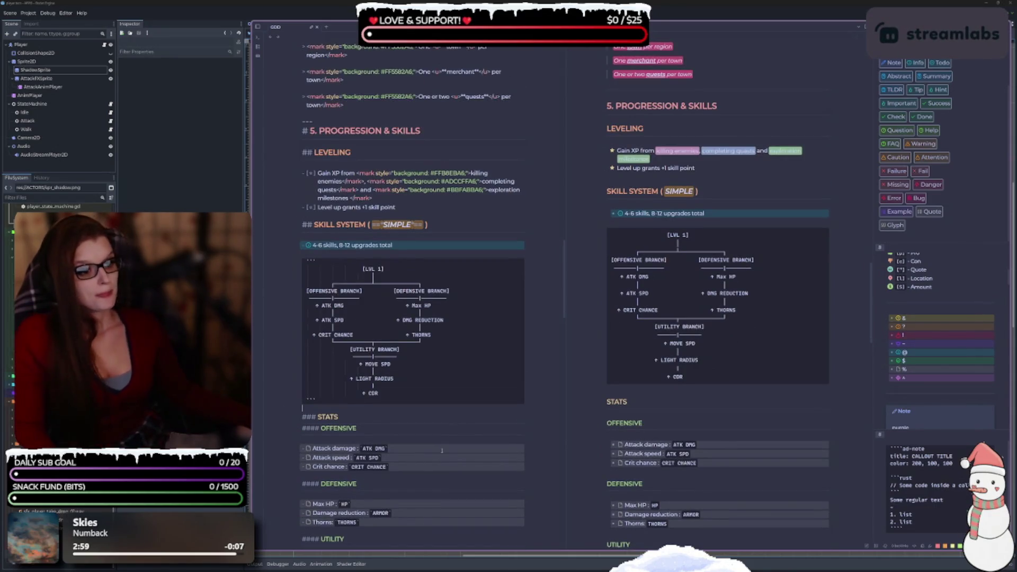
scroll(451, 488, down, 3)
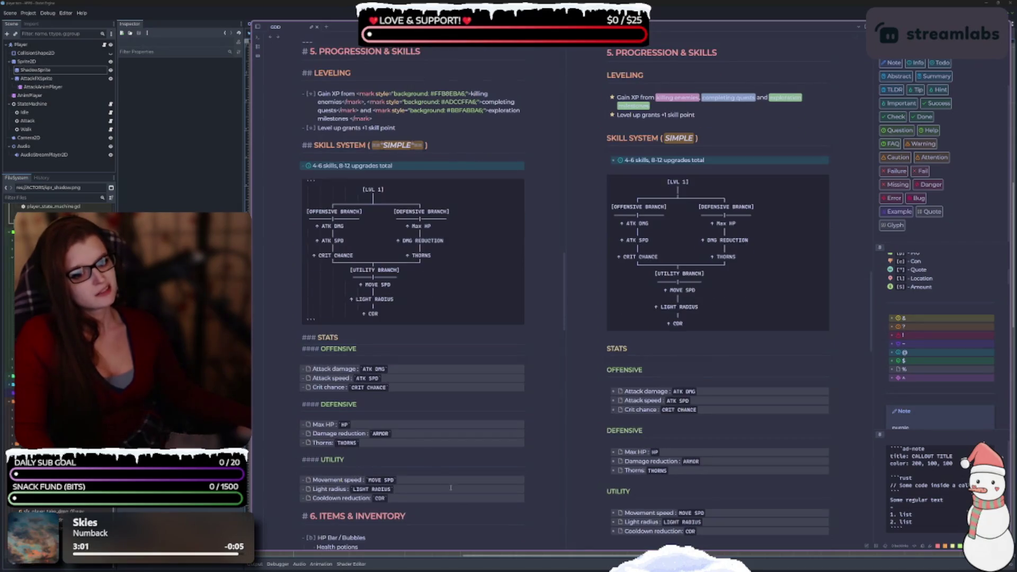
scroll(437, 468, down, 4)
scroll(408, 463, up, 4)
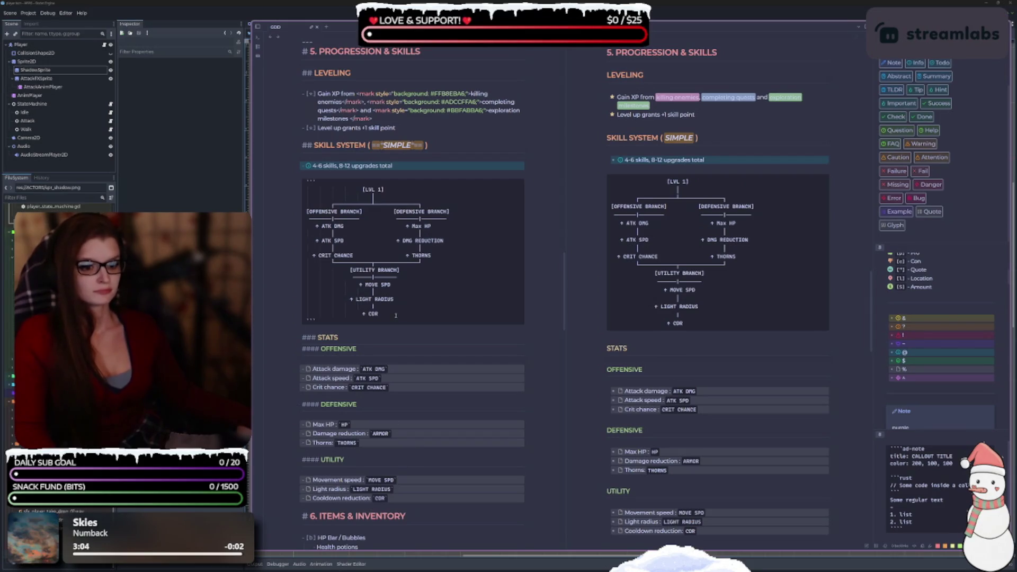
Step: Indent the SKILL SYSTEM skill-tree diagram two tab stops to the right
mouse_move(398, 321)
mouse_down()
mouse_move(323, 315)
mouse_move(298, 187)
mouse_up()
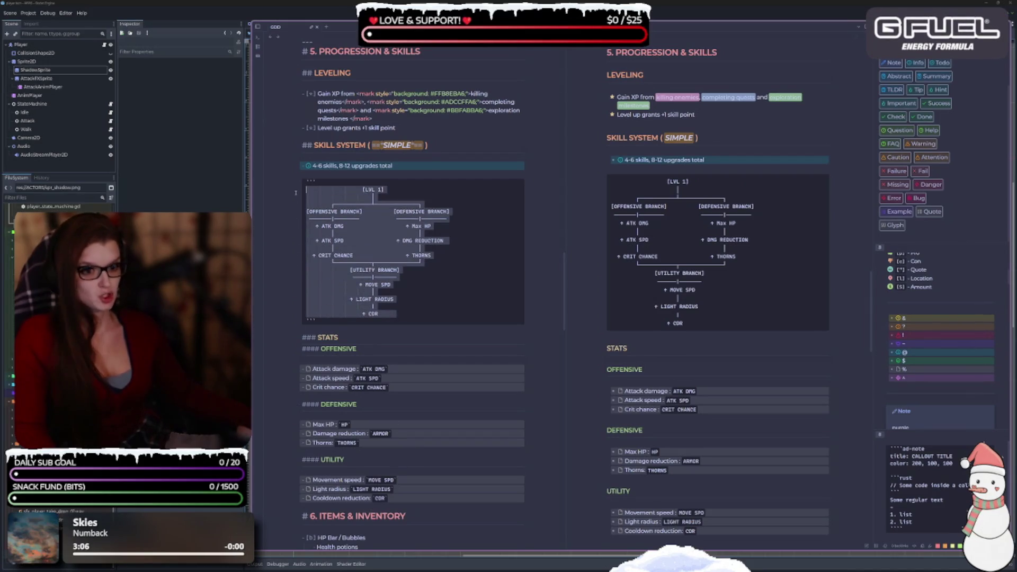
key(Tab)
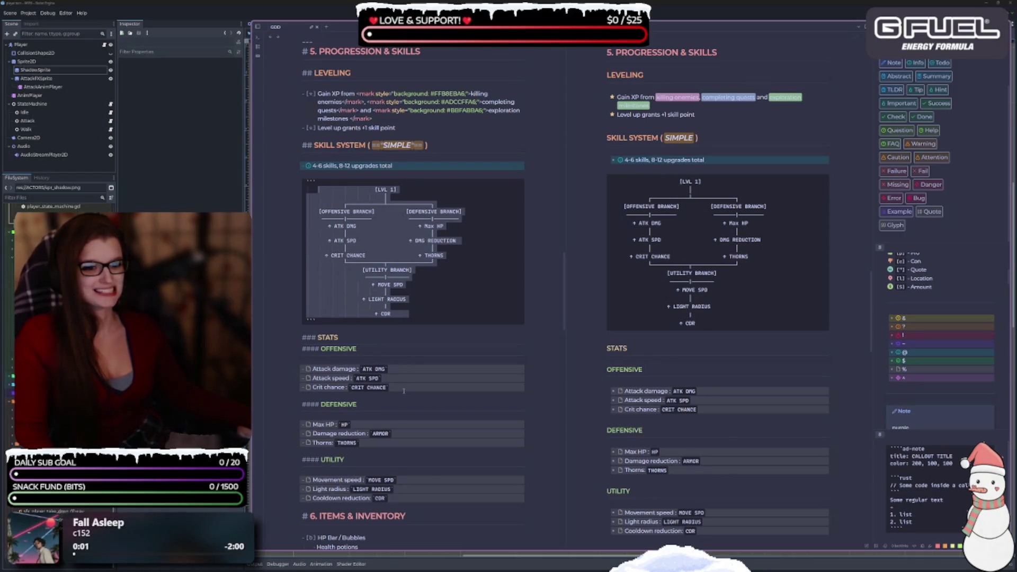
key(Tab)
key(Tab)
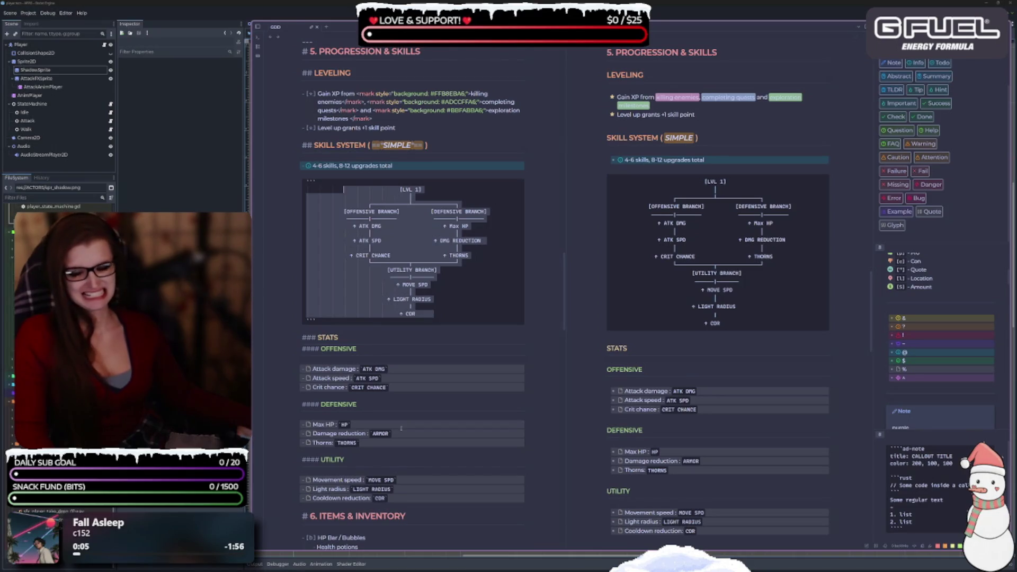
click(525, 334)
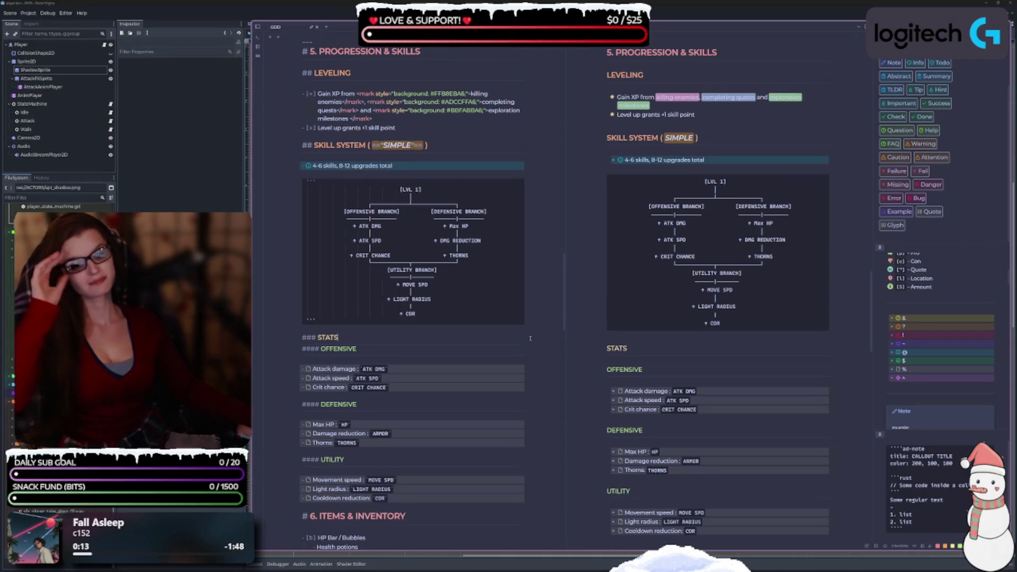
scroll(543, 450, down, 1)
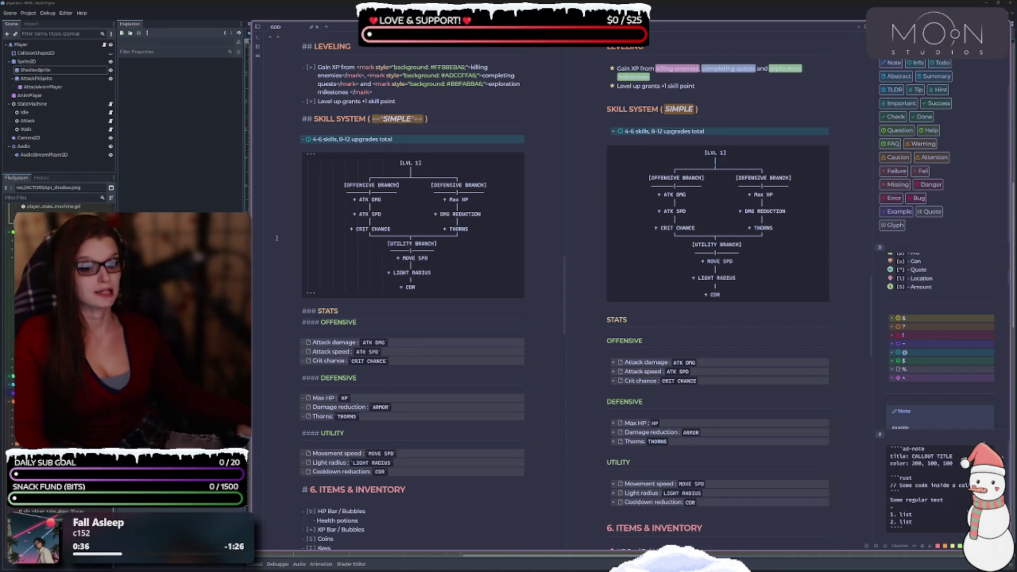
Step: Add a '#### STATE MACHINE' heading after the COMBAT code block
scroll(491, 276, up, 5)
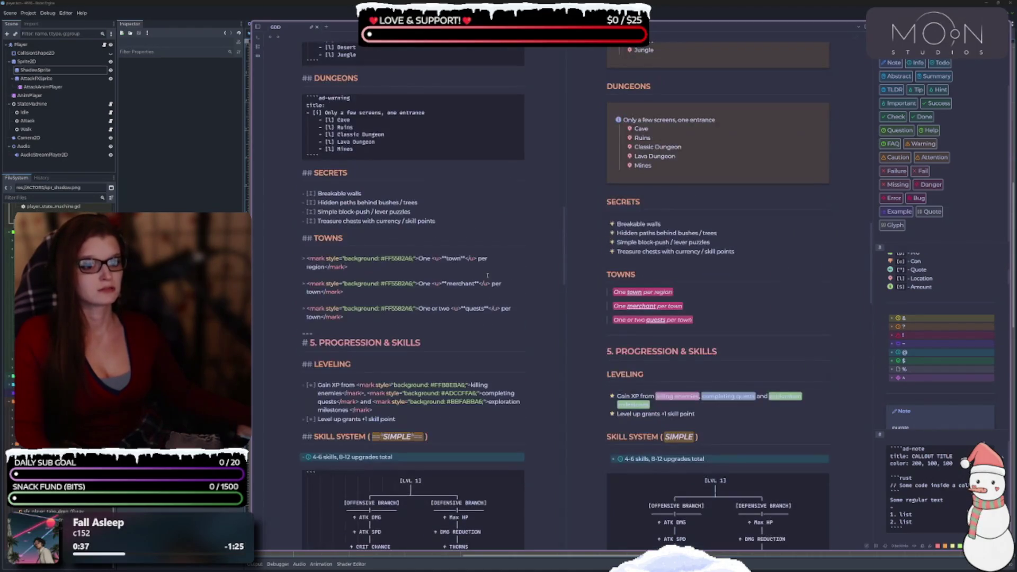
scroll(486, 276, down, 6)
scroll(486, 276, down, 8)
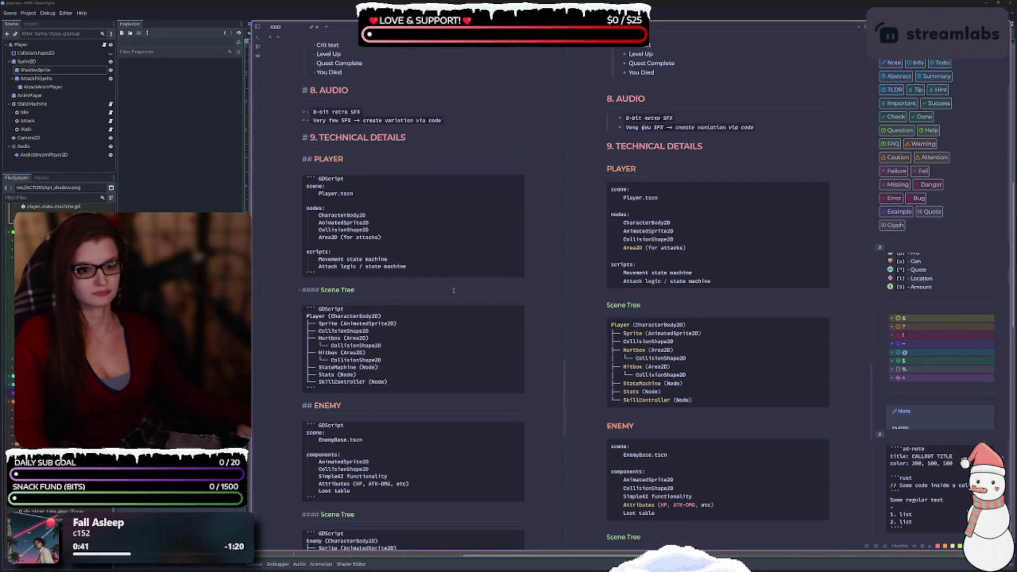
scroll(462, 296, down, 6)
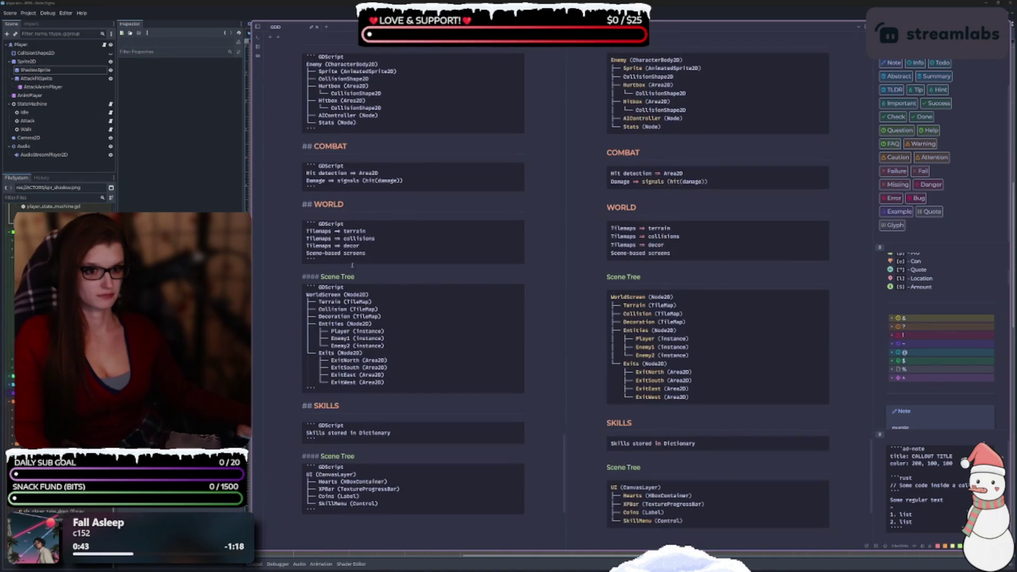
scroll(355, 262, up, 2)
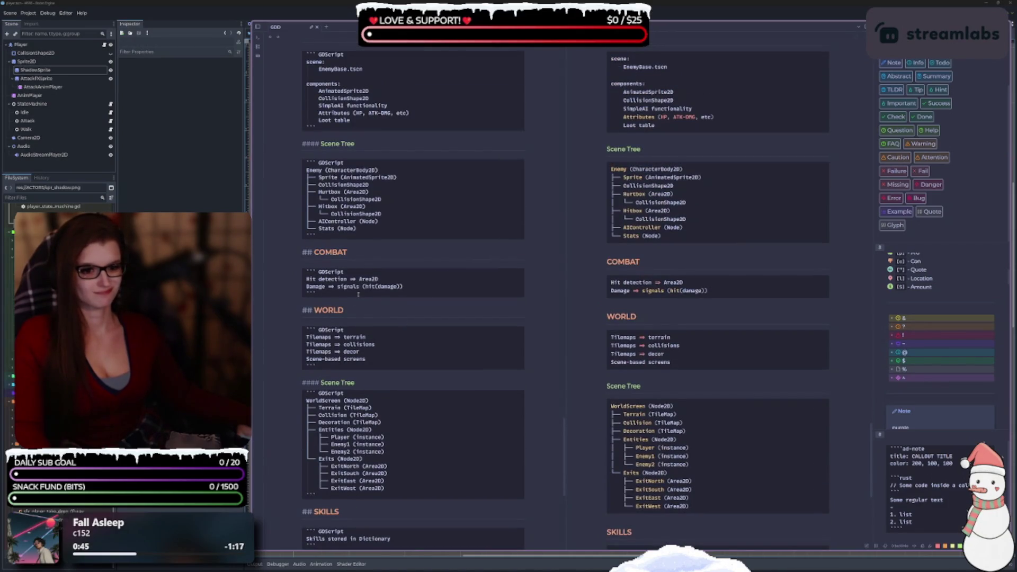
click(333, 294)
key(Return)
key(Return)
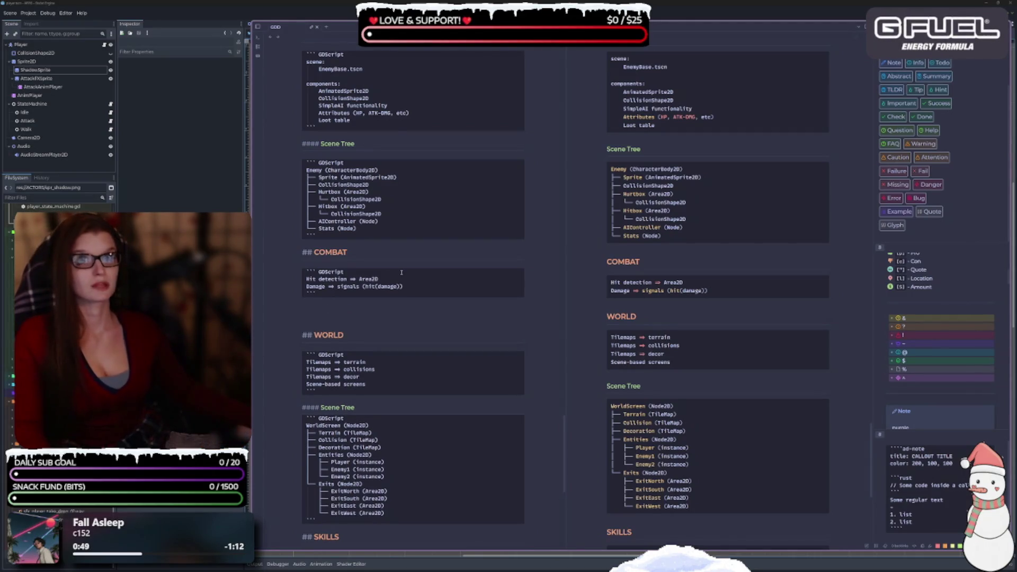
text(#### )
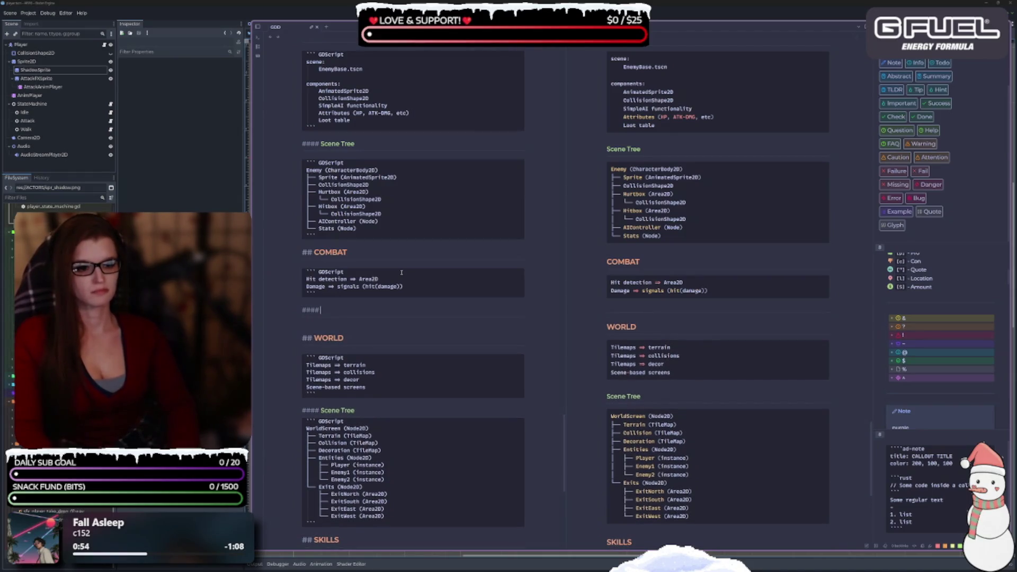
text(S)
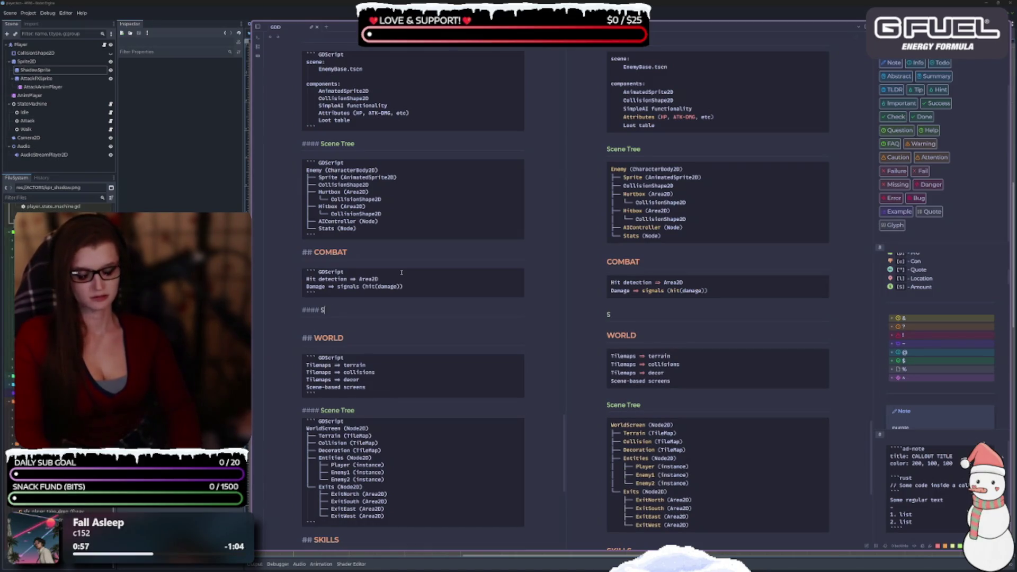
text(TATE MACHINE)
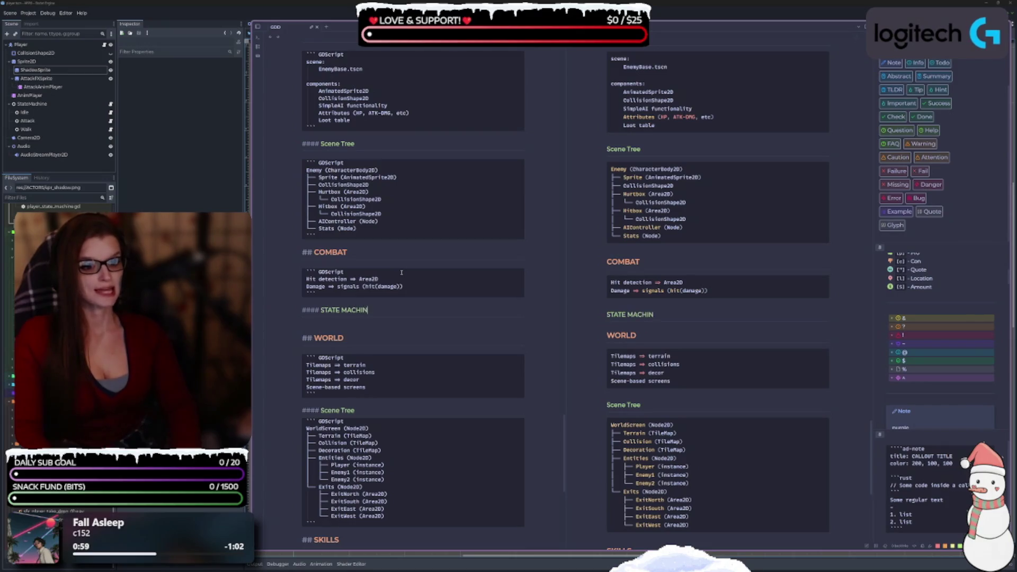
Step: Rewrite the Player Scene Tree heading as SCENE TREE
scroll(402, 273, up, 10)
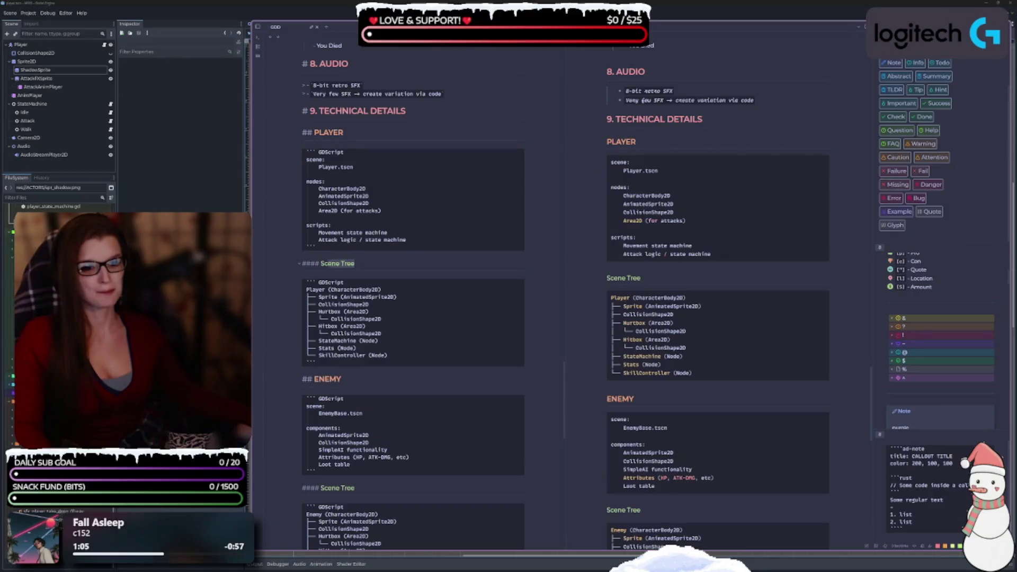
click(321, 263)
key(shift+End)
text(C)
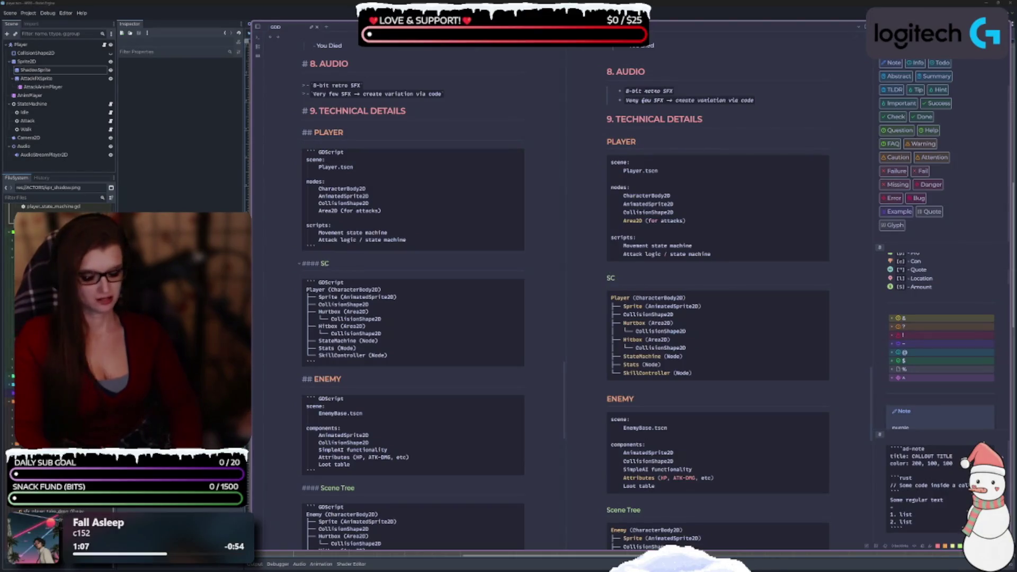
text(ENE TREE)
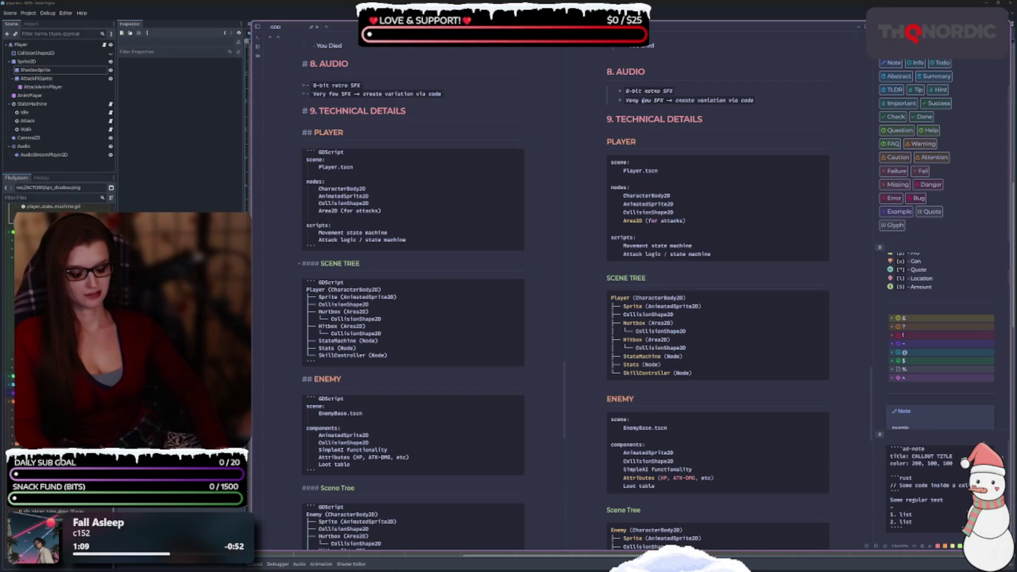
key(ctrl+shift+Left)
key(ctrl+shift+Left)
key(ctrl+c)
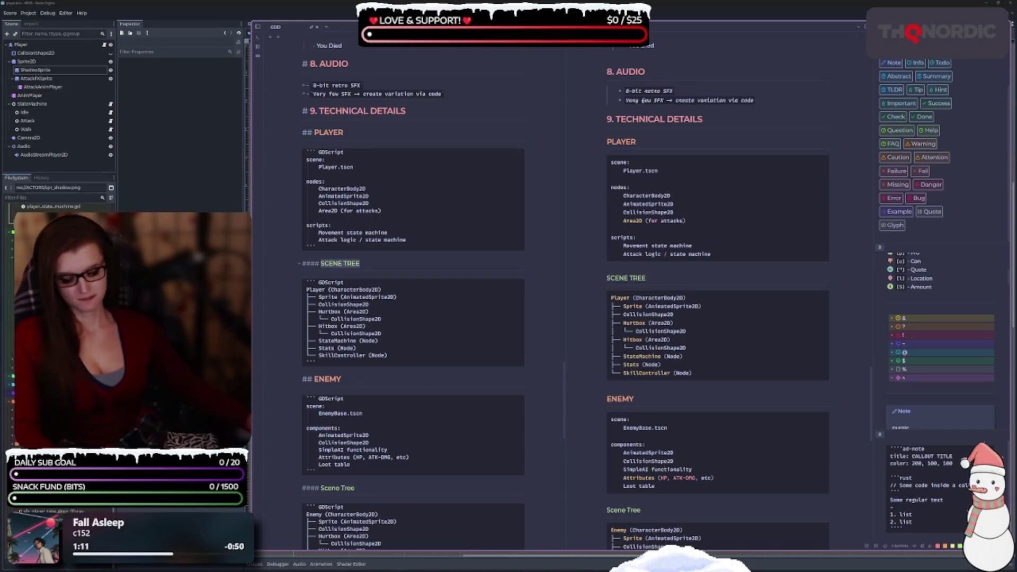
Step: Paste SCENE TREE over the Enemy, World and remaining Scene Tree headings
scroll(324, 258, down, 5)
drag(355, 302, 322, 303)
key(ctrl+v)
scroll(381, 287, down, 4)
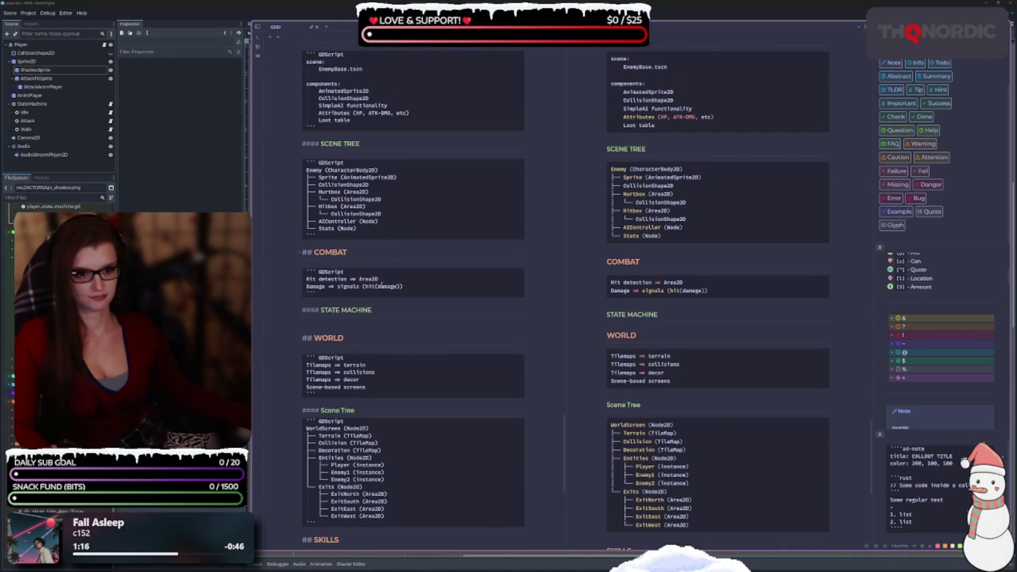
mouse_move(363, 413)
mouse_down()
mouse_move(320, 411)
mouse_move(321, 432)
mouse_up()
key(ctrl+v)
scroll(320, 411, down, 4)
key(ctrl+v)
scroll(373, 409, down, 20)
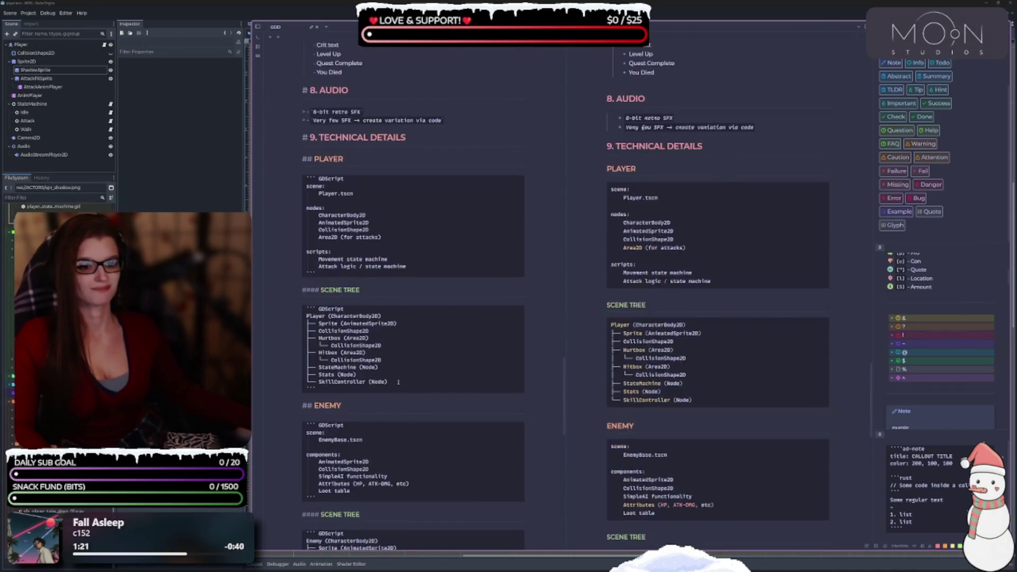
scroll(383, 388, up, 9)
scroll(383, 388, up, 5)
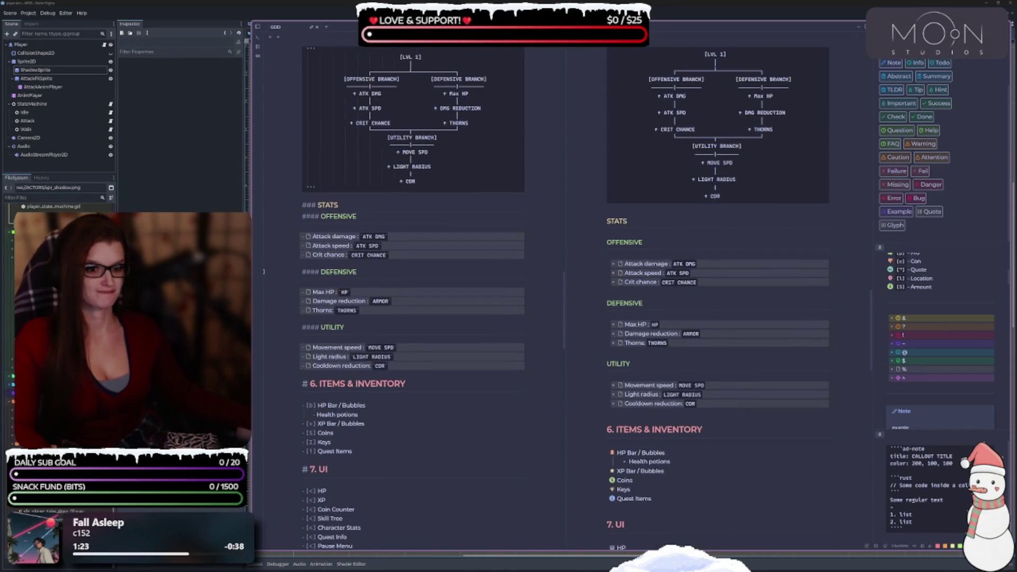
scroll(492, 318, up, 8)
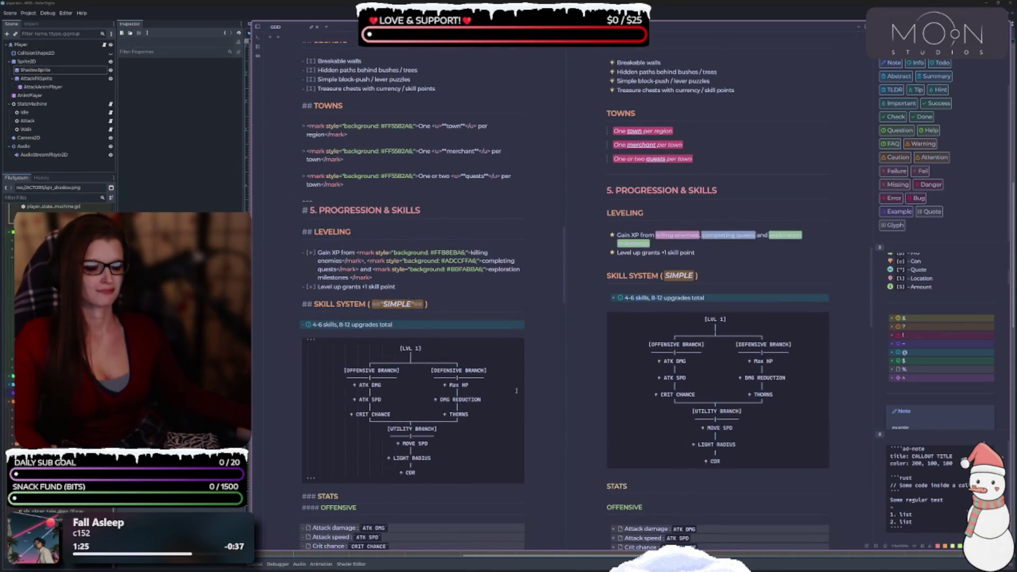
scroll(516, 391, down, 20)
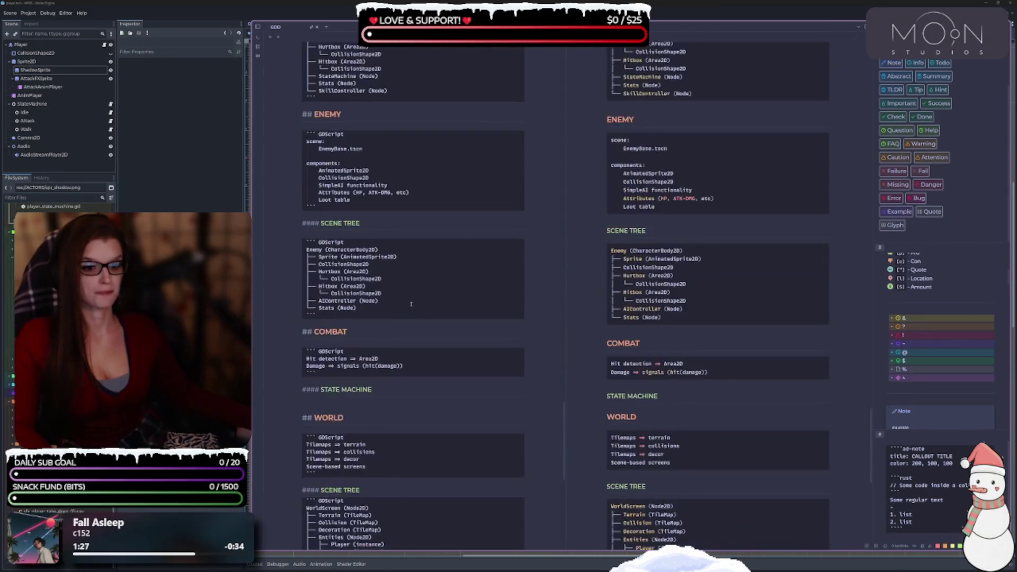
scroll(411, 304, down, 5)
scroll(412, 187, down, 2)
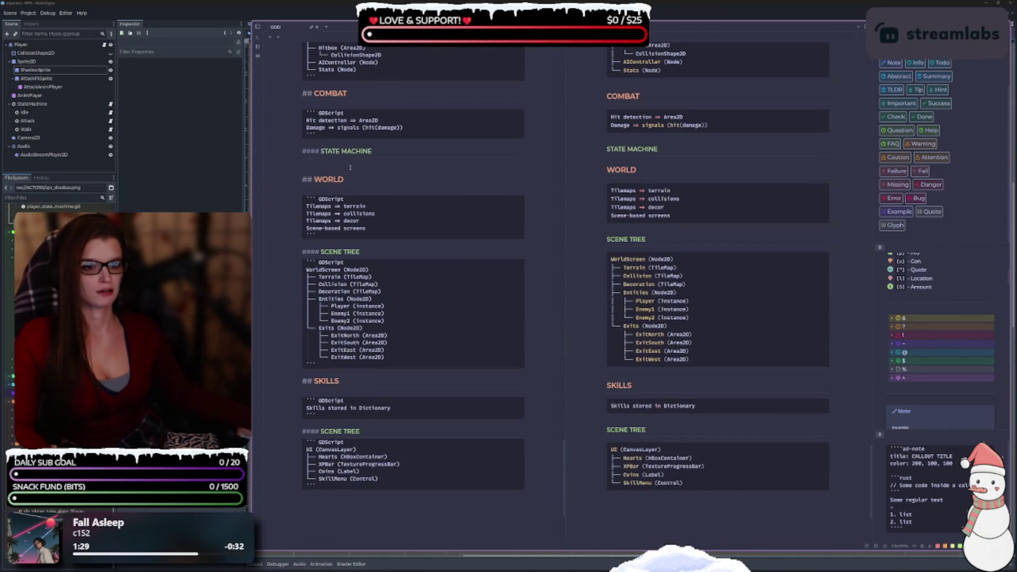
scroll(390, 172, up, 4)
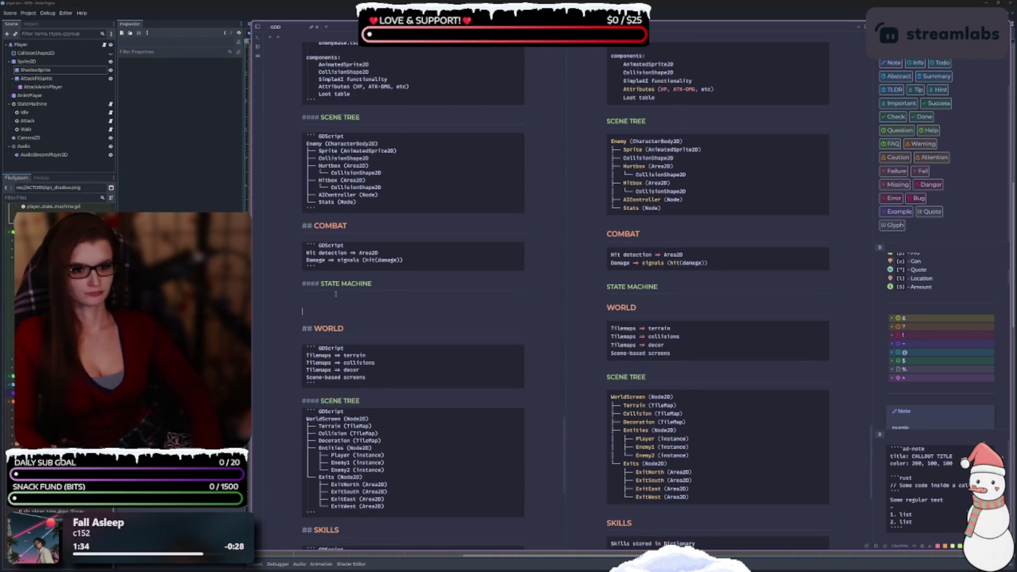
Step: Create a ``` code block under STATE MACHINE and paste the ASCII state diagram into it
key(Return)
key(Return)
text(``)
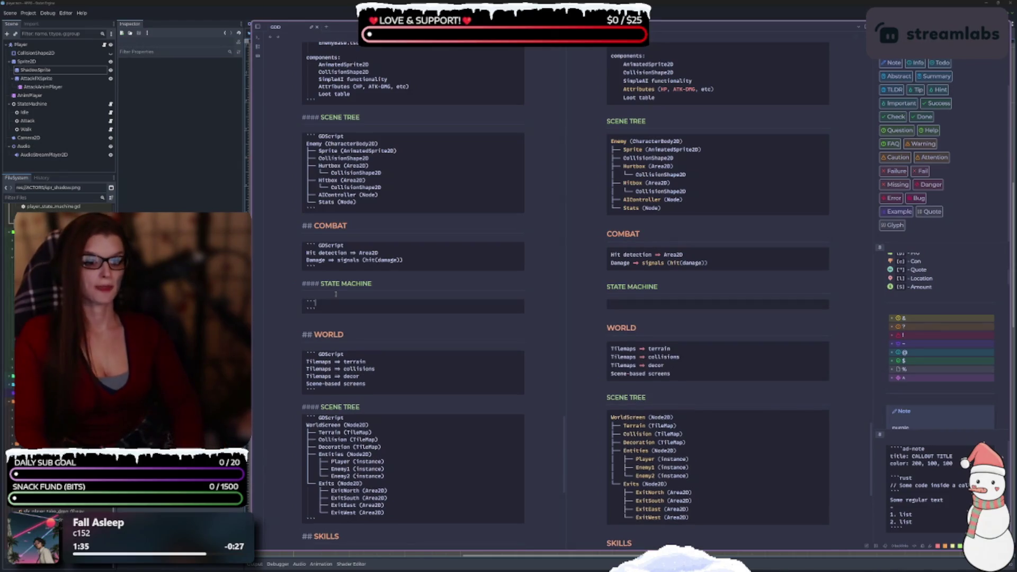
key(Return)
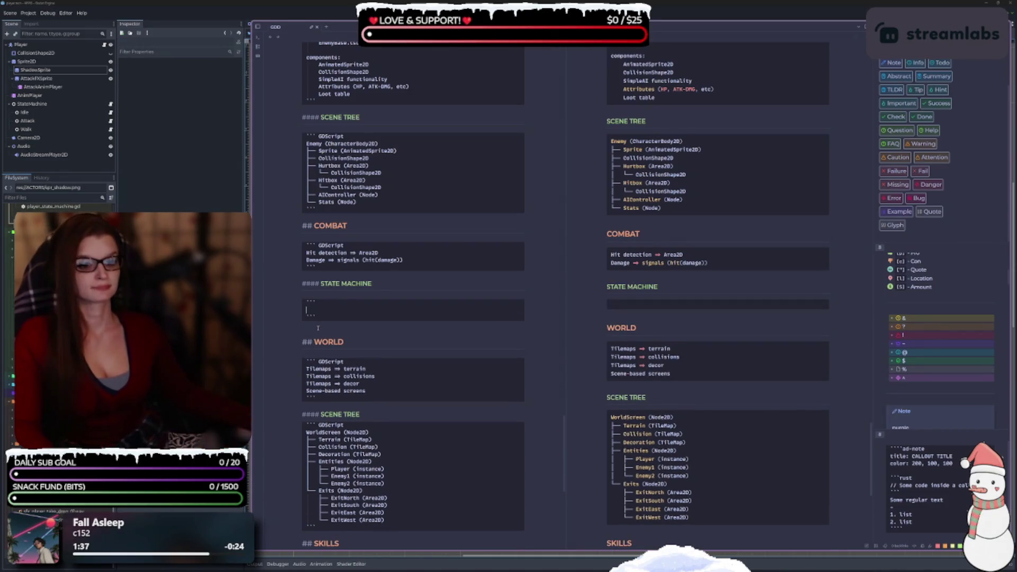
key(BackSpace)
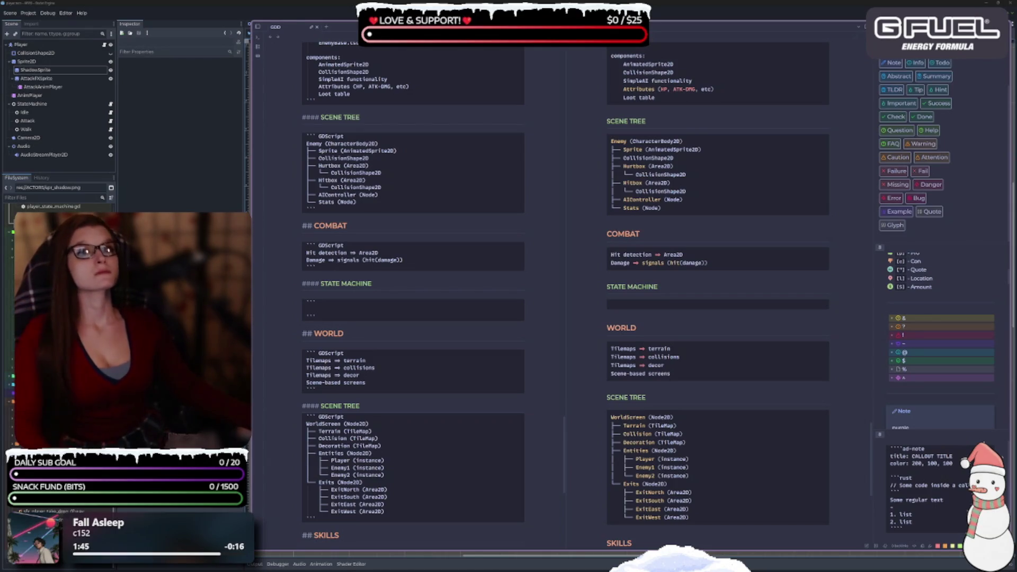
click(344, 307)
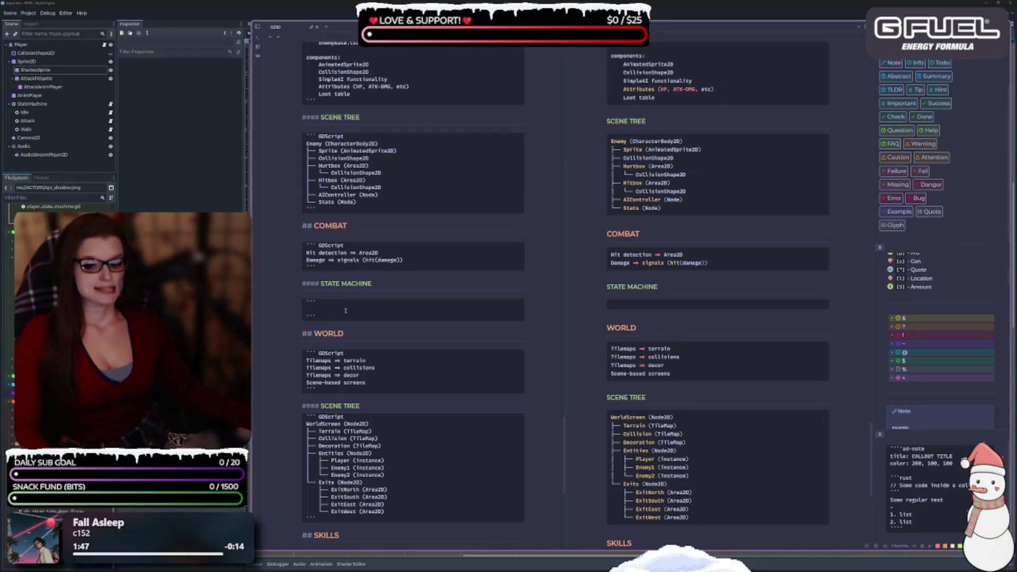
key(ctrl+v)
scroll(441, 342, down, 1)
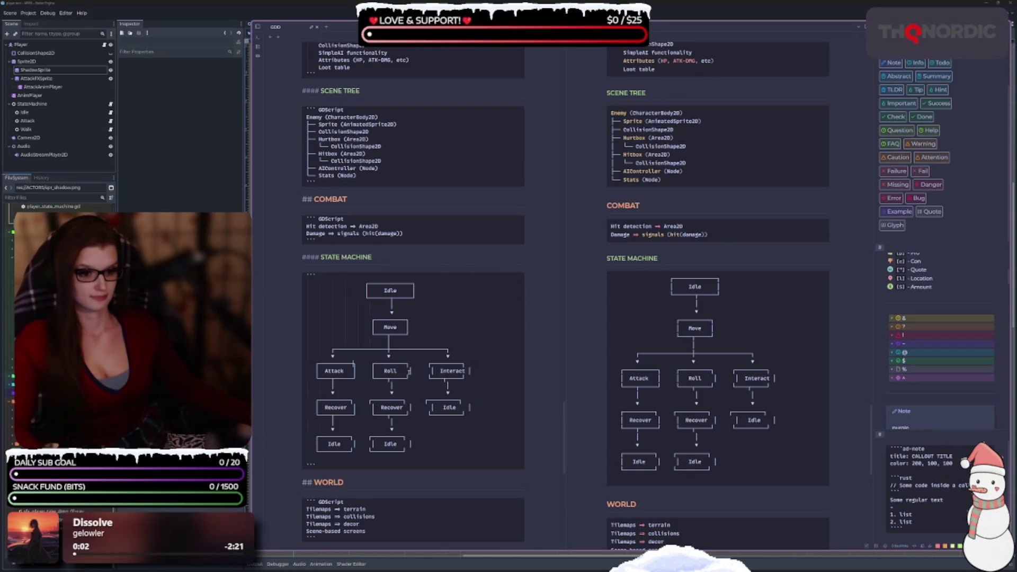
Step: Shift the Interact box and its arrow left and delete stray | characters around the Idle boxes
key(BackSpace)
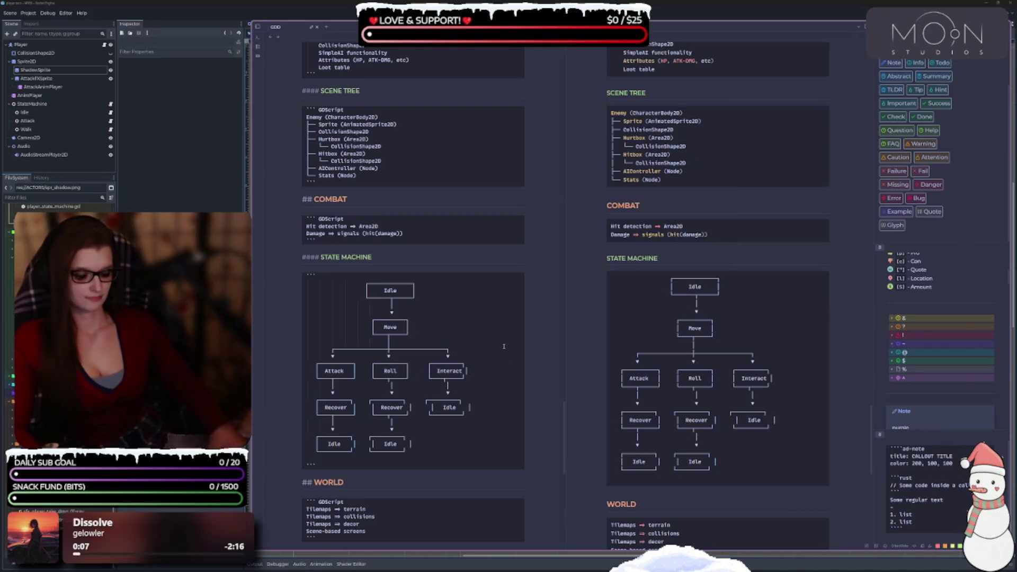
key(BackSpace)
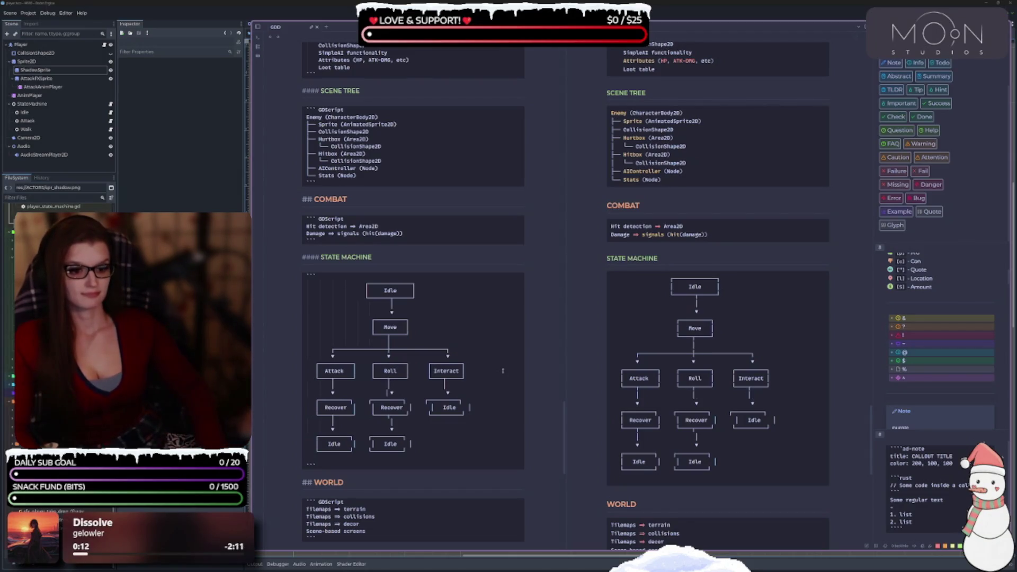
key(BackSpace)
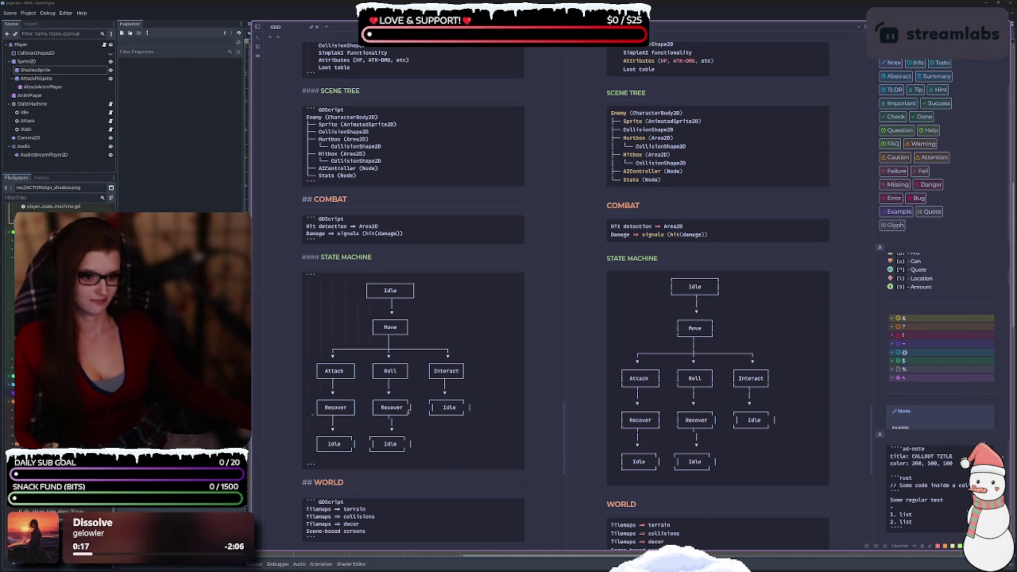
key(BackSpace)
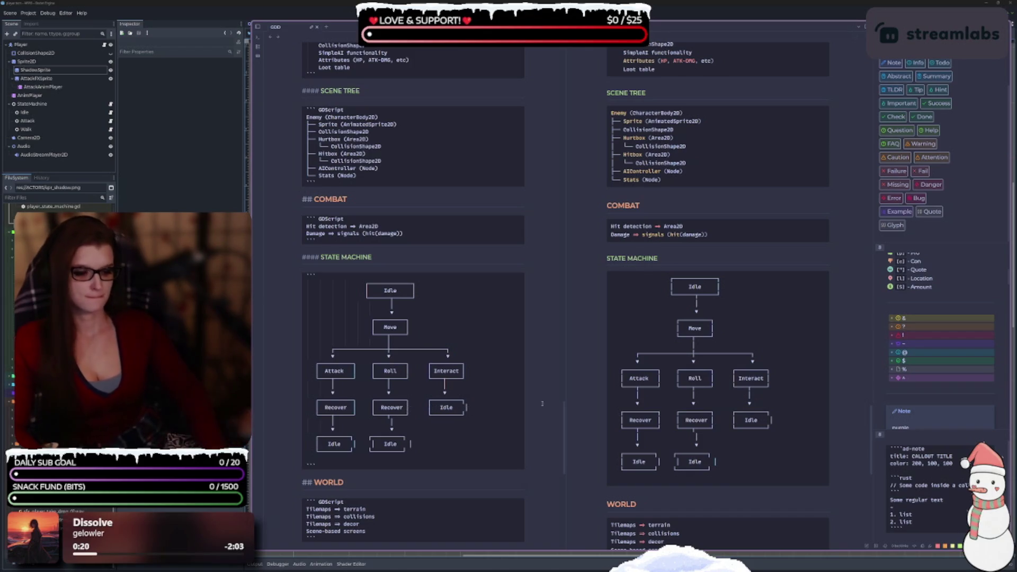
key(BackSpace)
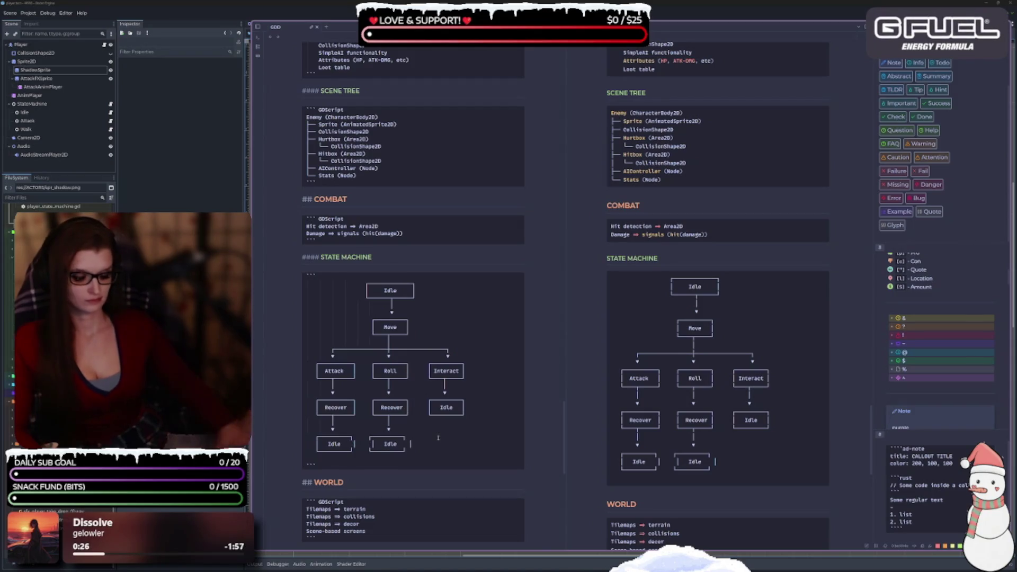
key(BackSpace)
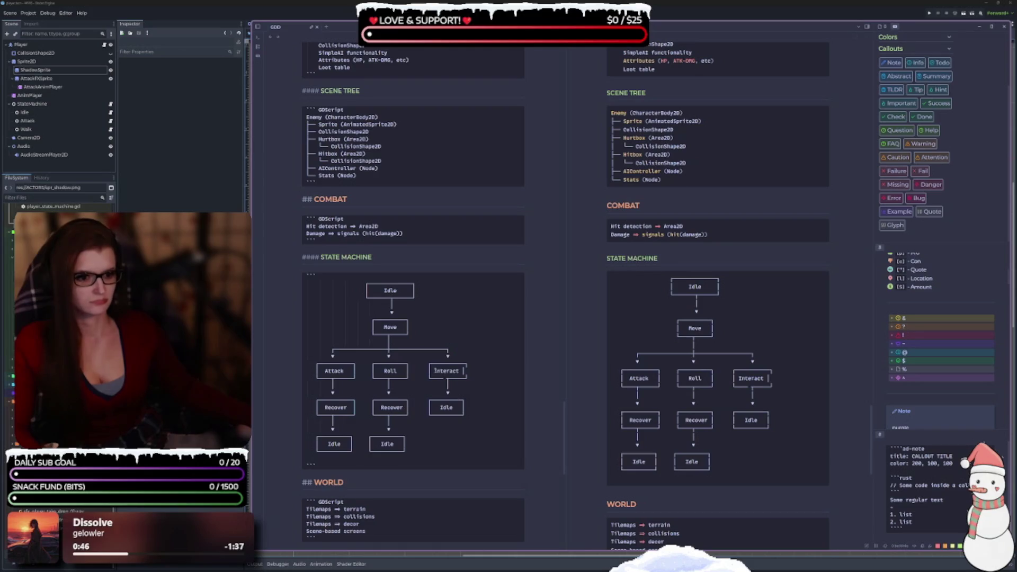
click(435, 371)
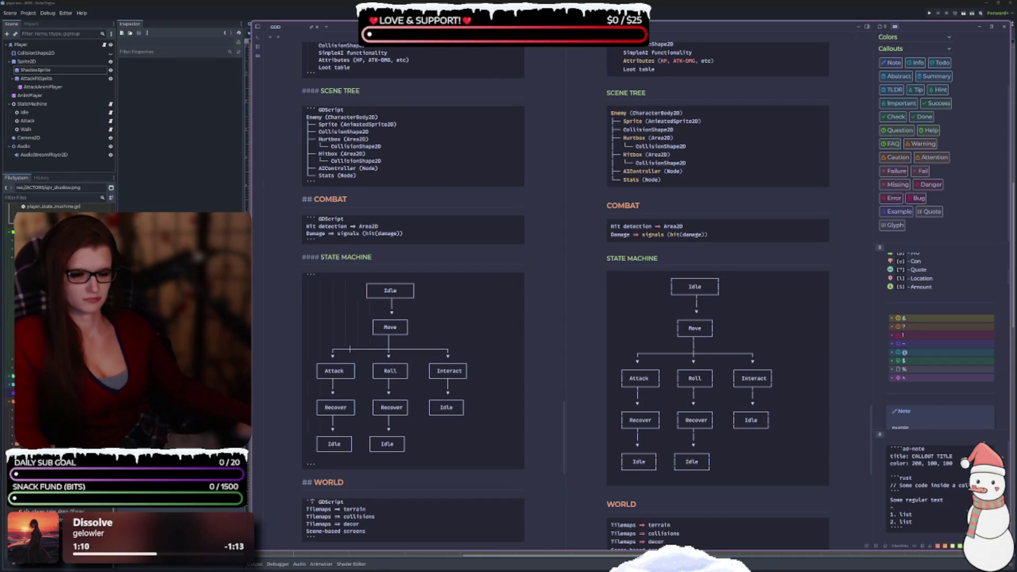
Step: Realign the connectors and spacing under the top Idle box, undoing and redoing until aligned
click(362, 377)
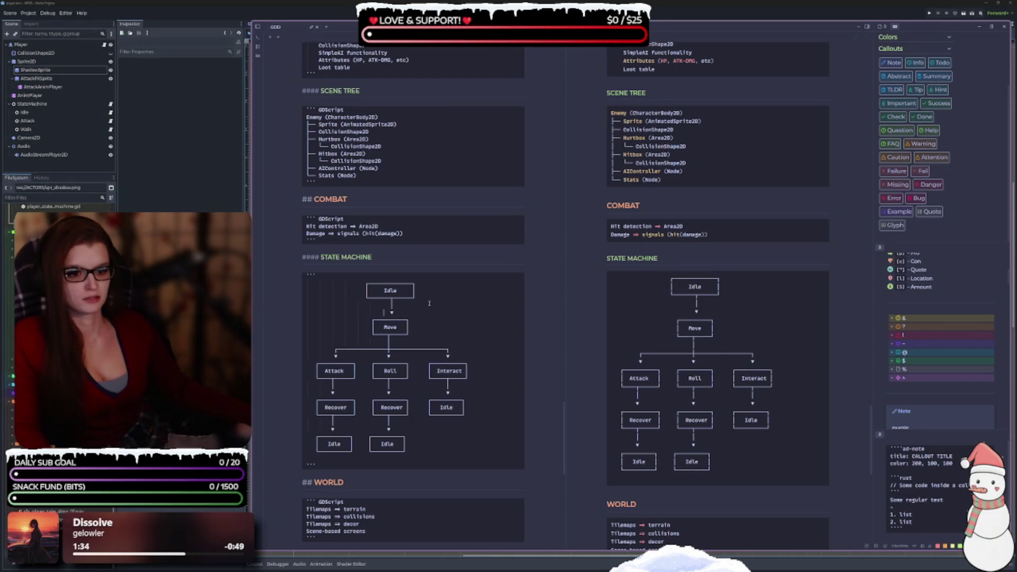
key(BackSpace)
key(BackSpace)
key(BackSpace)
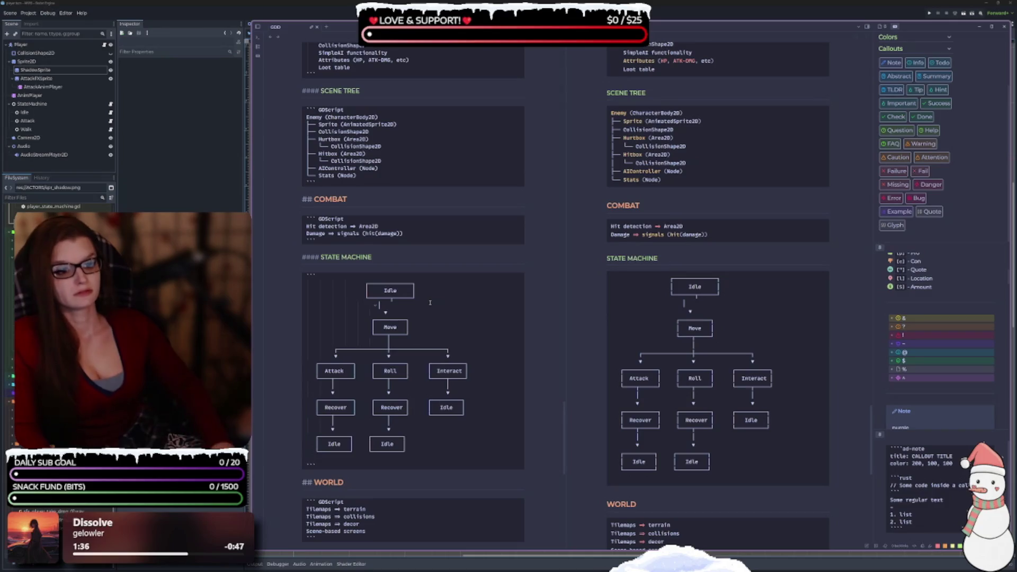
key(BackSpace)
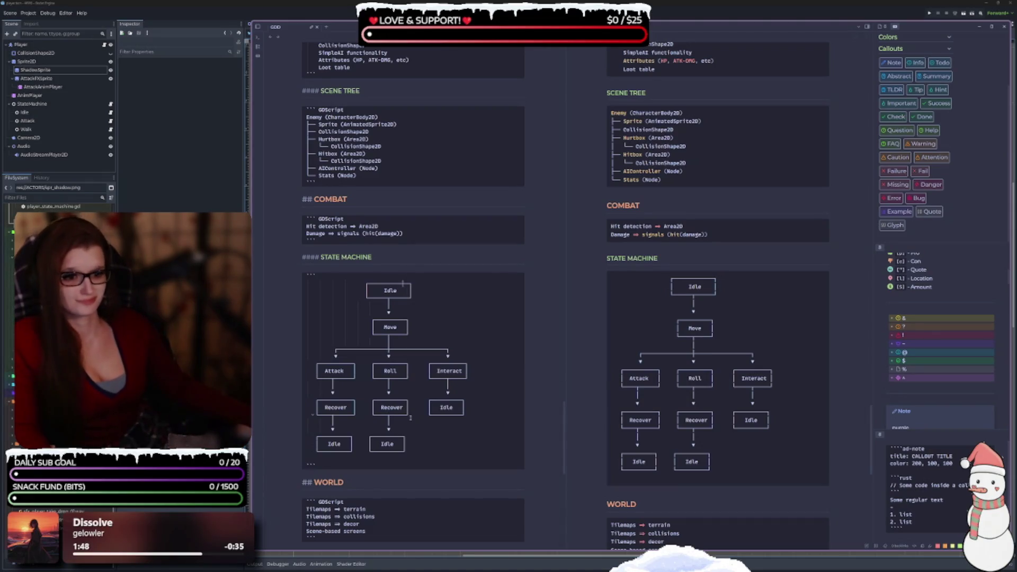
scroll(413, 295, down, 1)
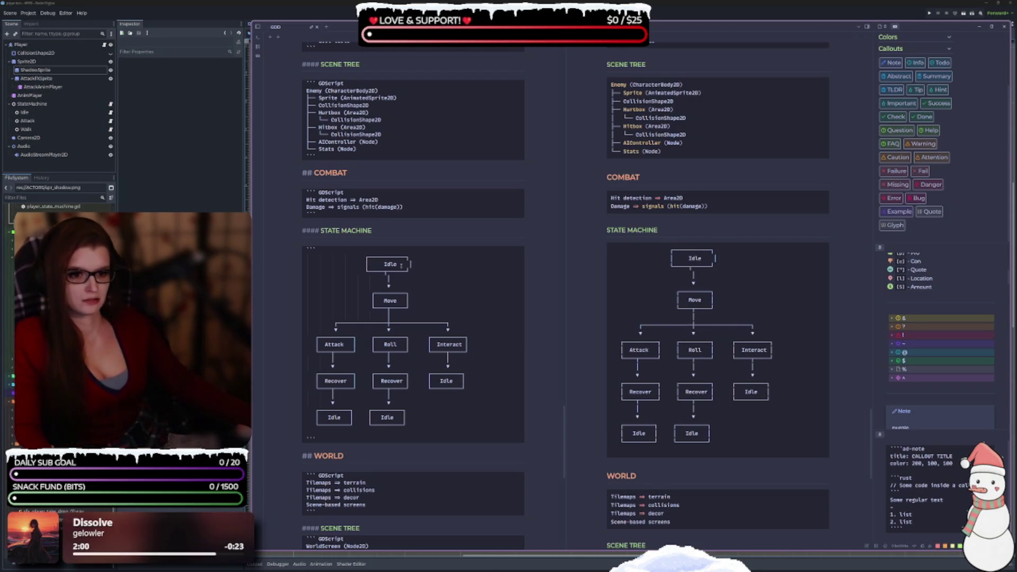
key(ctrl+z)
key(ctrl+z)
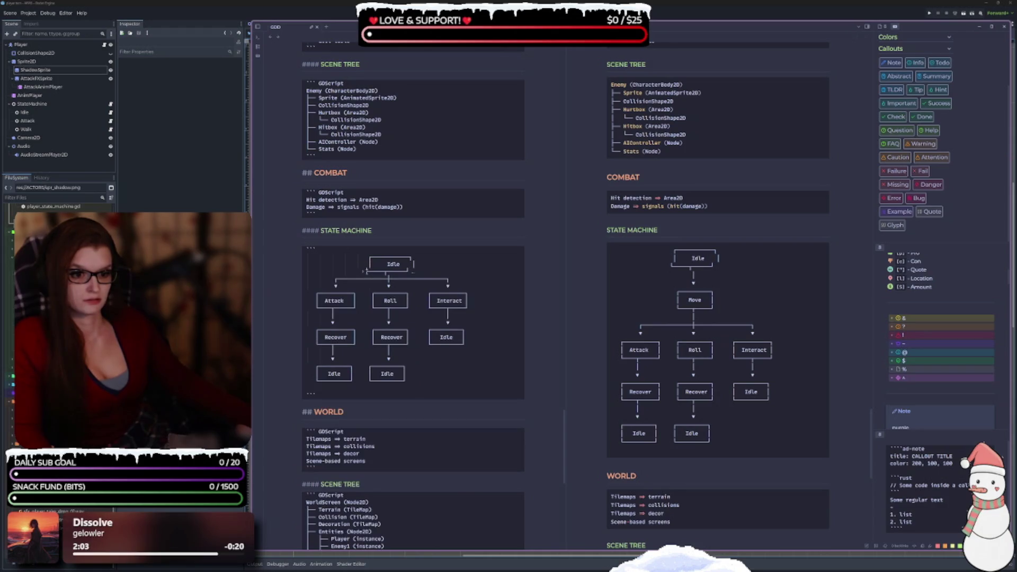
key(ctrl+z)
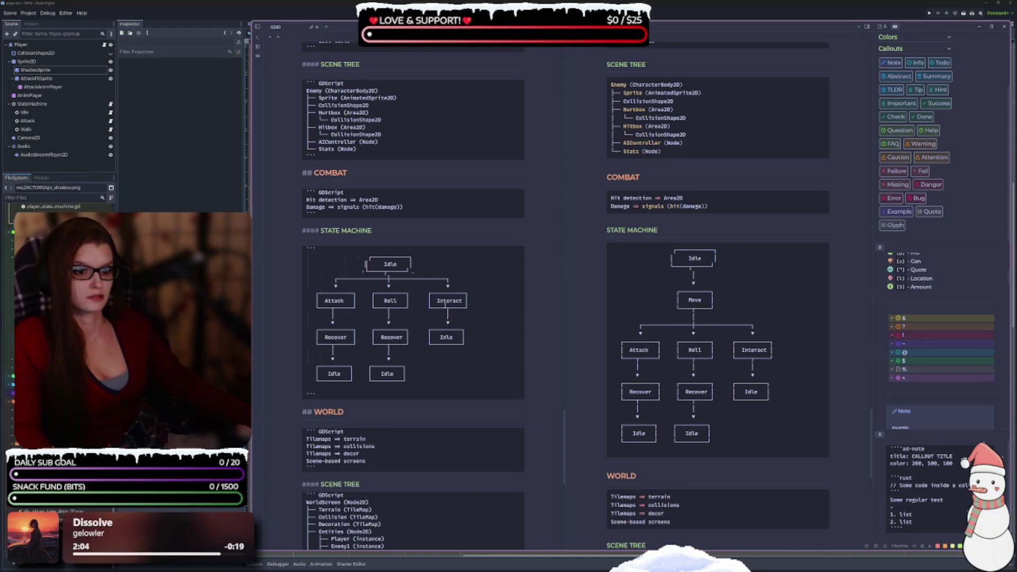
key(ctrl+shift+z)
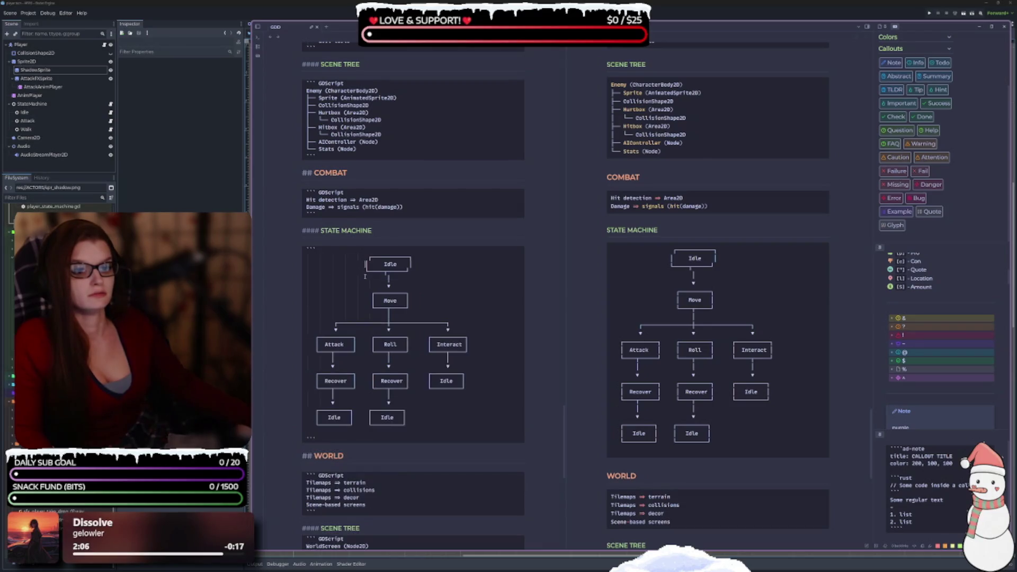
key(ctrl+z)
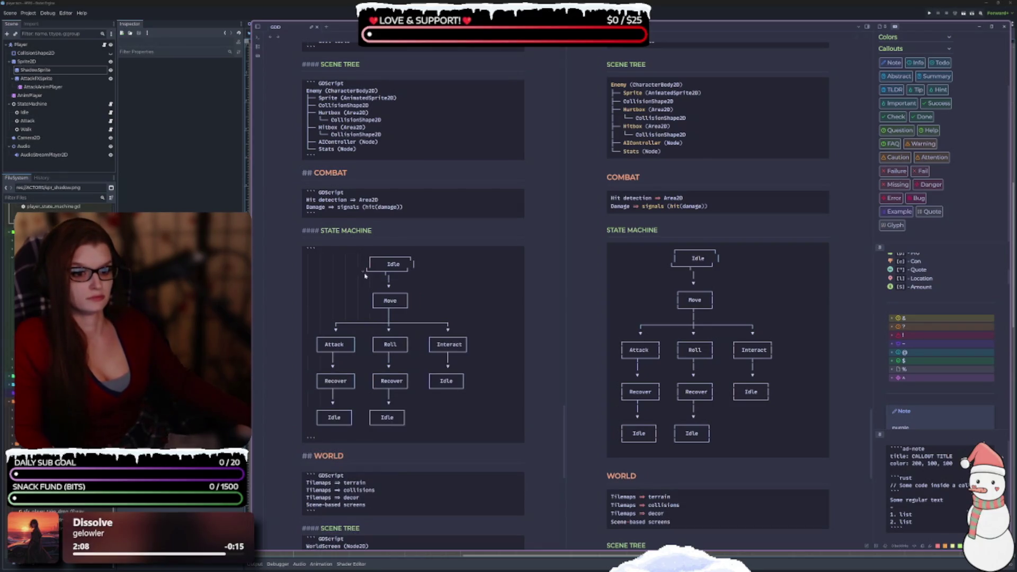
key(ctrl+z)
key(ctrl+shift+z)
key(ctrl+z)
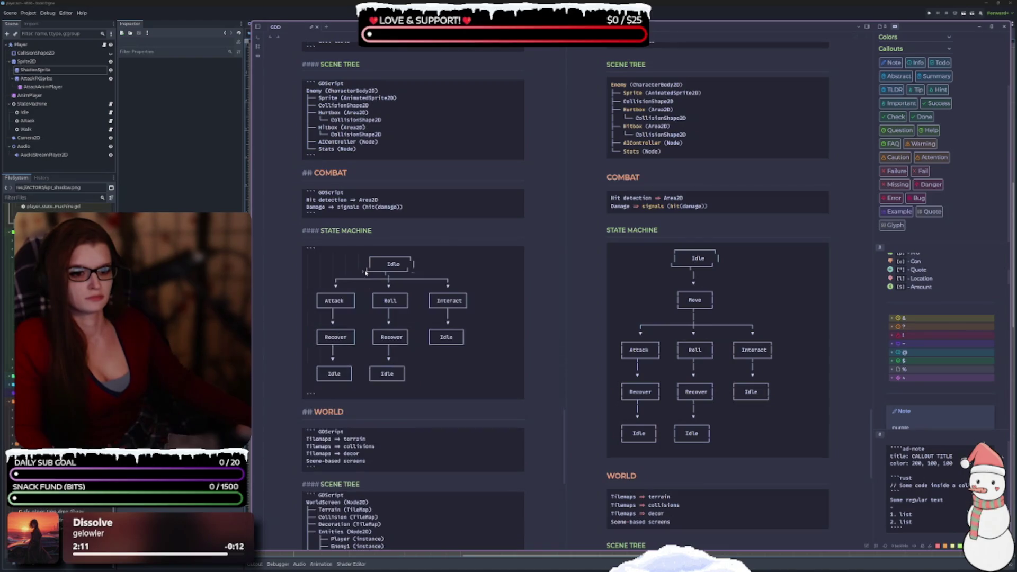
key(ctrl+shift+z)
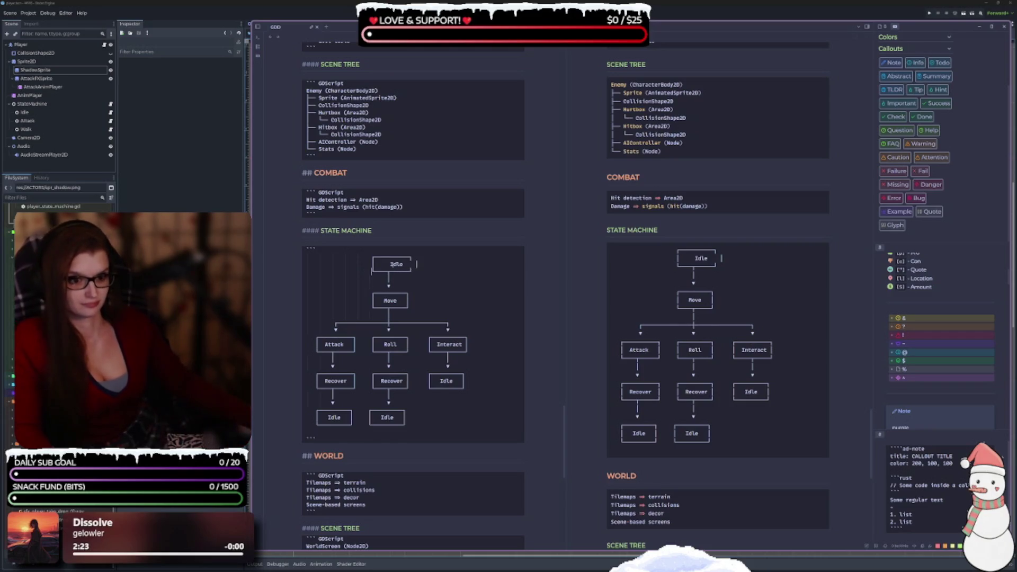
key(BackSpace)
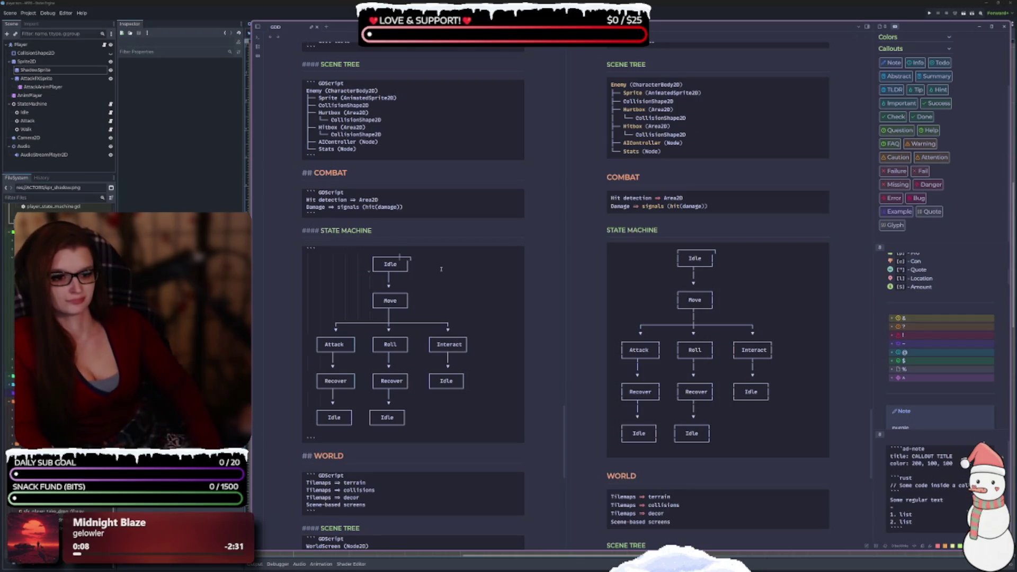
Step: Tidy the connector lines under the Attack box
click(436, 297)
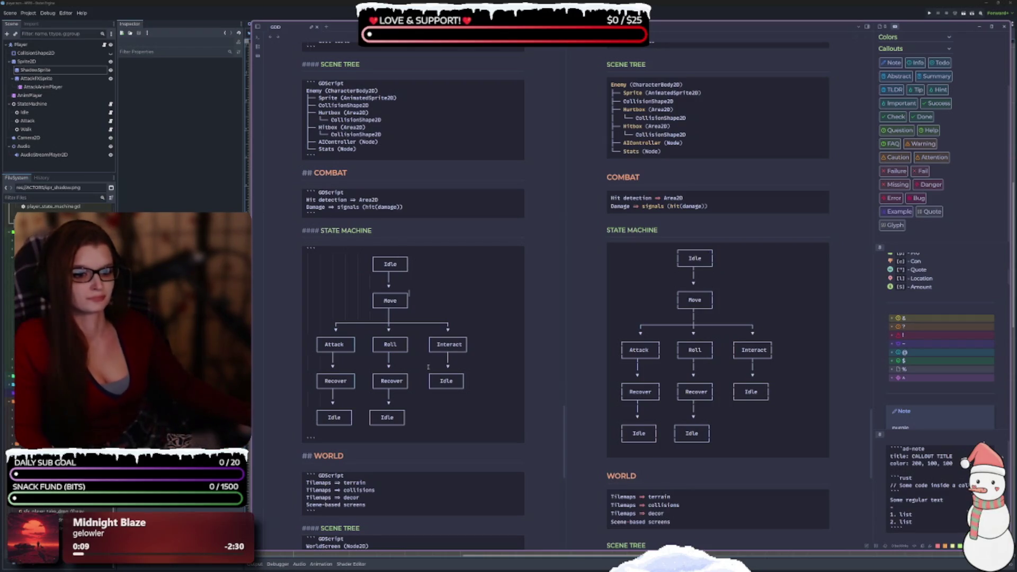
click(414, 279)
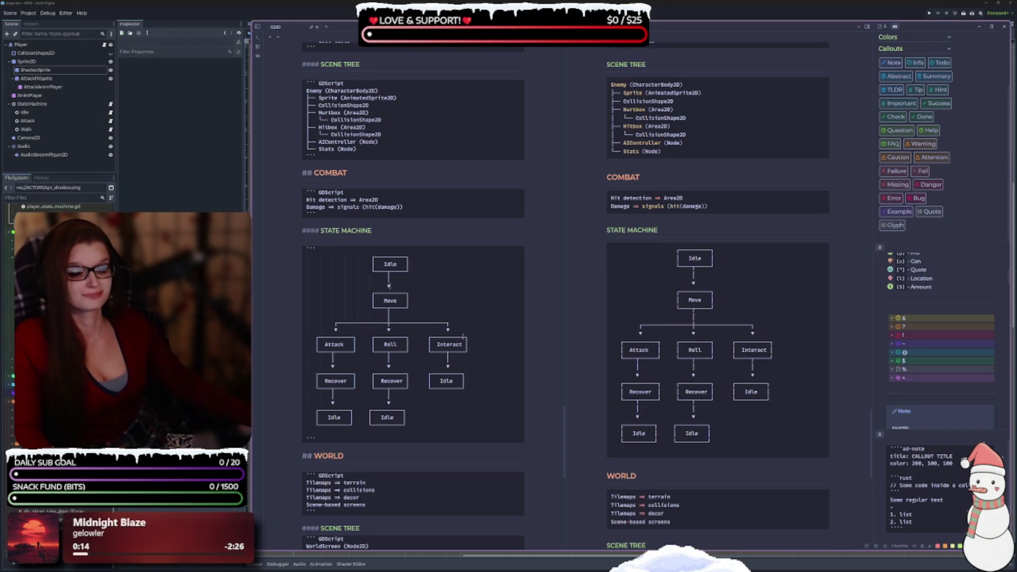
scroll(453, 313, down, 1)
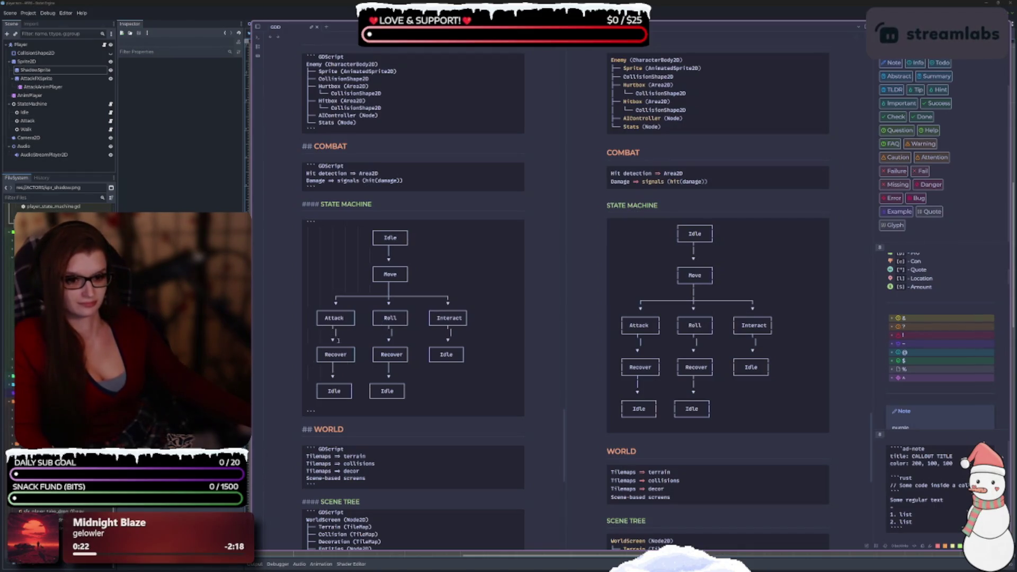
key(BackSpace)
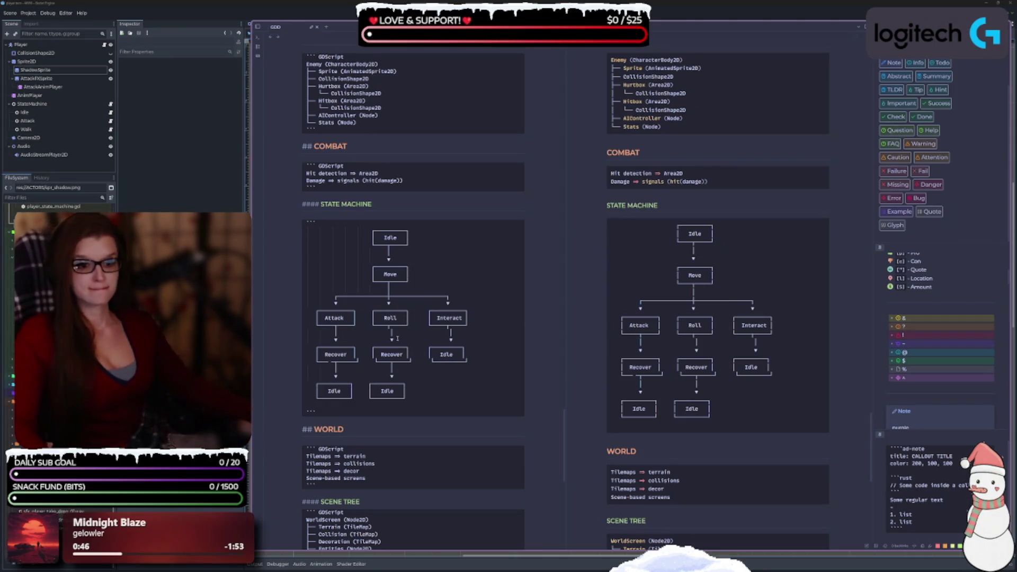
scroll(470, 378, down, 3)
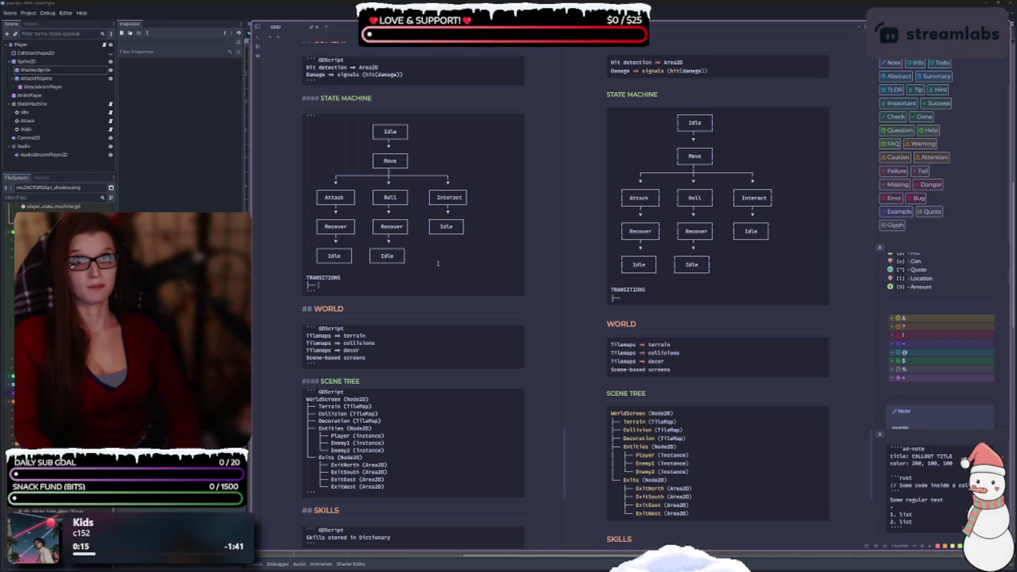
Step: Type 'idle -> move' after the ├─ under TRANSITIONS, evening the spacing around the arrow
text(IDL)
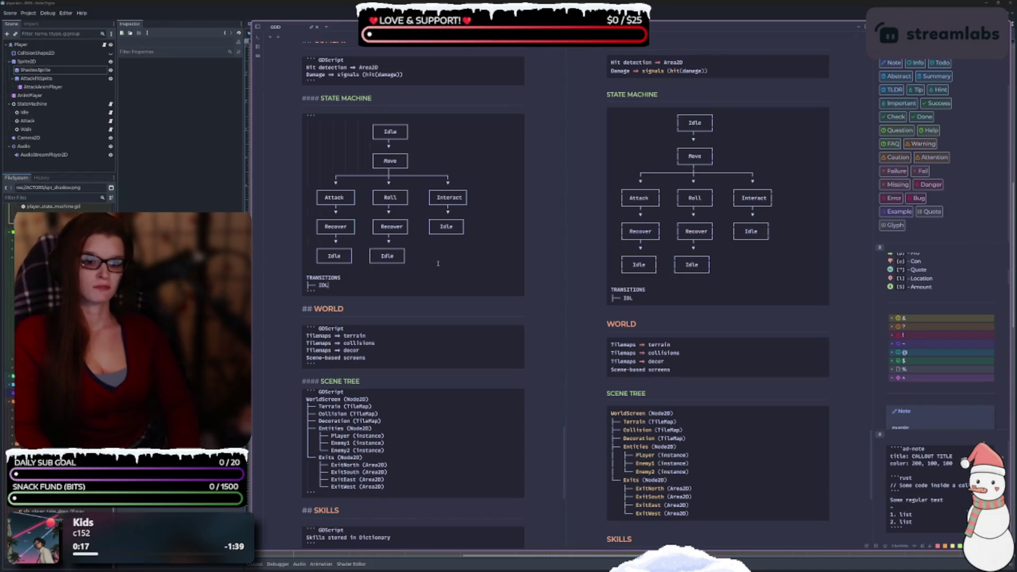
text(id)
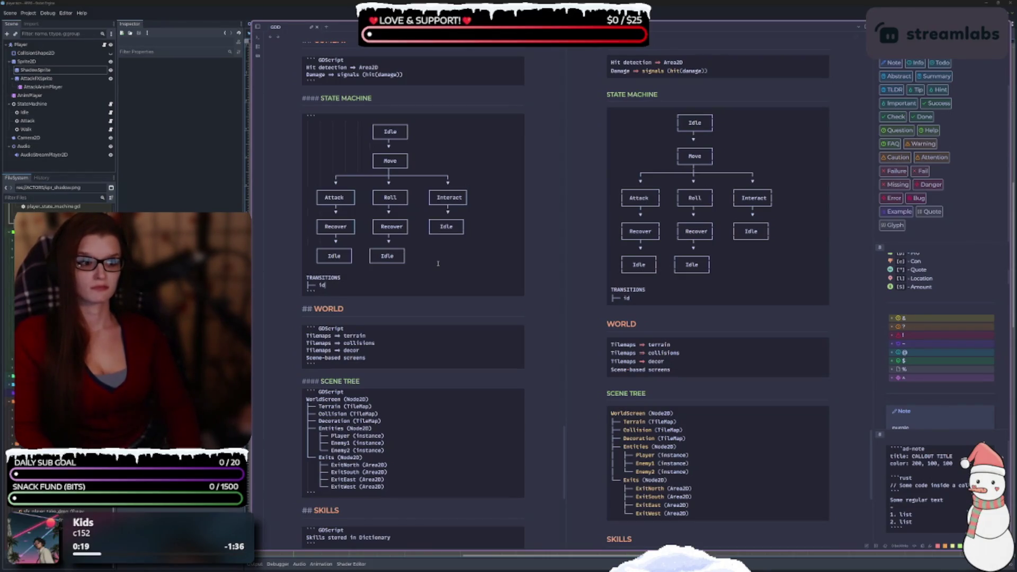
text(le)
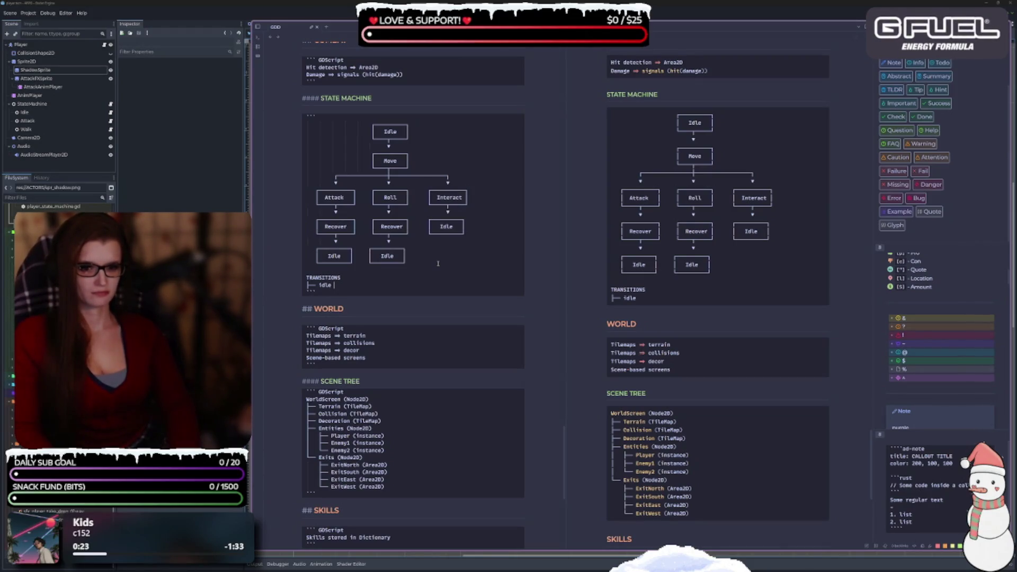
key(BackSpace)
key(BackSpace)
key(BackSpace)
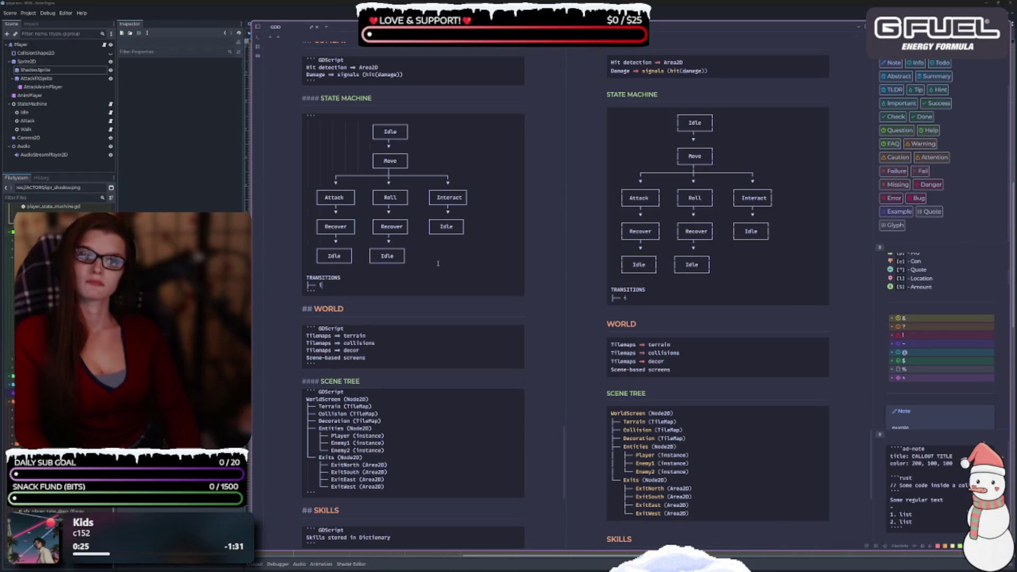
text(idle)
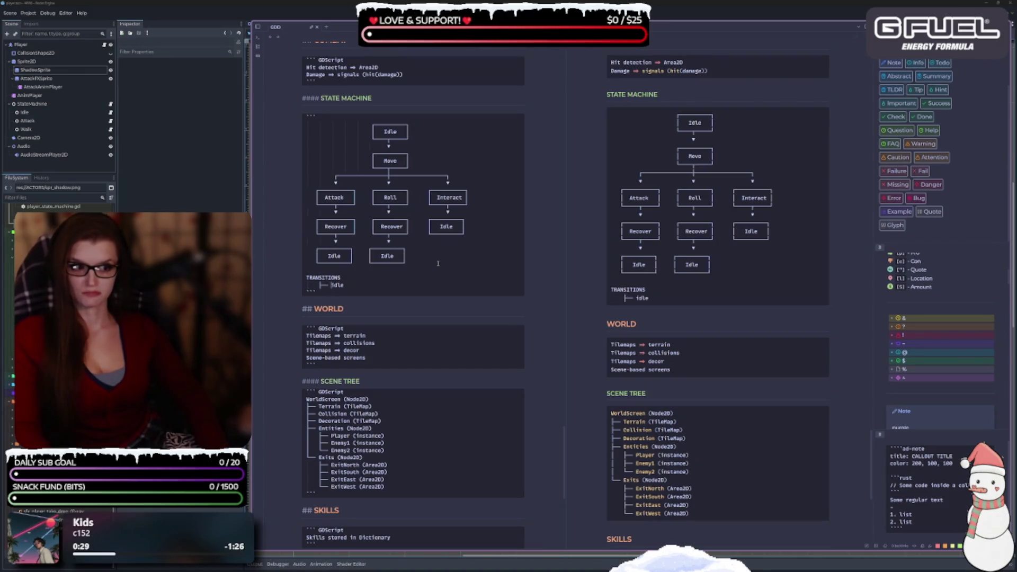
key(shift+Tab)
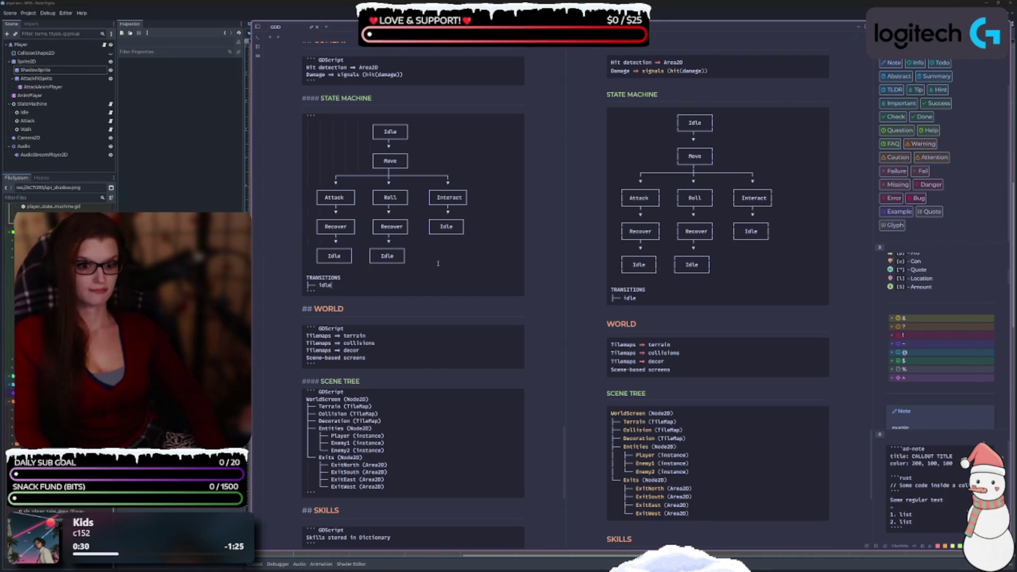
text( ->)
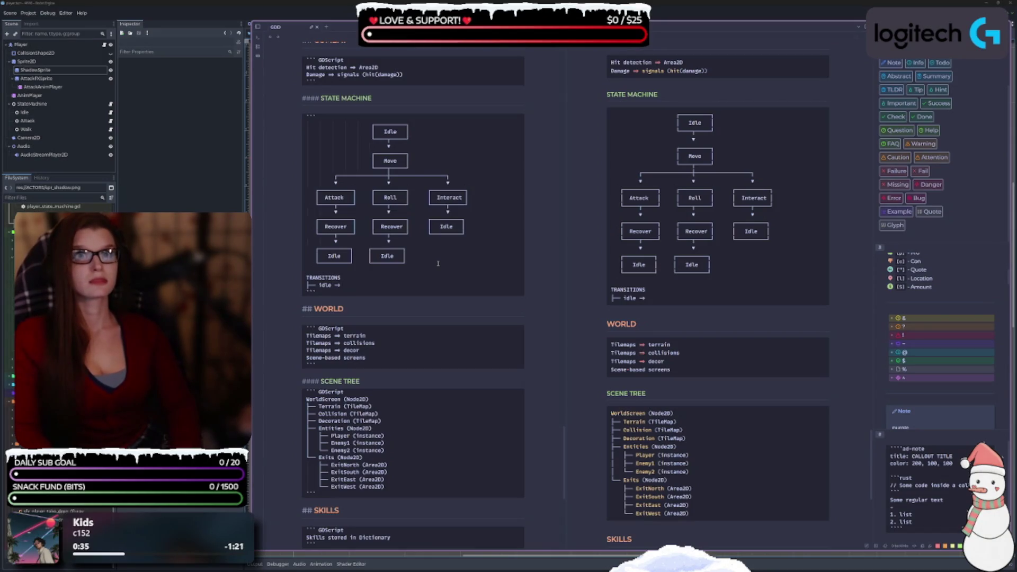
text( move)
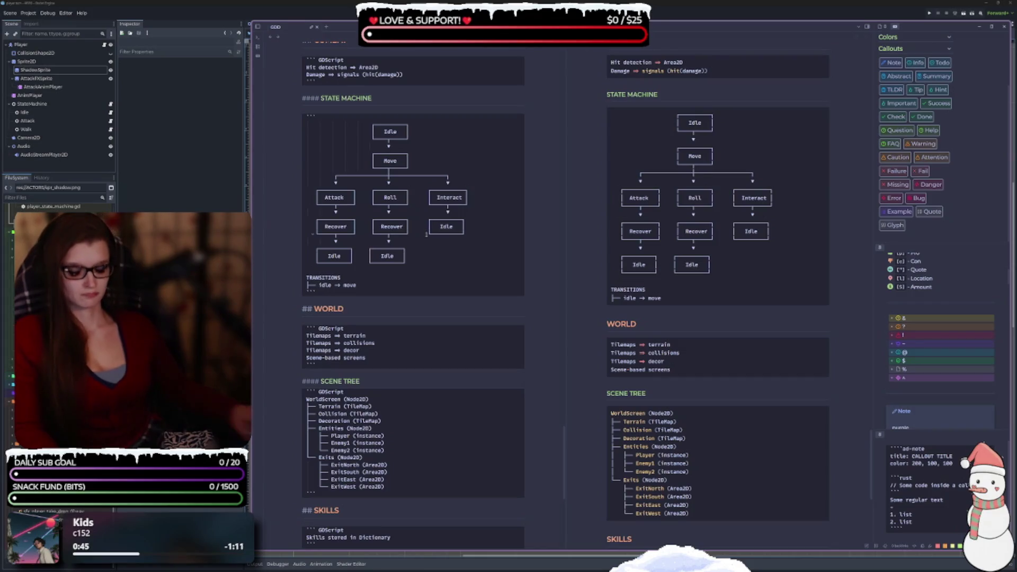
key(BackSpace)
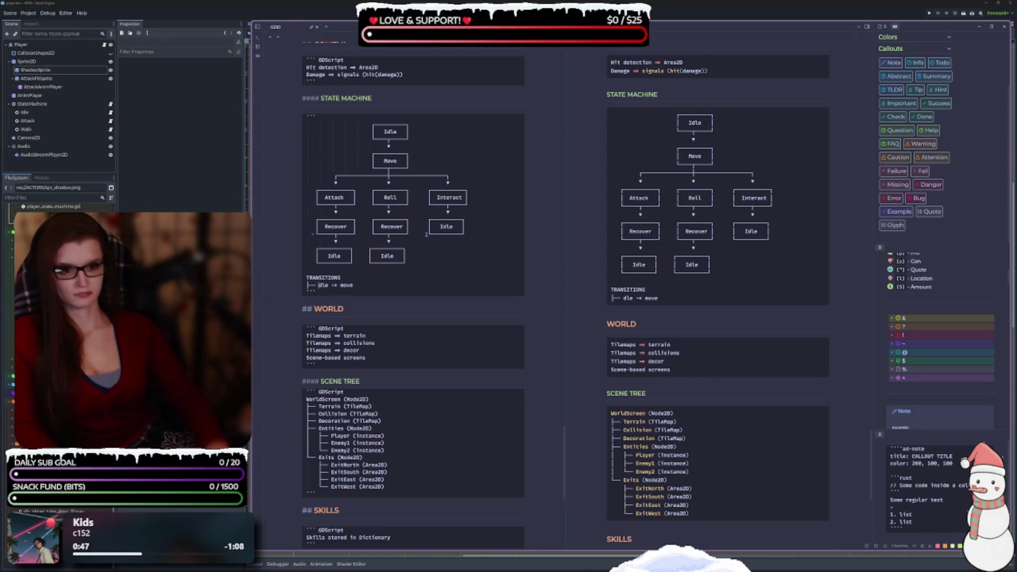
text(i)
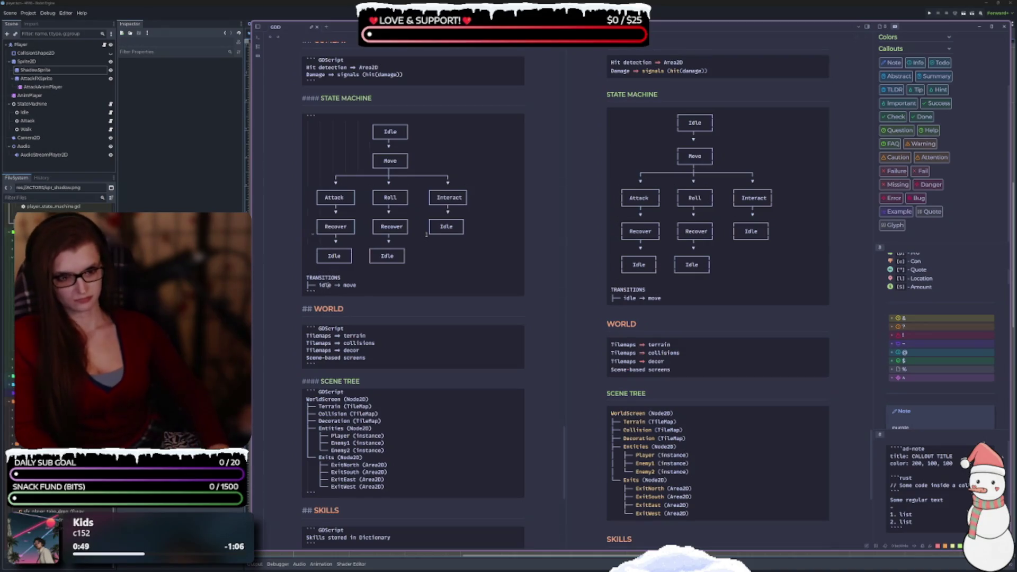
key(Right)
key(Right)
key(Right)
key(Delete)
key(Right)
key(Right)
key(Delete)
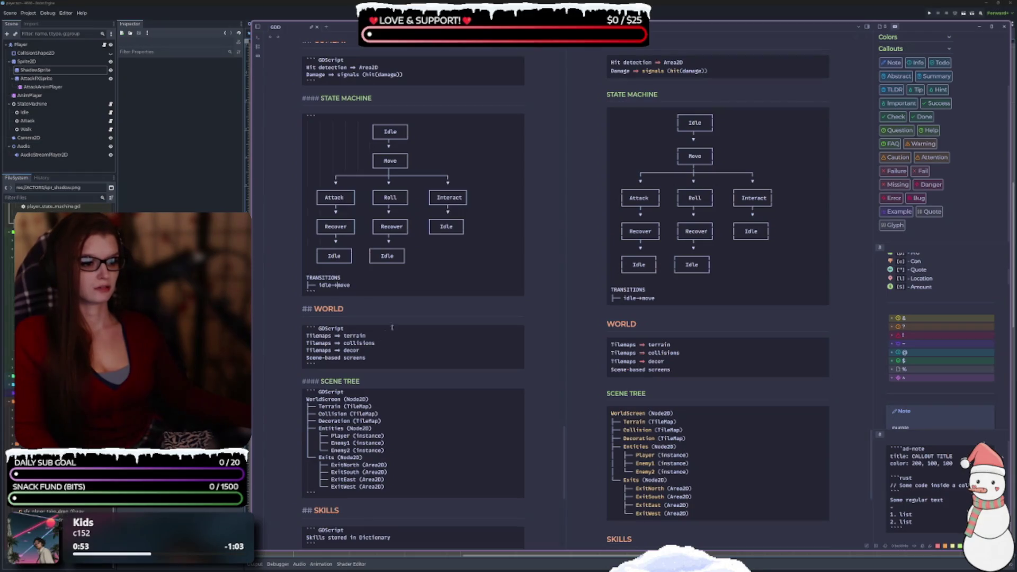
key(Left)
key(Left)
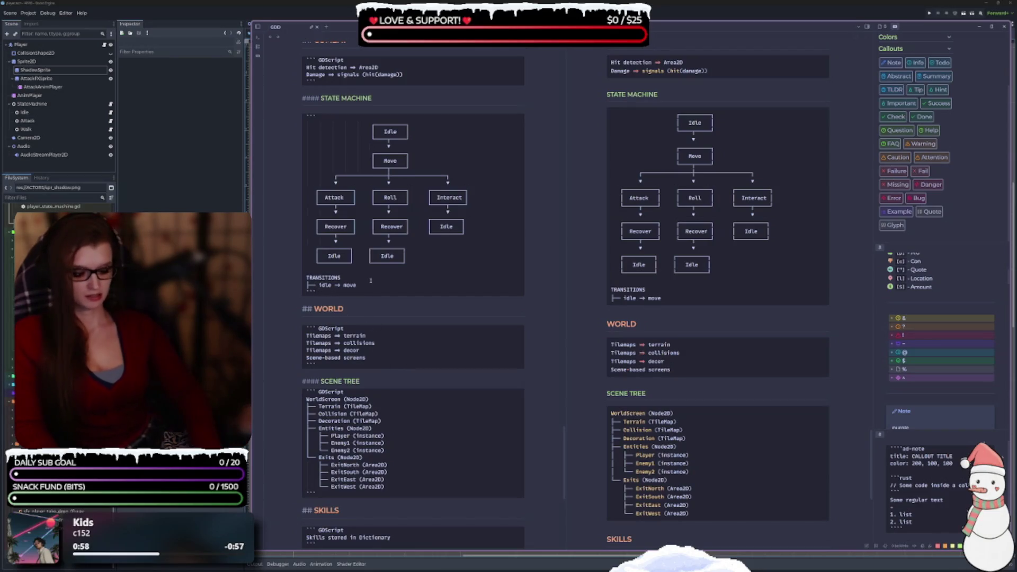
Step: Capitalise Idle and finish the line with '(input vector != 0)'
click(323, 285)
key(BackSpace)
text(I)
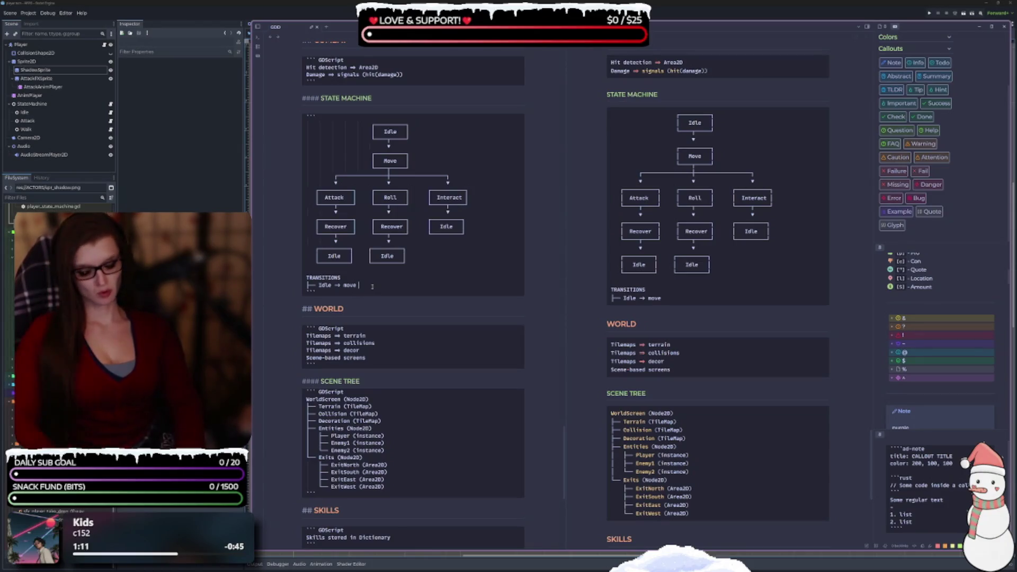
text(()
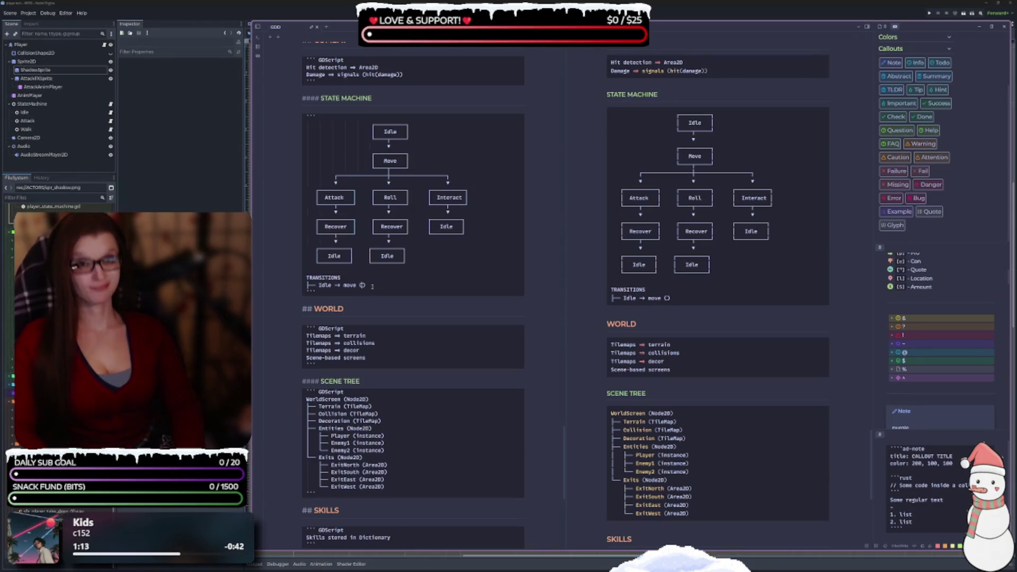
text(input be)
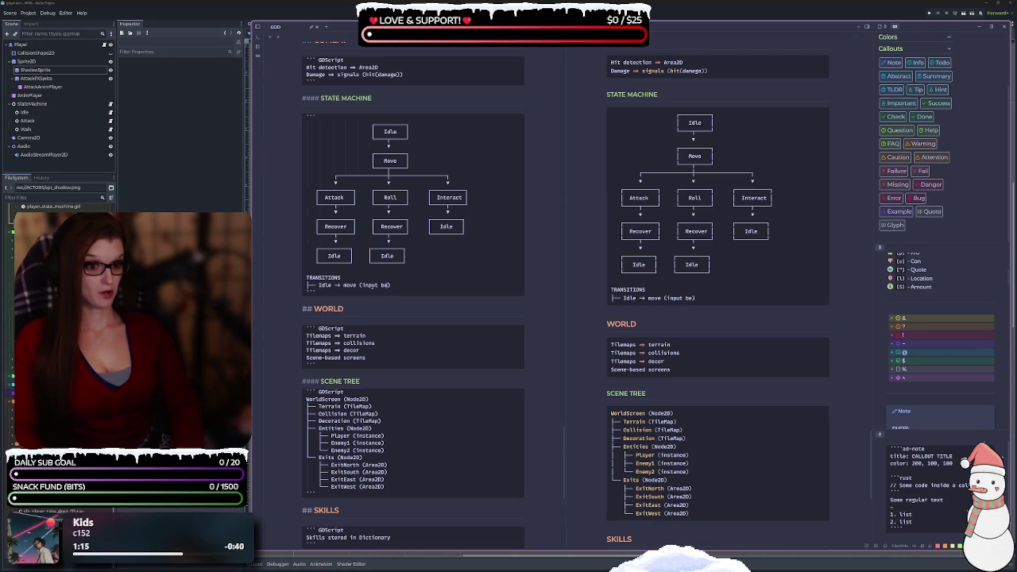
key(BackSpace)
key(BackSpace)
text(vector )
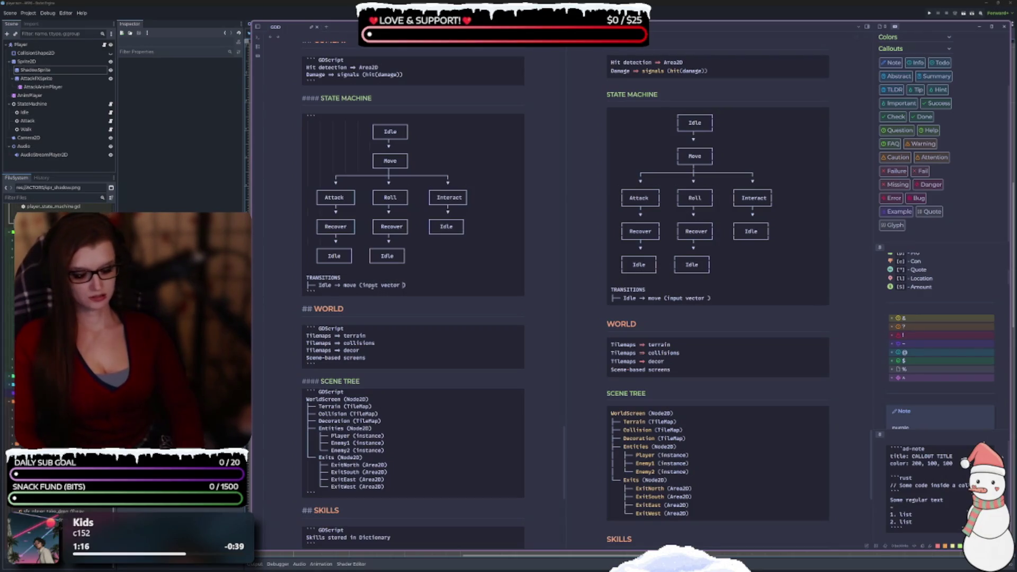
text(!= 0)
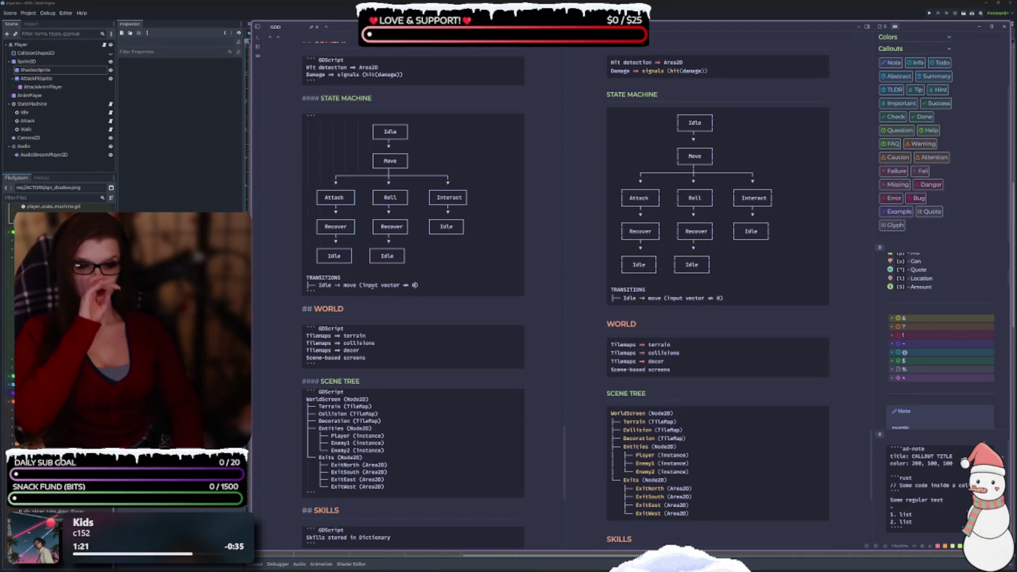
key(Return)
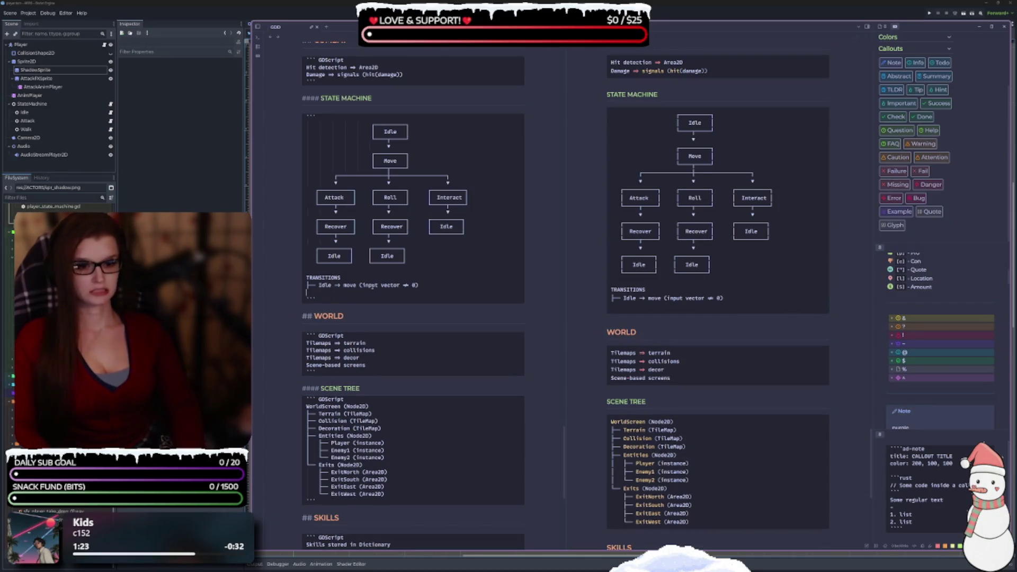
Step: Add the transition line 'Move → Attack (attack button)'
text(├──)
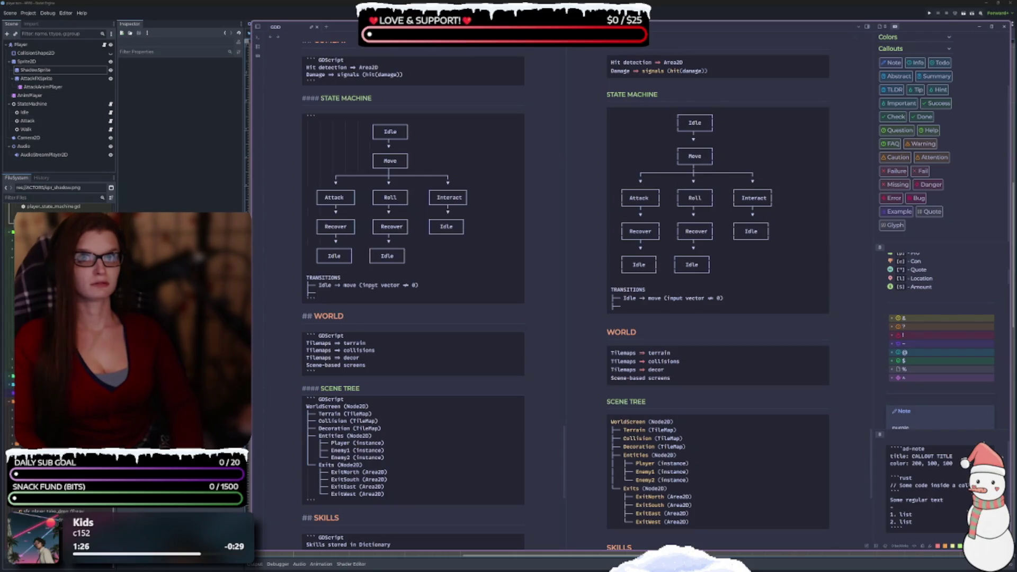
text(Mov)
text(e ->)
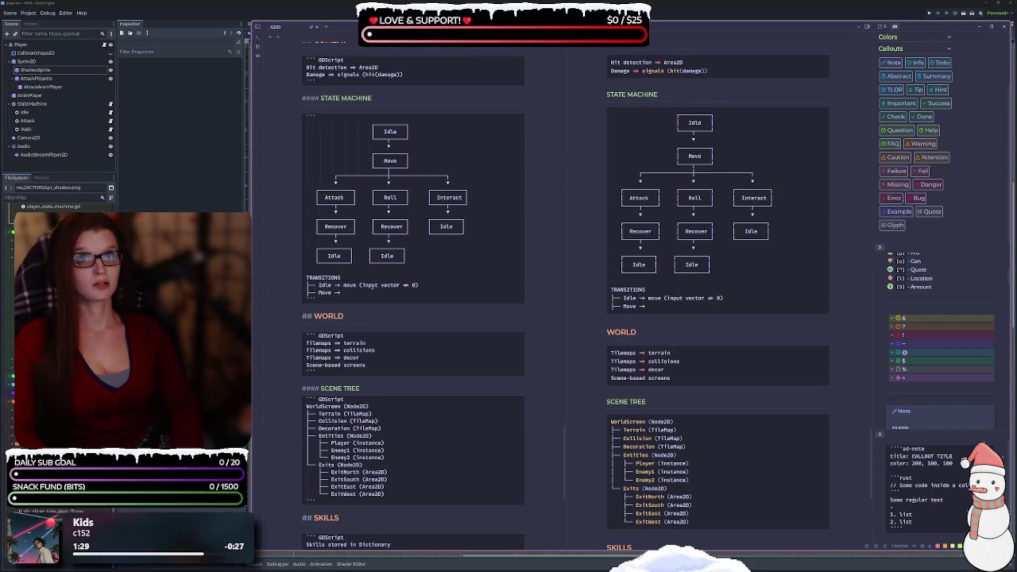
text( Attack)
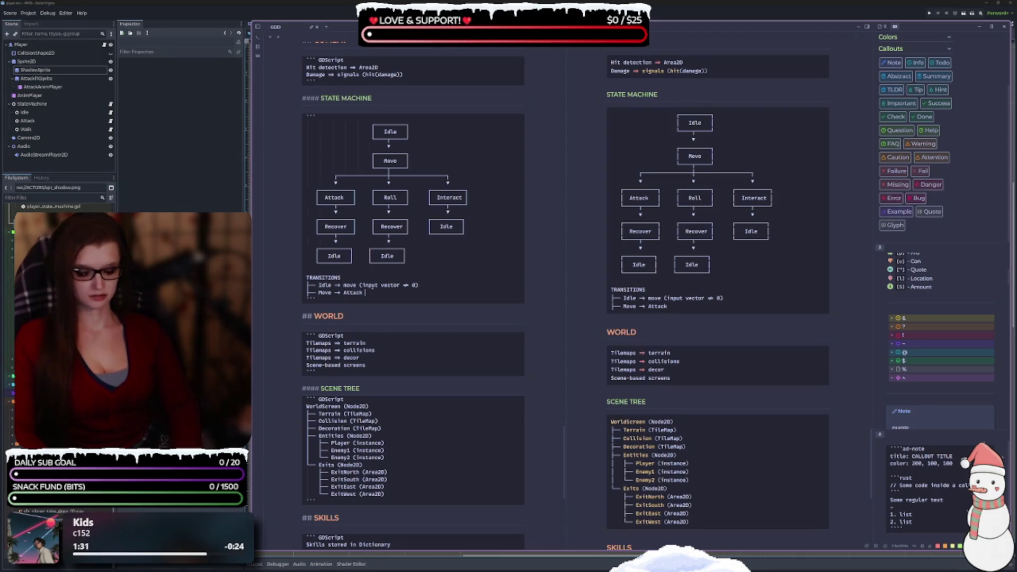
text( ())
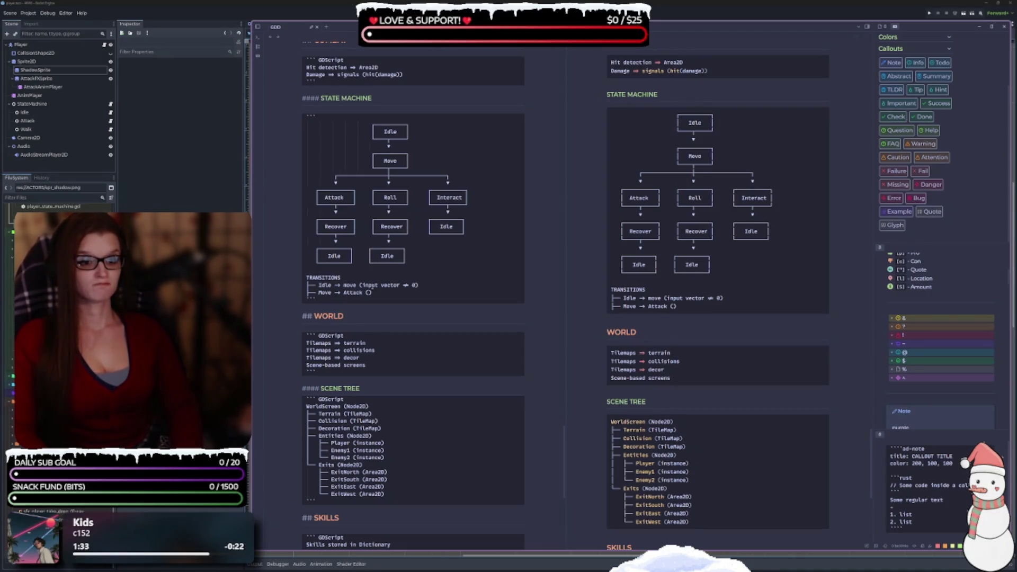
text(attack butto)
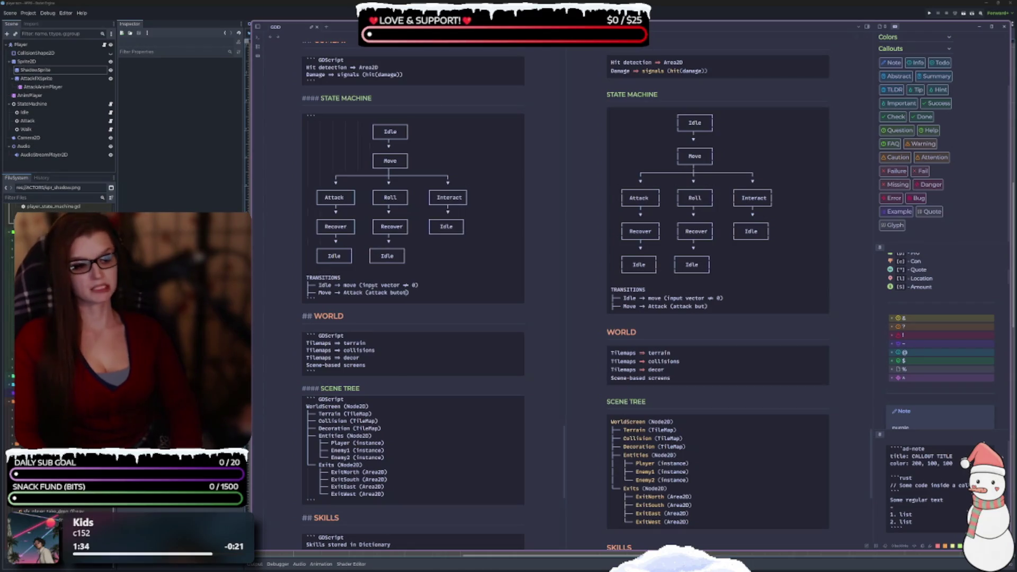
text(n)
key(BackSpace)
key(BackSpace)
key(BackSpace)
text(ton)
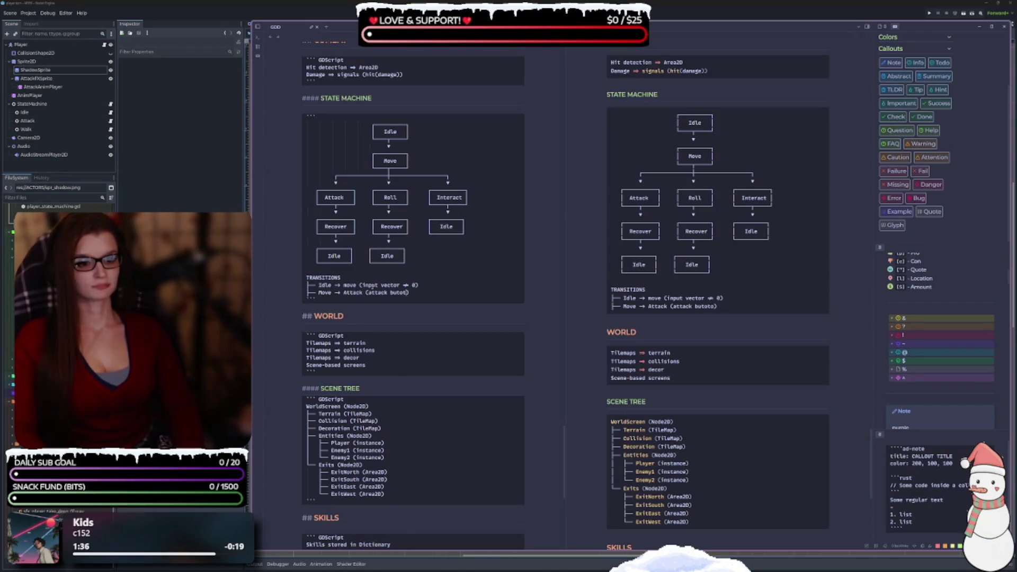
key(Return)
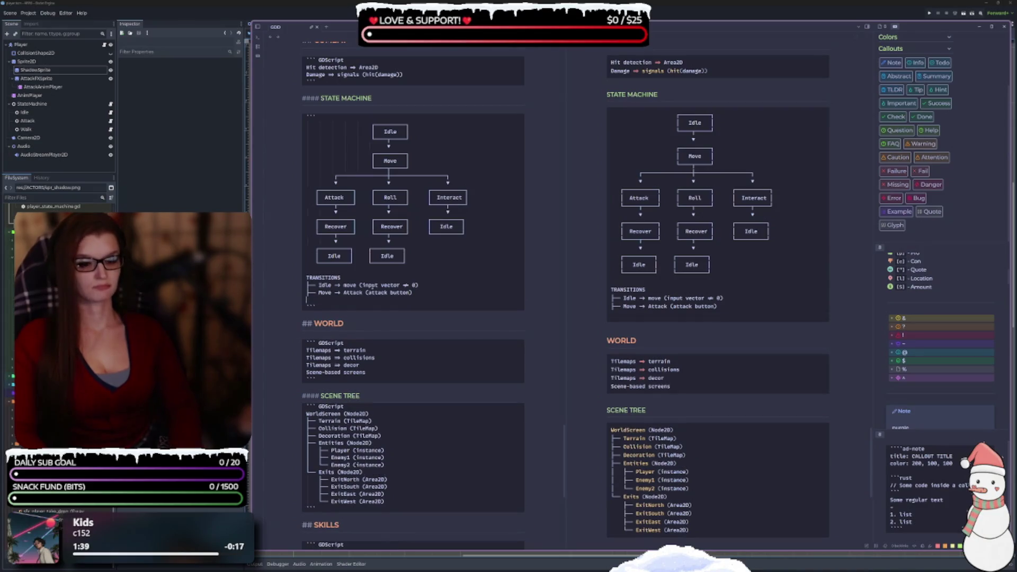
Step: Add 'Move → Roll (roll button)' and capitalise Move in the Idle line
text(├── )
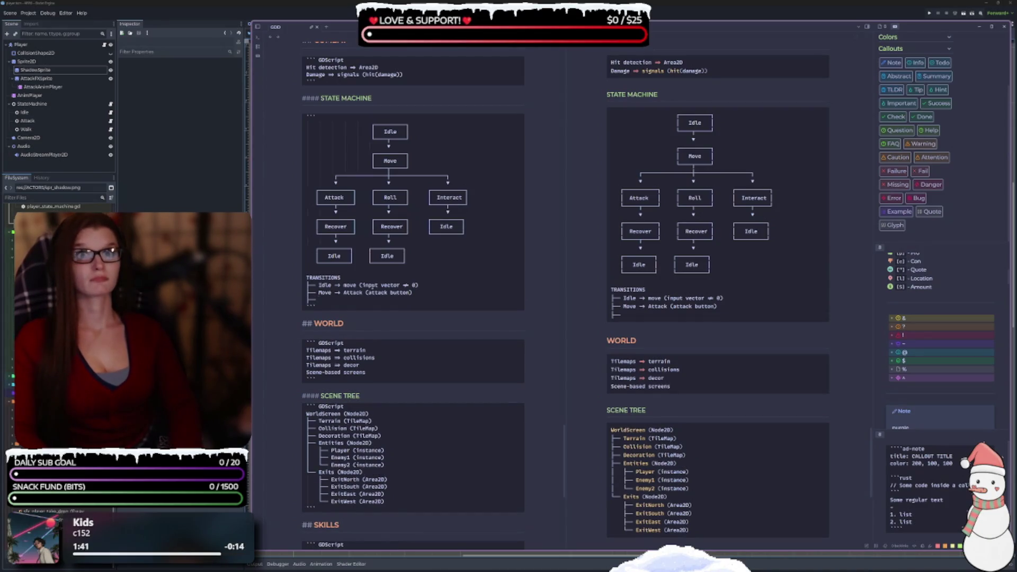
text(Move)
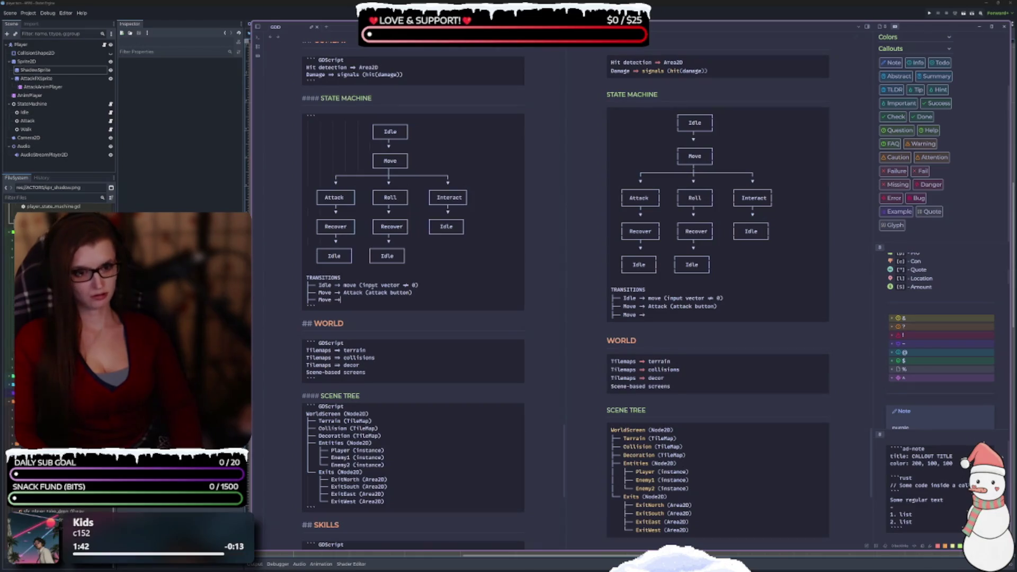
text( → R)
key(BackSpace)
key(BackSpace)
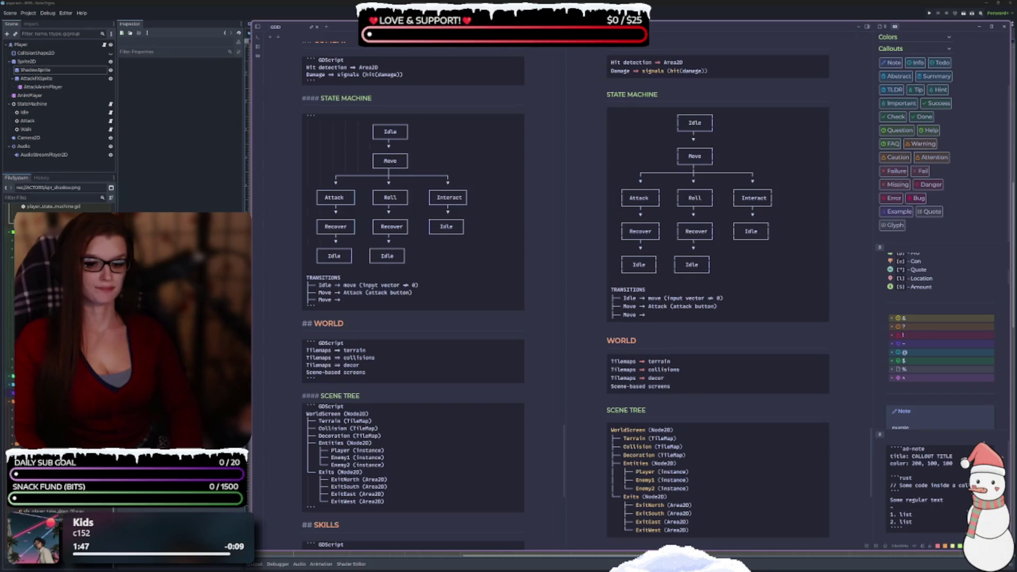
text(Roll)
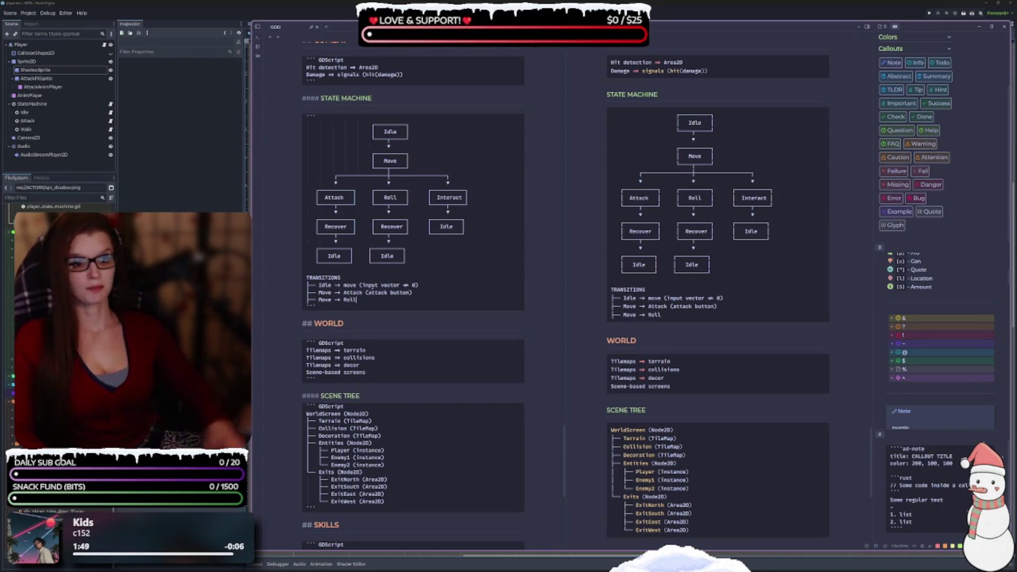
click(348, 285)
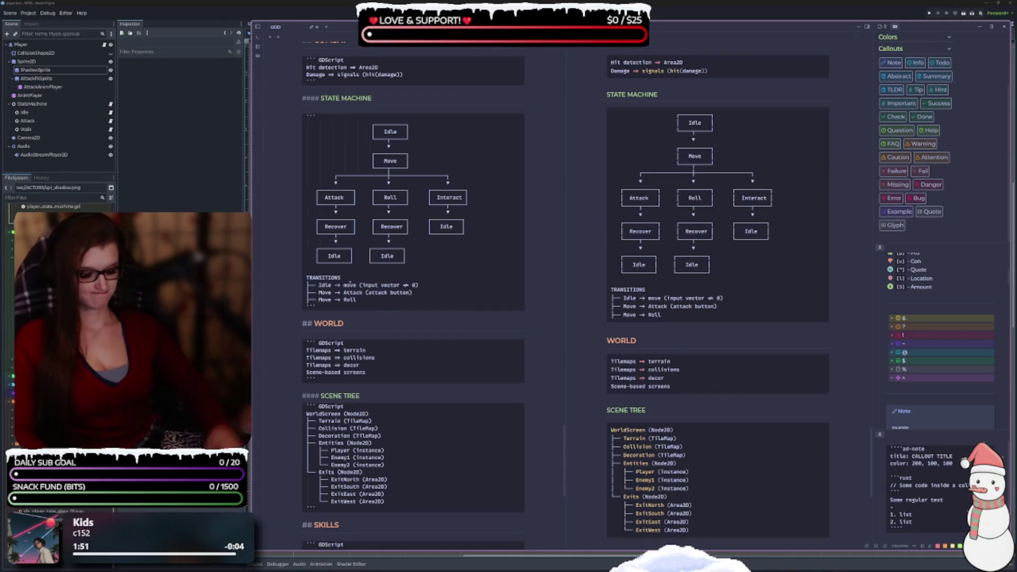
key(BackSpace)
text(M)
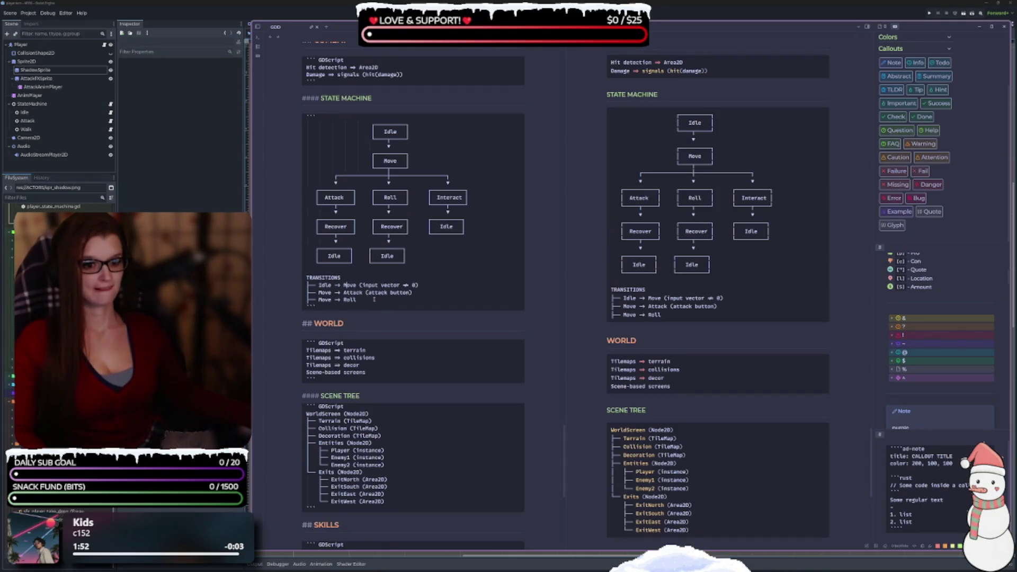
text( ()
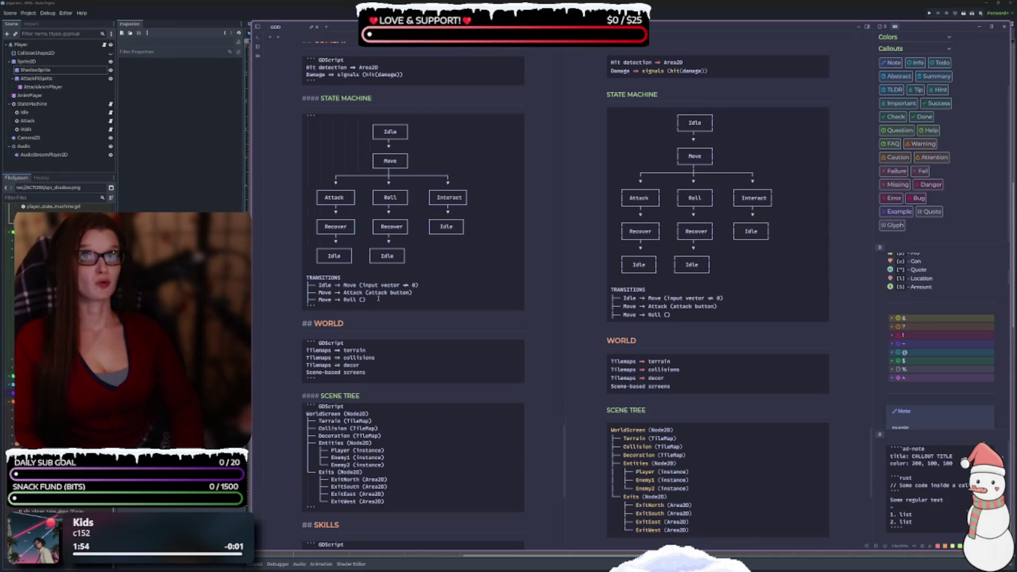
text(R)
key(BackSpace)
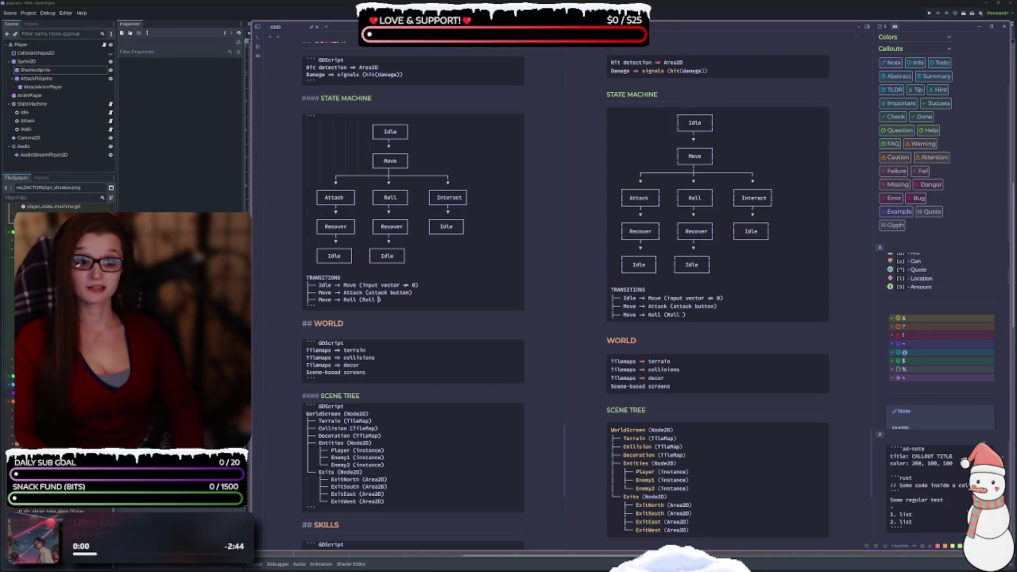
text(roll button))
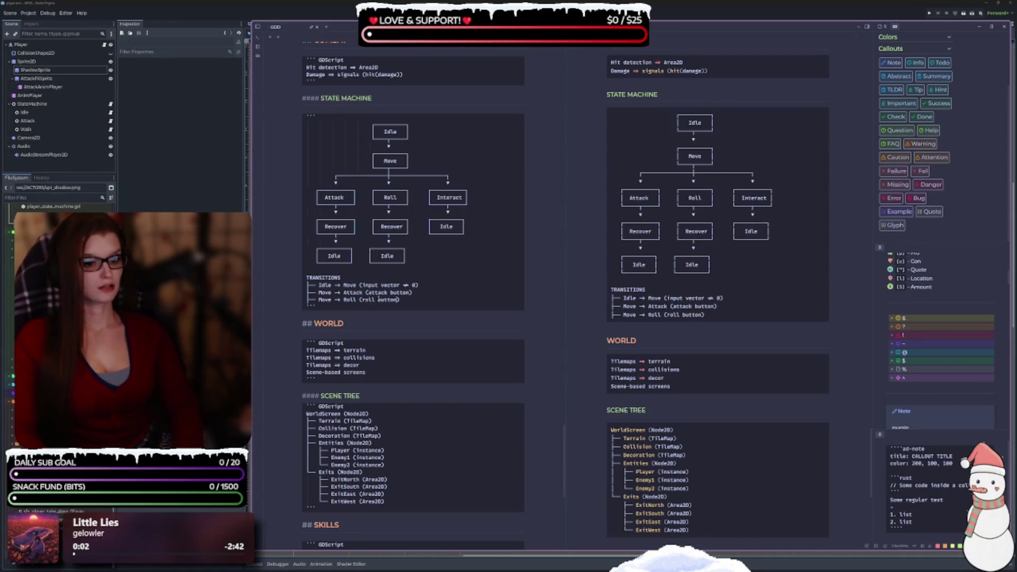
Step: Add 'Any → Hurt (player takes damage)' and begin a 'Hurt -> Idle (after' line
key(Return)
key(ctrl+v)
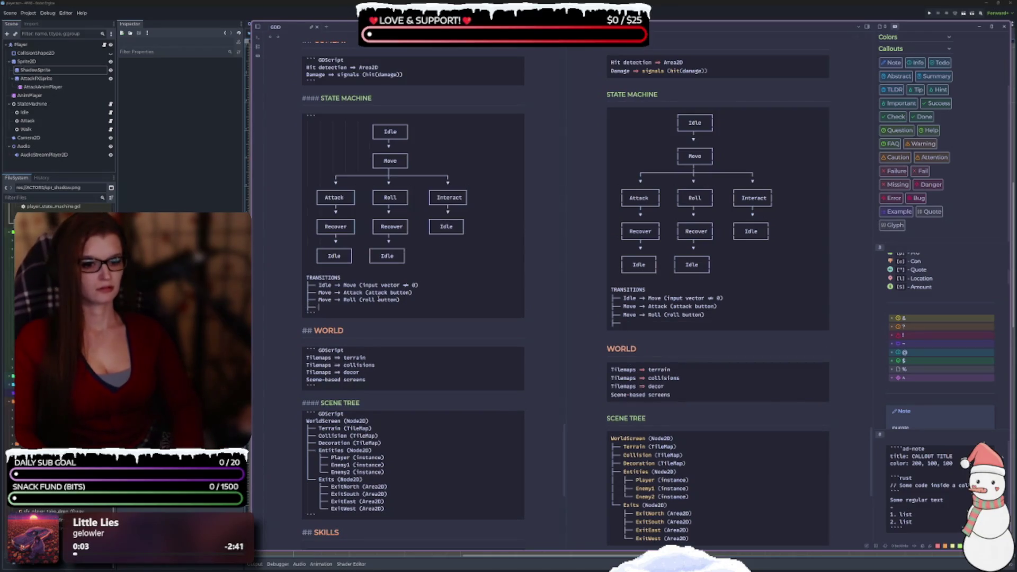
text(Any)
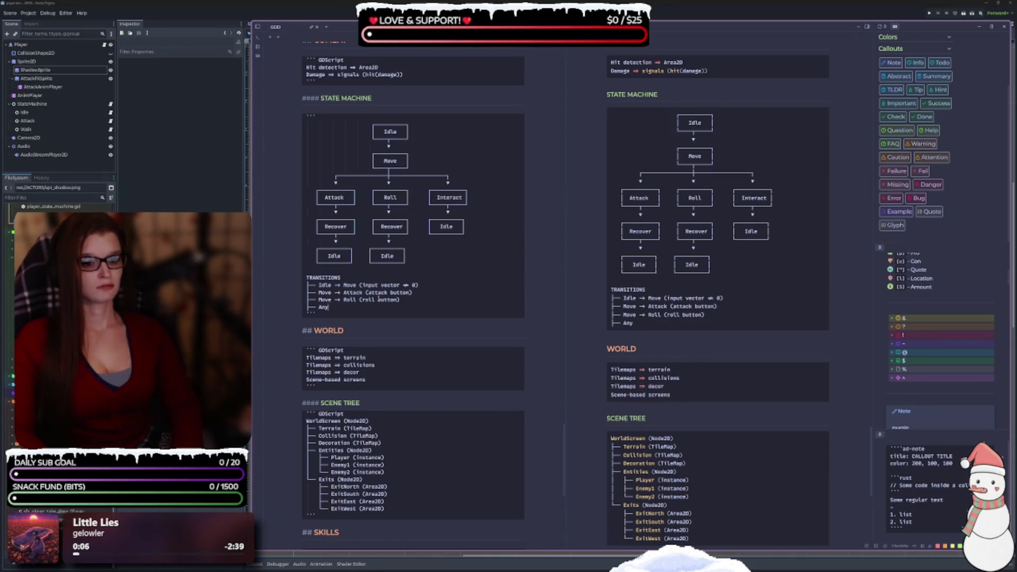
text(> )
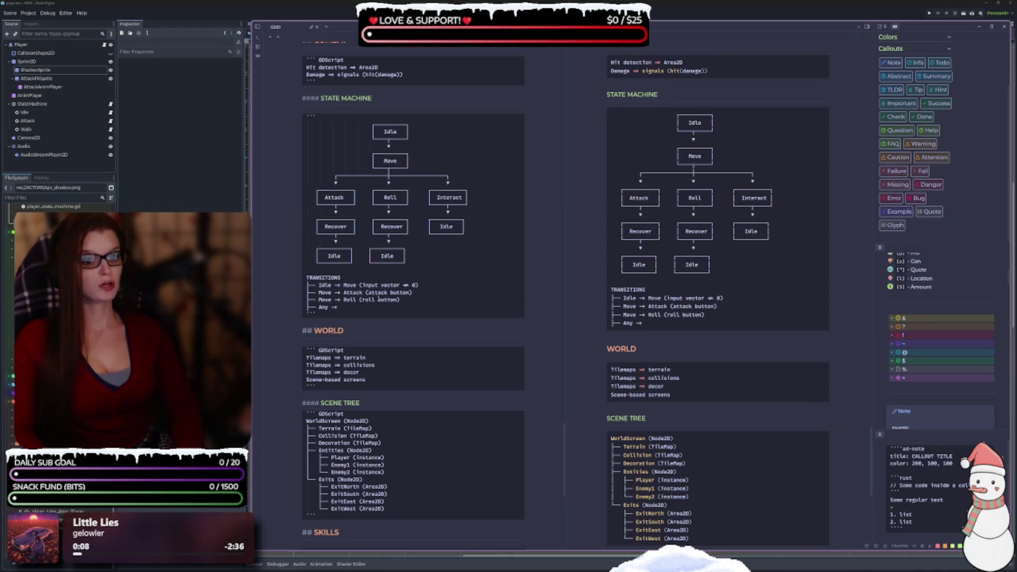
text(Hur)
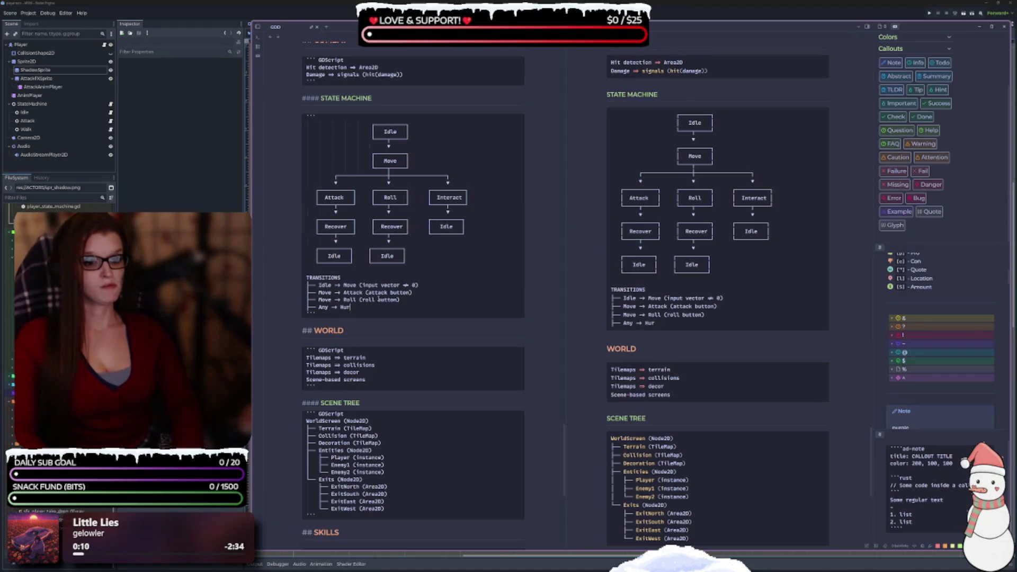
text(t ())
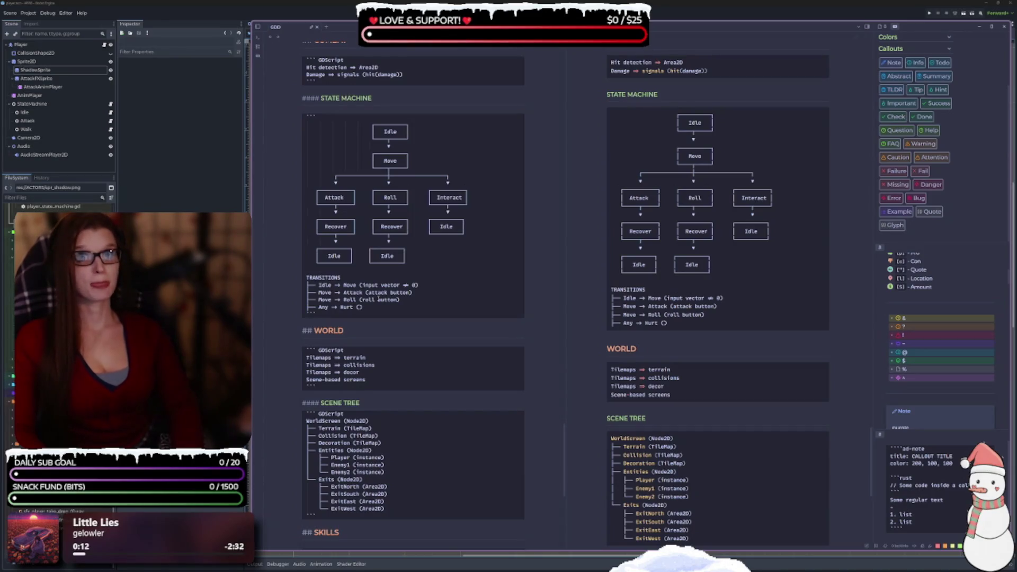
text(player)
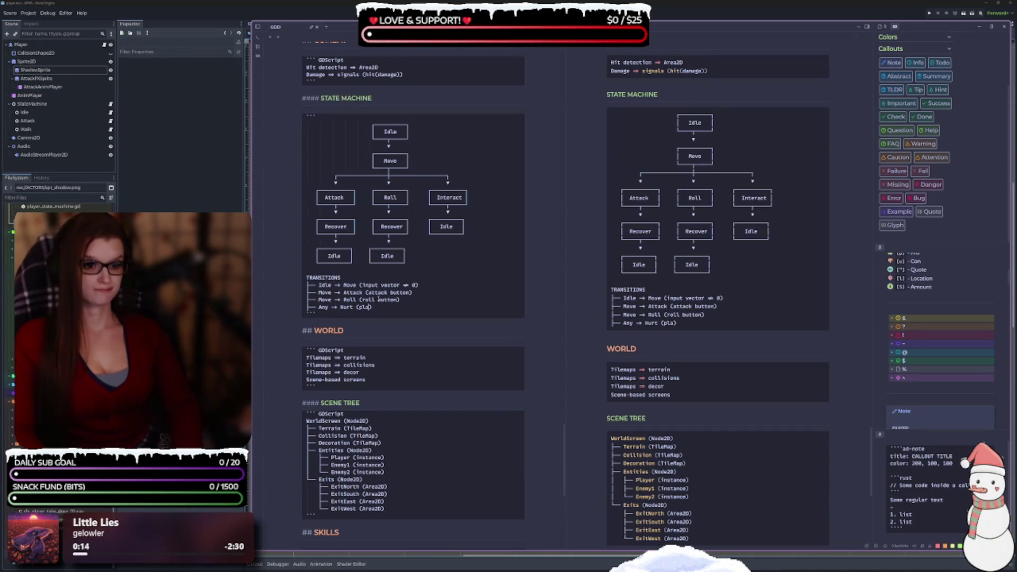
text( tak)
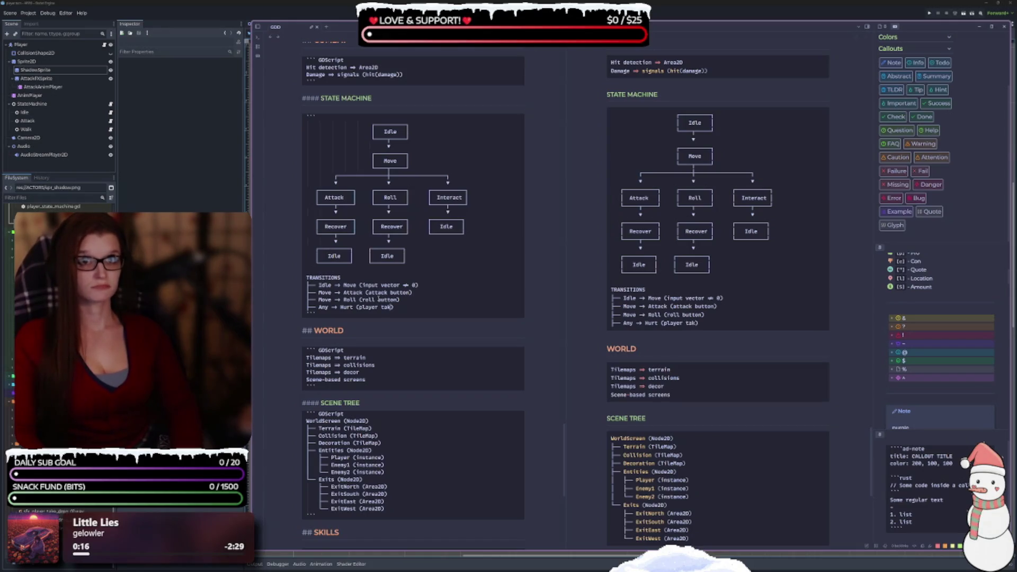
text(es d)
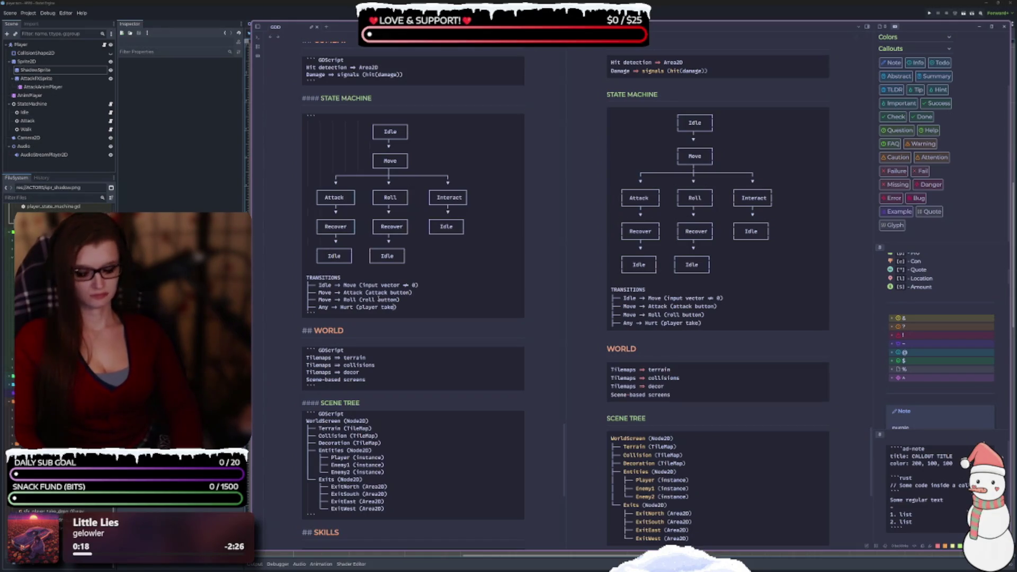
text(amage)
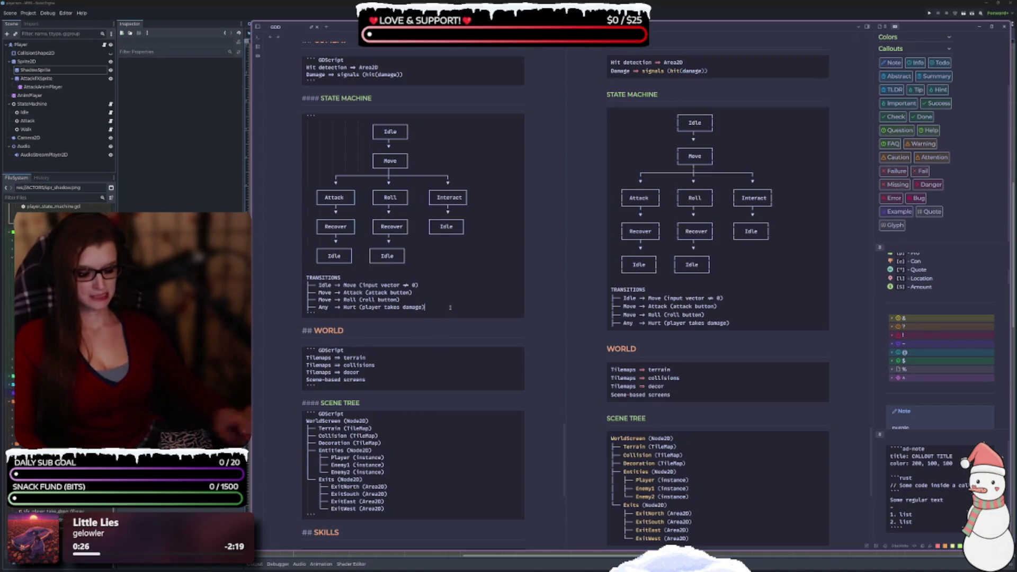
key(Return)
text(├──)
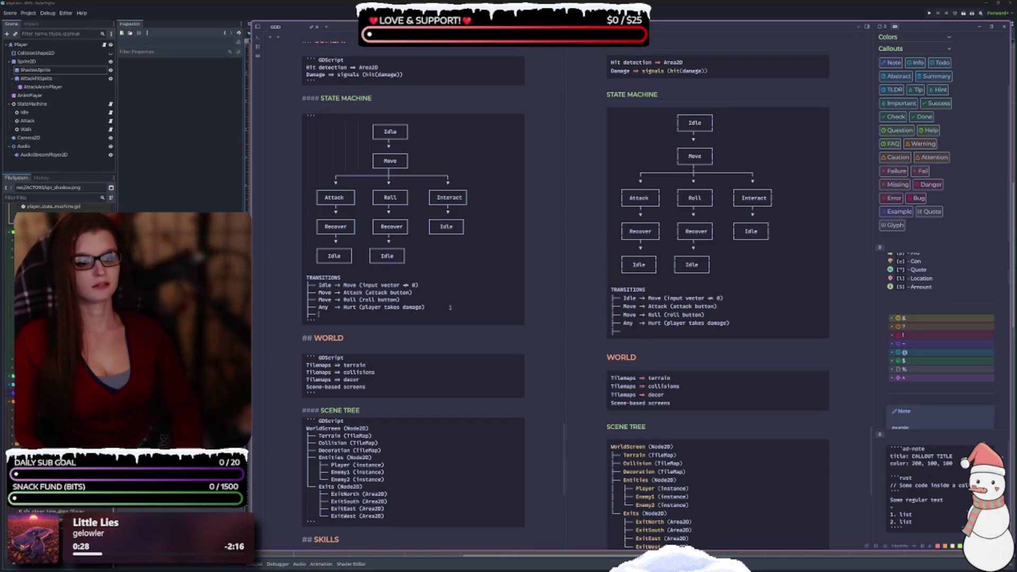
text( Hurt -> I)
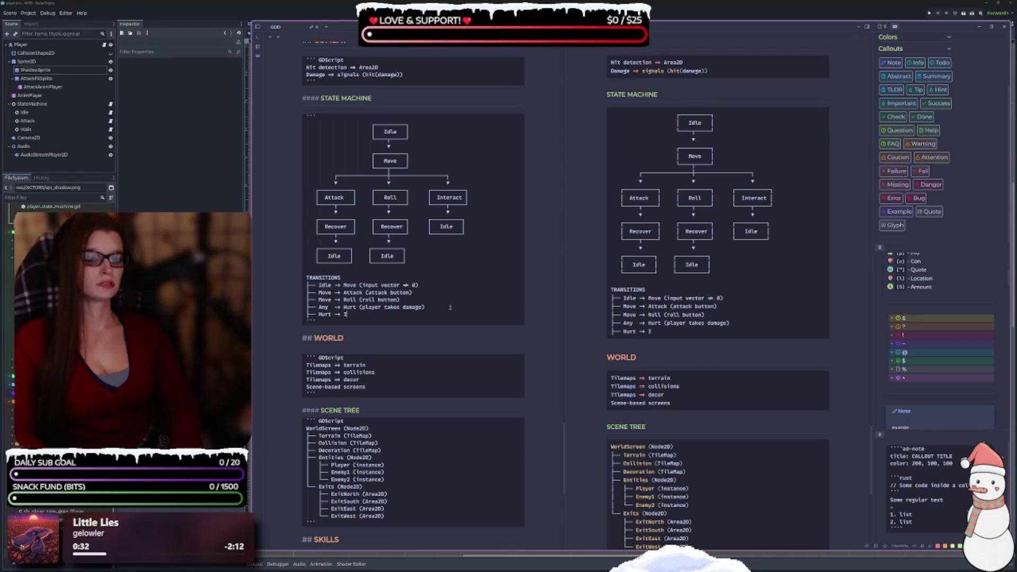
text(dle ()
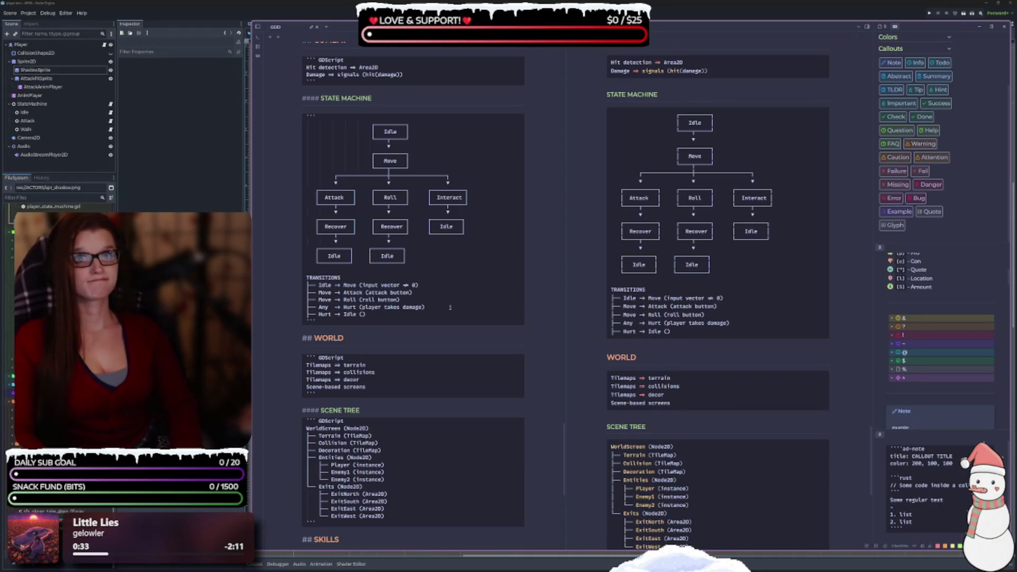
text(after)
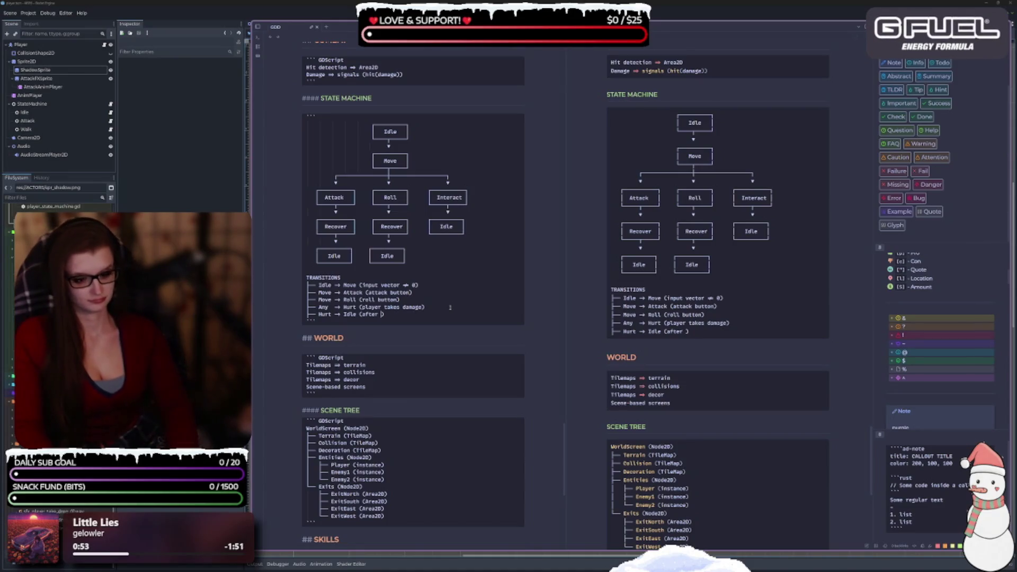
Step: Complete the Hurt → Idle line with '(after immunity period)' and add a new line
text(immun)
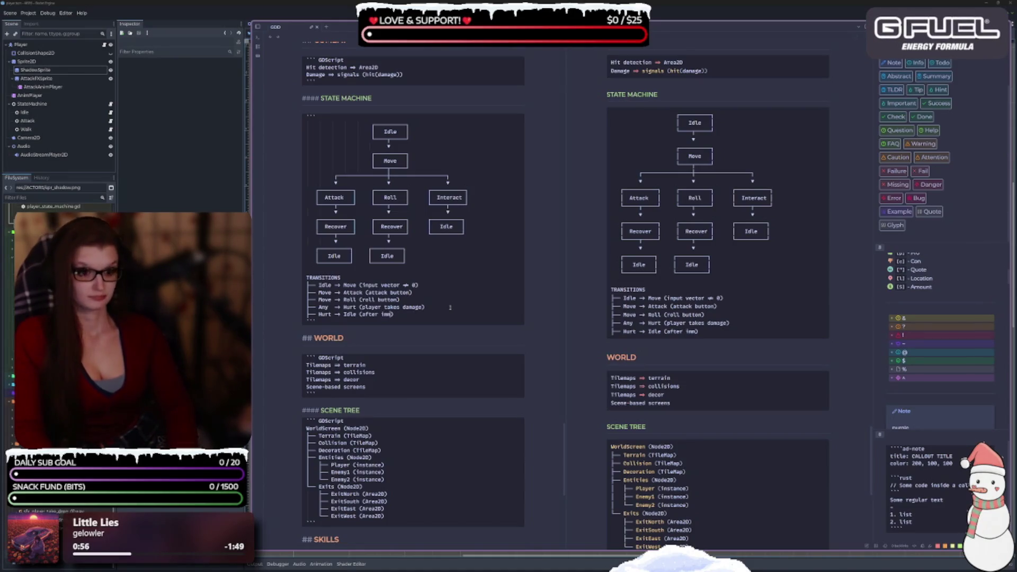
text(ity)
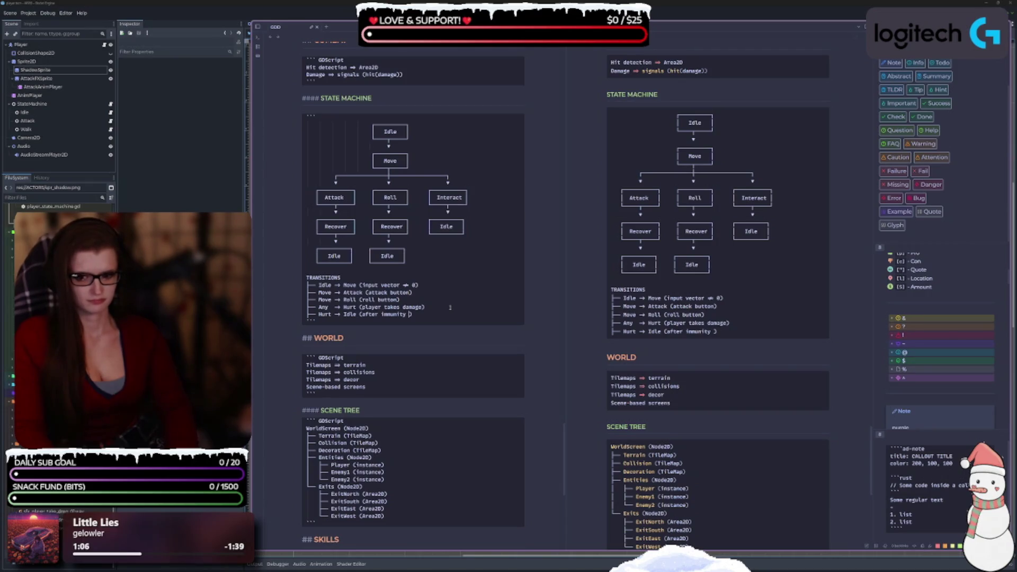
text(period)
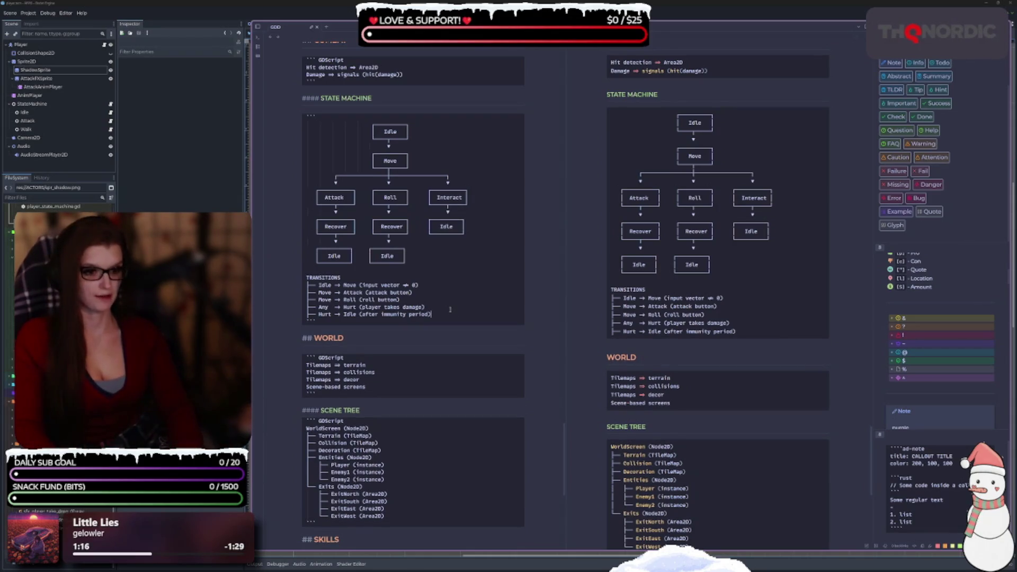
key(Return)
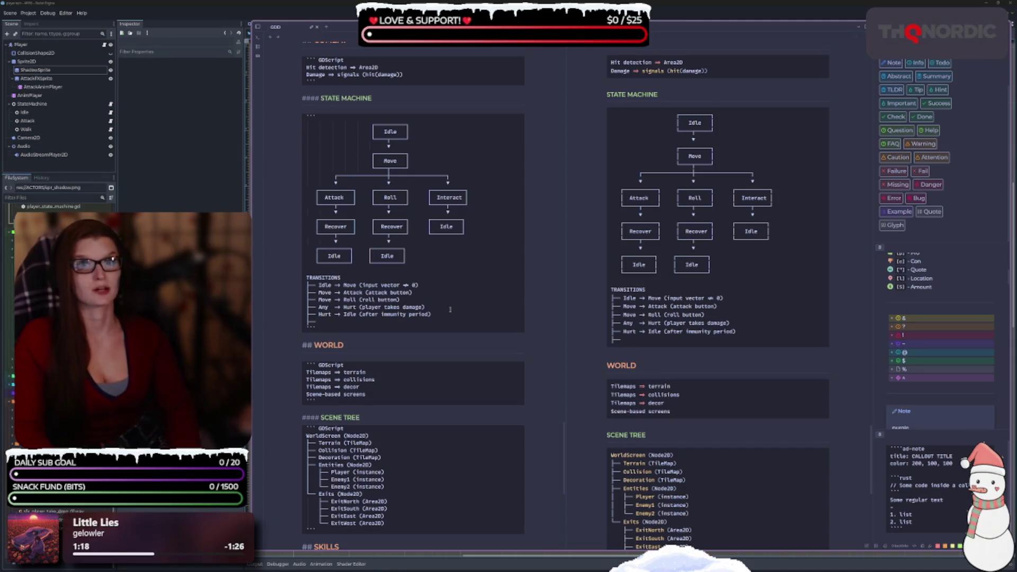
Step: Finish 'Attack → Recover → Idle (roll anim ends)' and start a 'Roll → Recover' line
text(Attack )
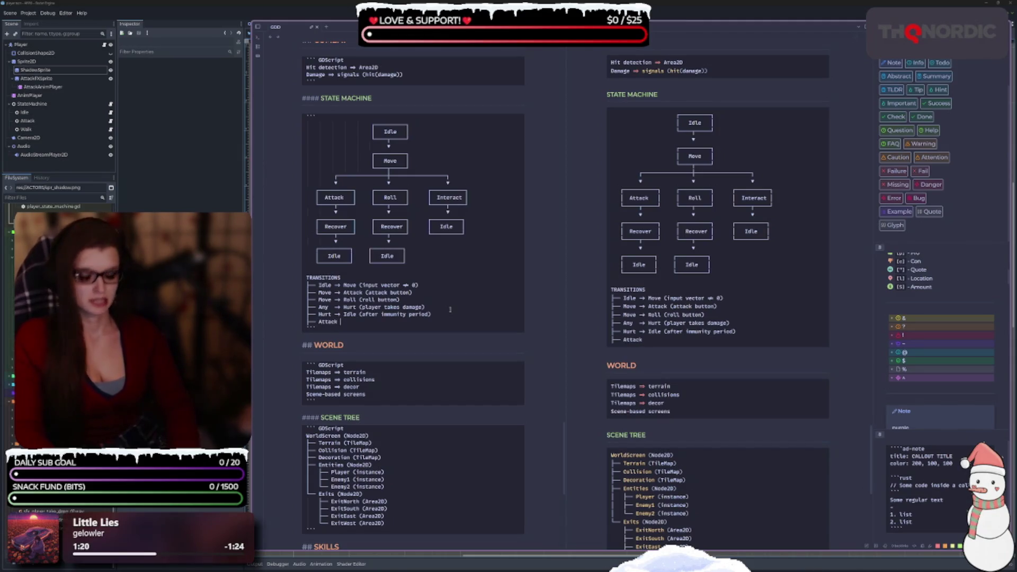
text(>Reco)
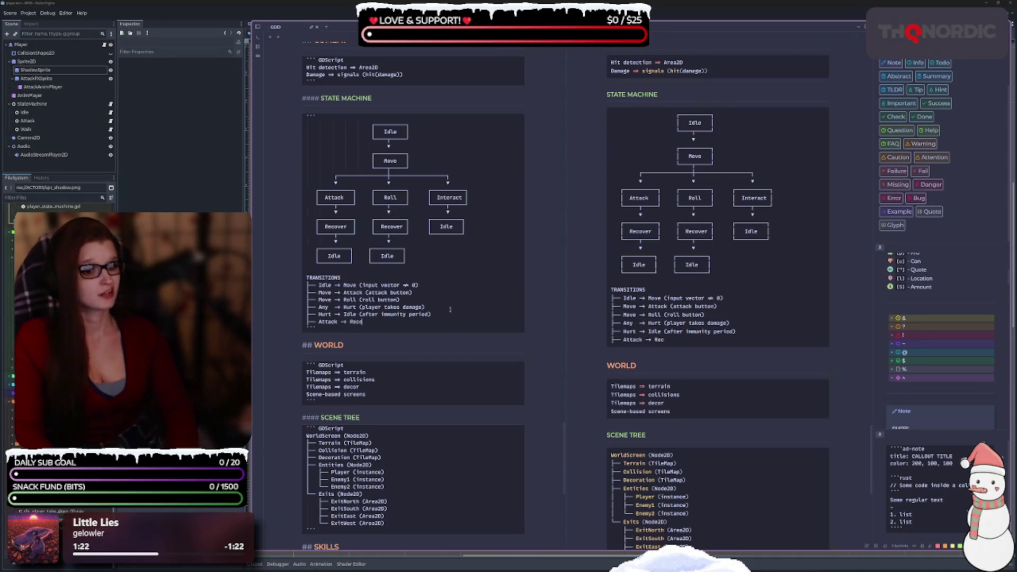
text( _)
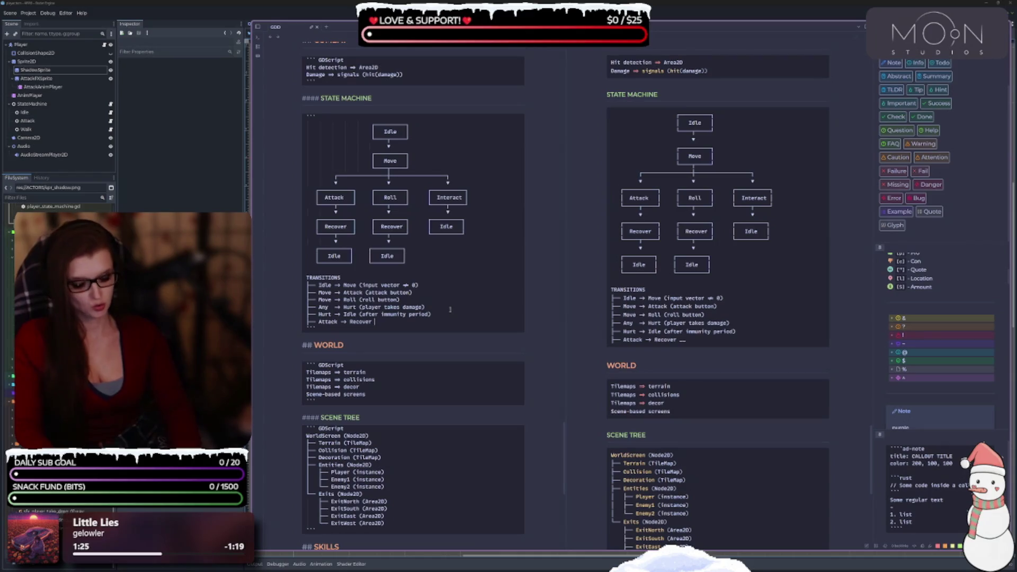
text( Idle)
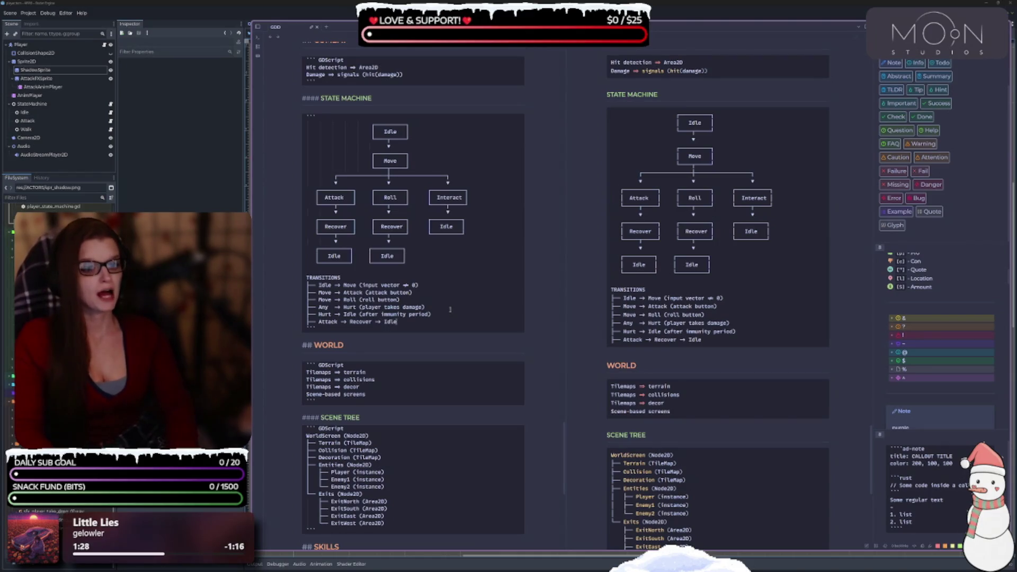
text( ()
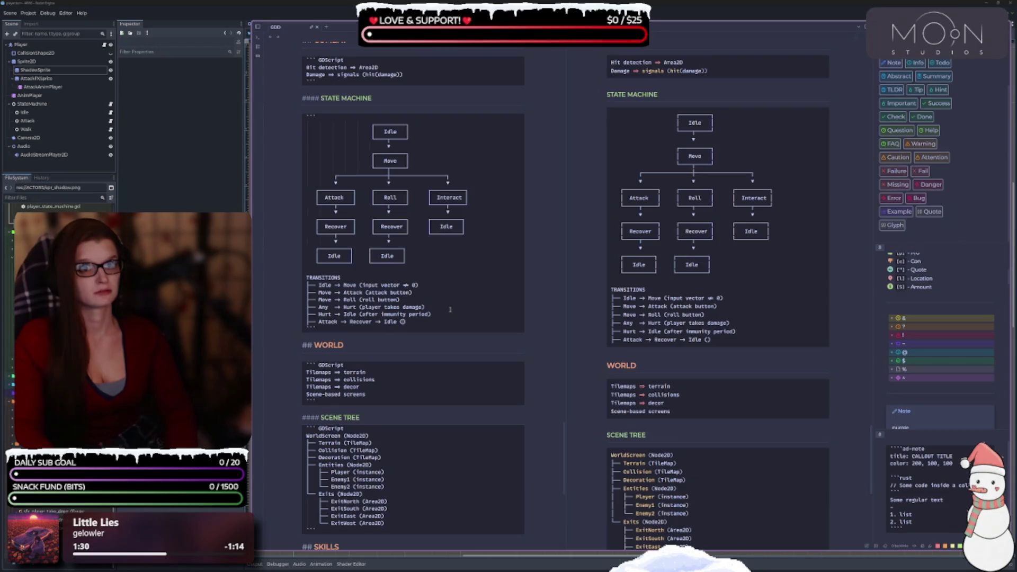
text(roll an)
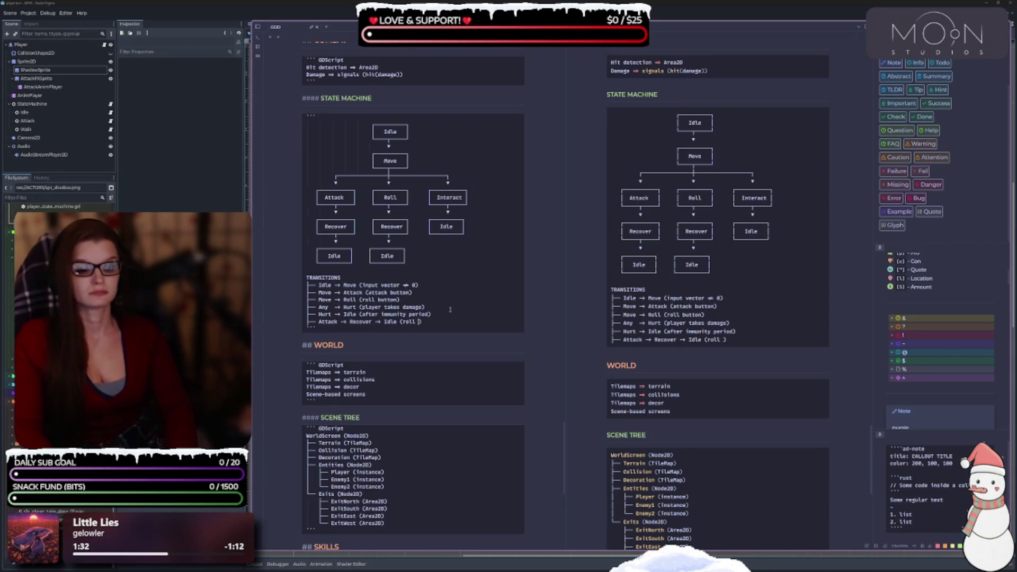
text(im ends)
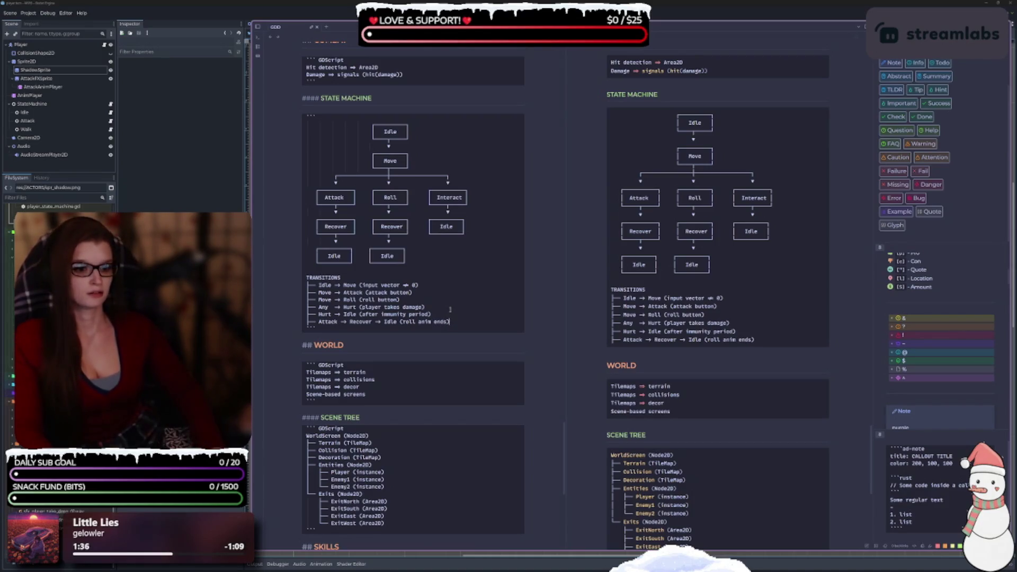
key(Return)
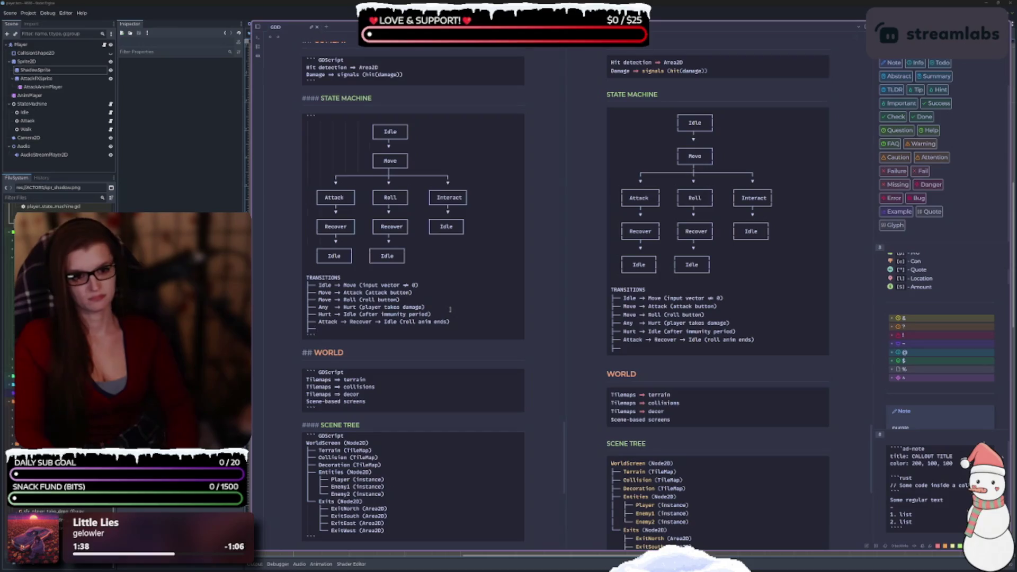
text(oll->)
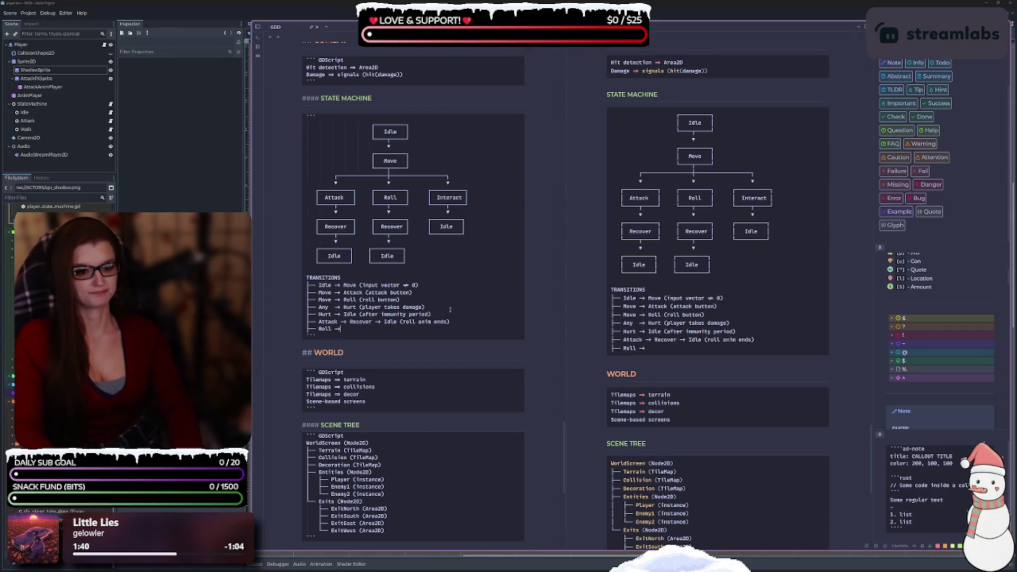
text(Re)
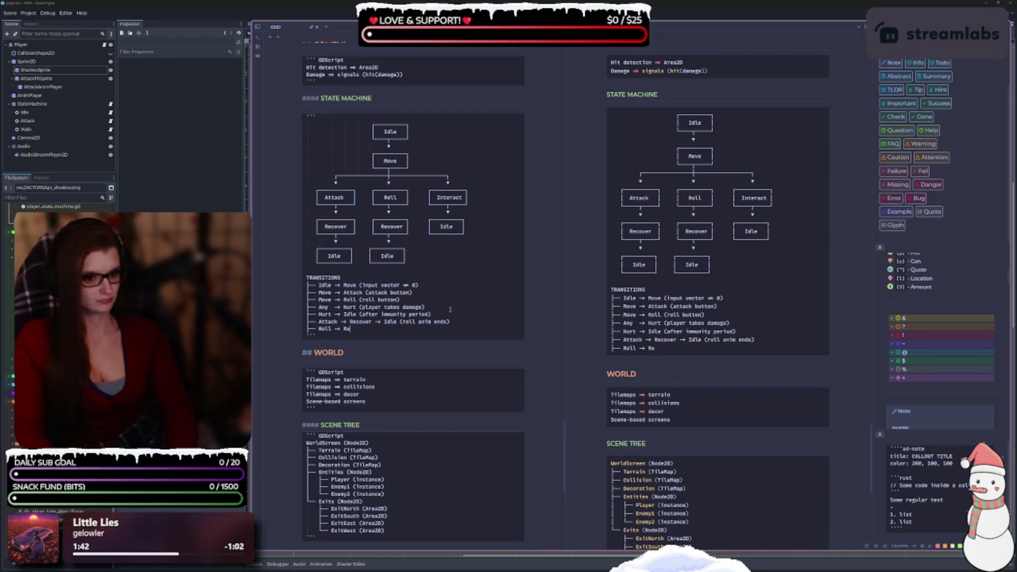
text(cover -> I)
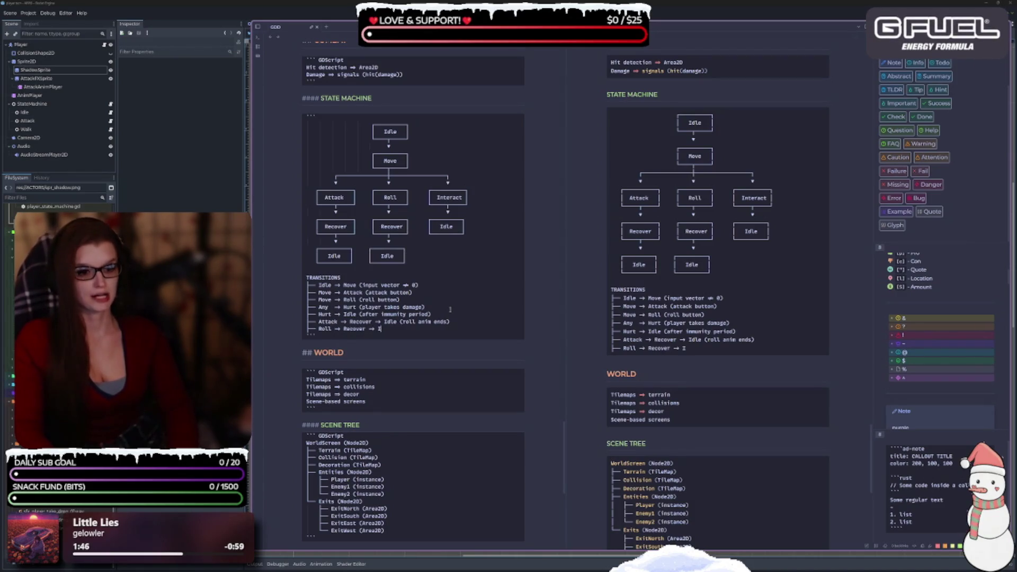
text(dle)
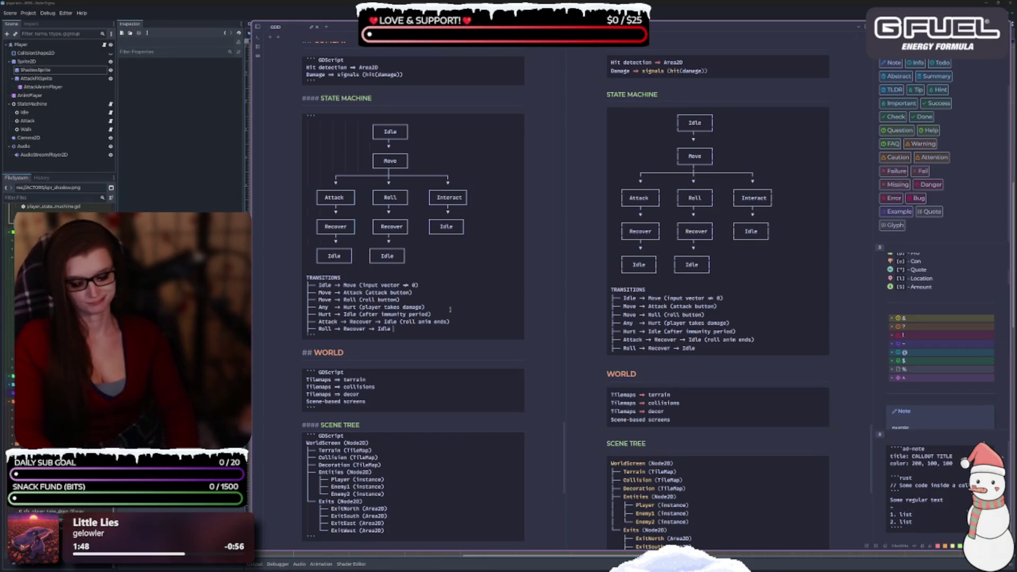
text(())
text(Ro)
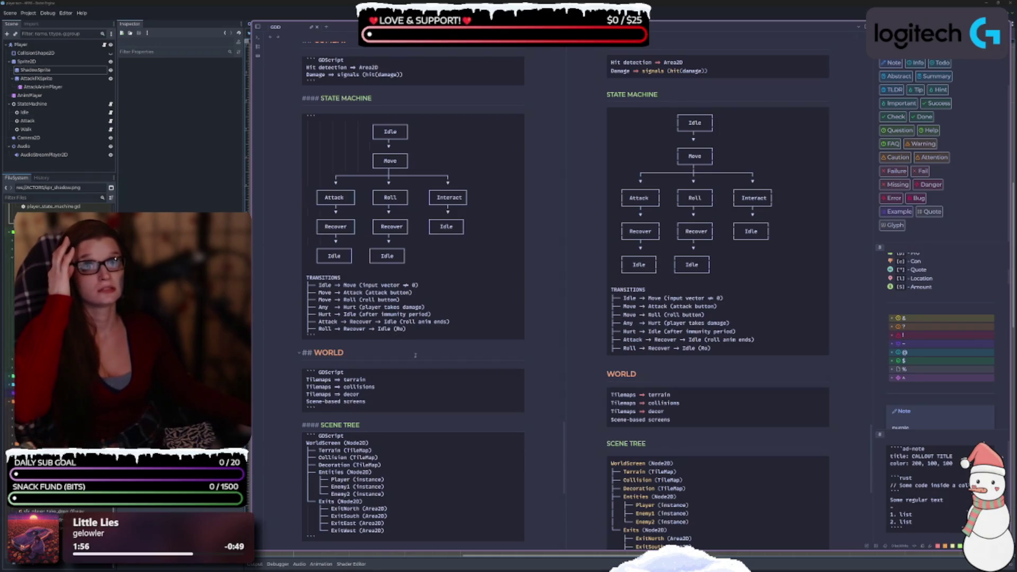
Step: Change the Attack note to 'attack anim ends' and end the Roll line with 'roll anim ends'
double_click(408, 322)
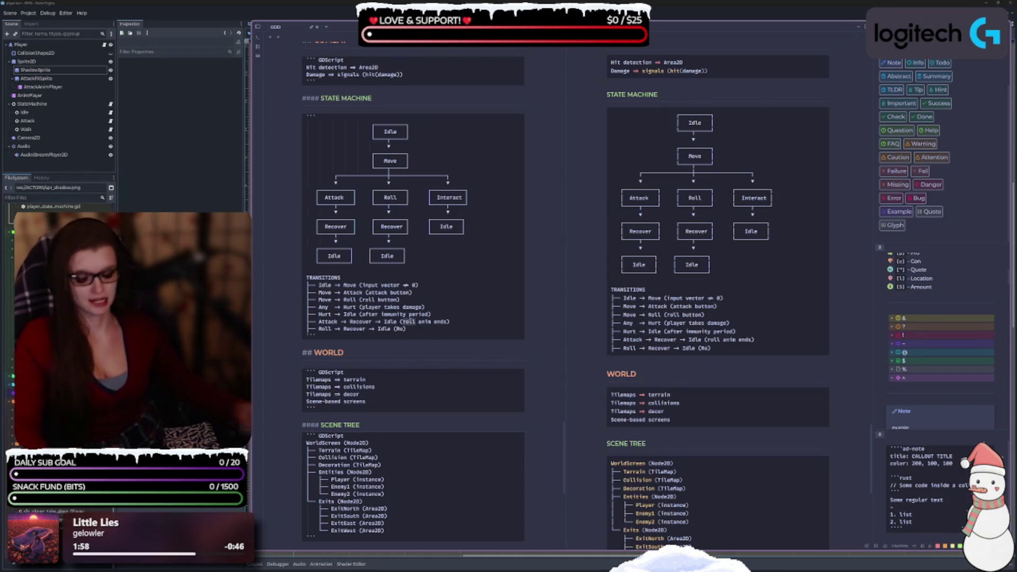
text(attack)
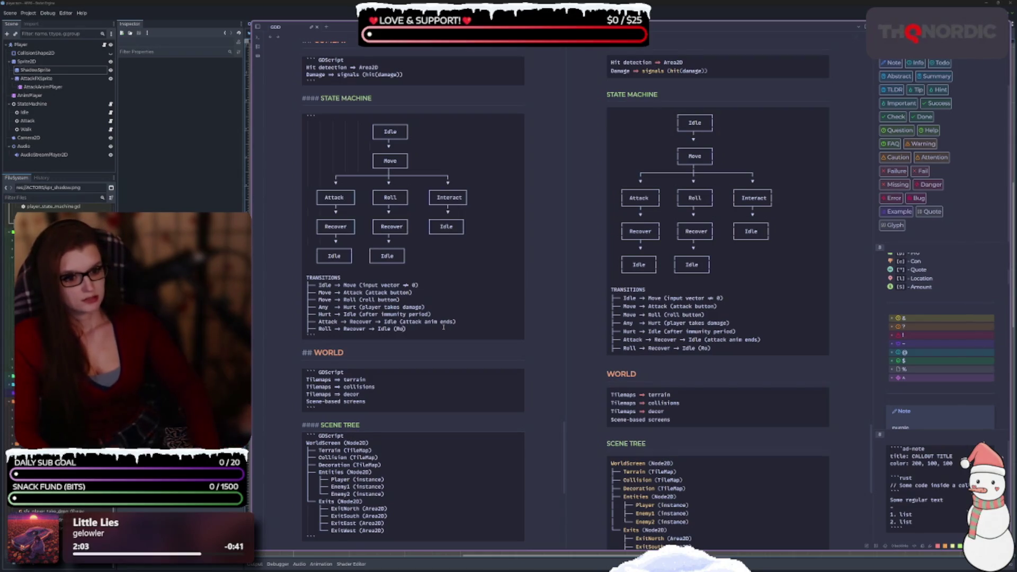
key(BackSpace)
key(BackSpace)
text(r)
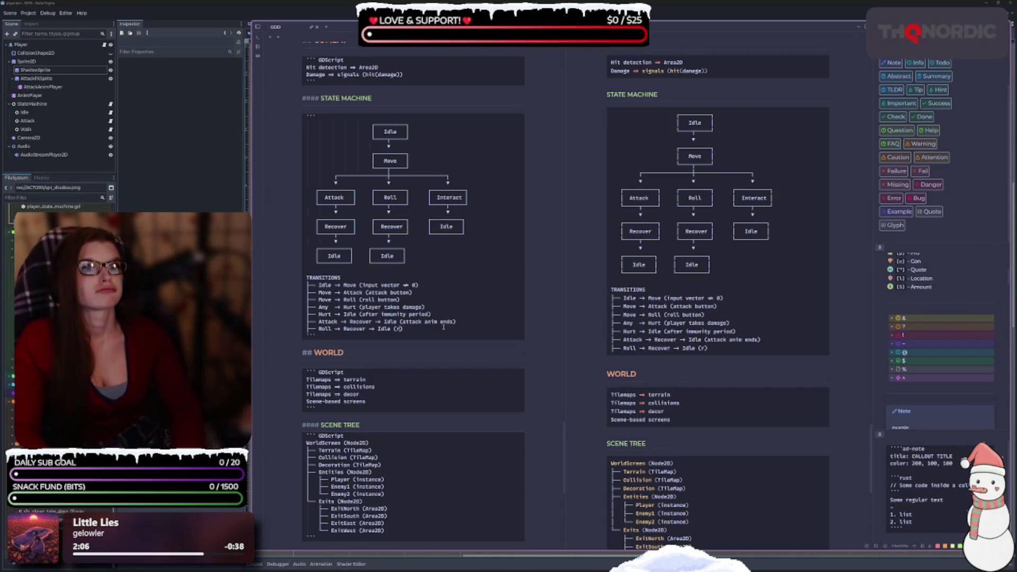
text(oll anim n)
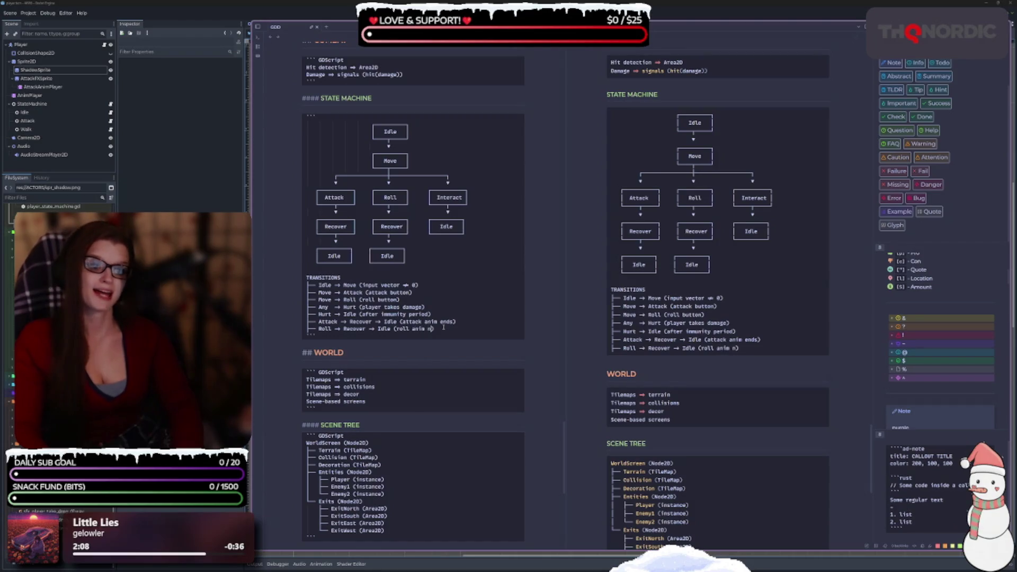
key(BackSpace)
text(ends)
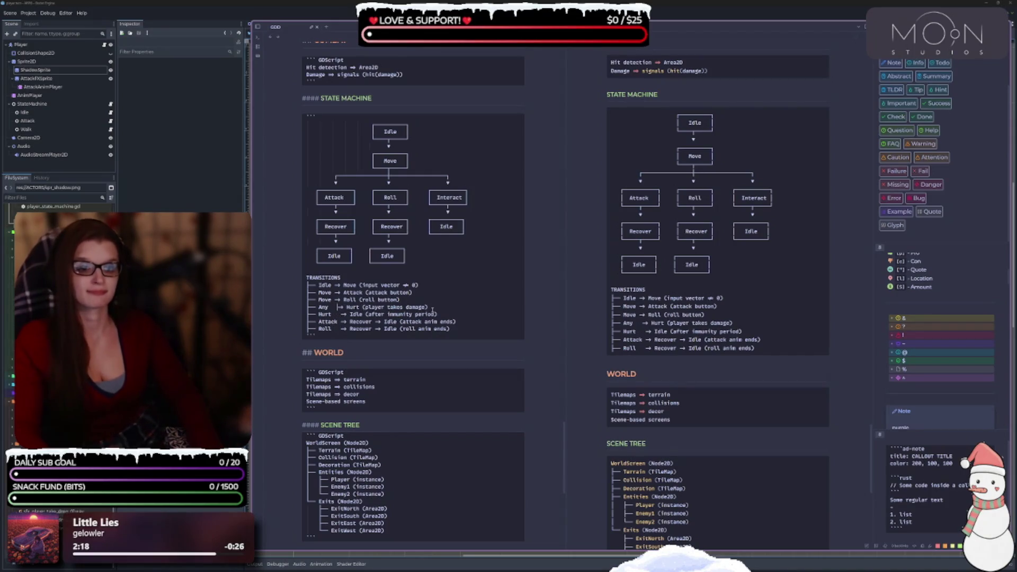
Step: Try reworking the Idle → Move condition's parentheses, then restore the original line
key(Up)
key(Up)
key(Up)
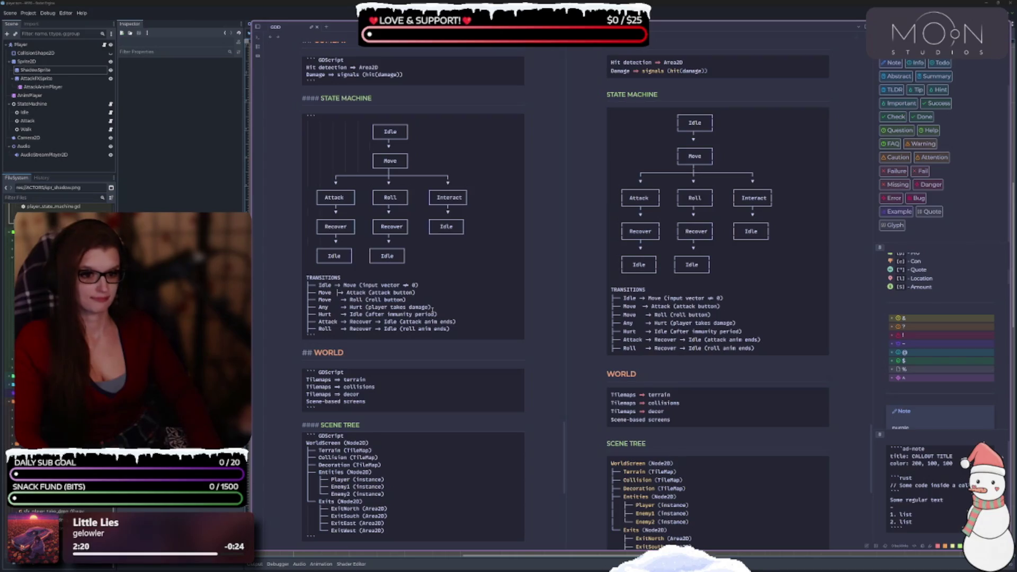
key(Up)
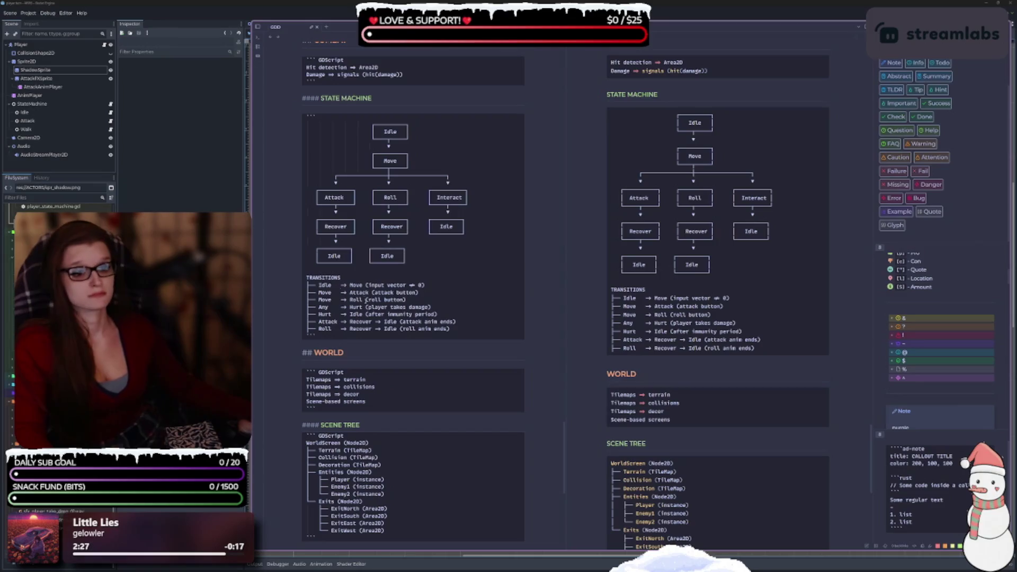
click(366, 285)
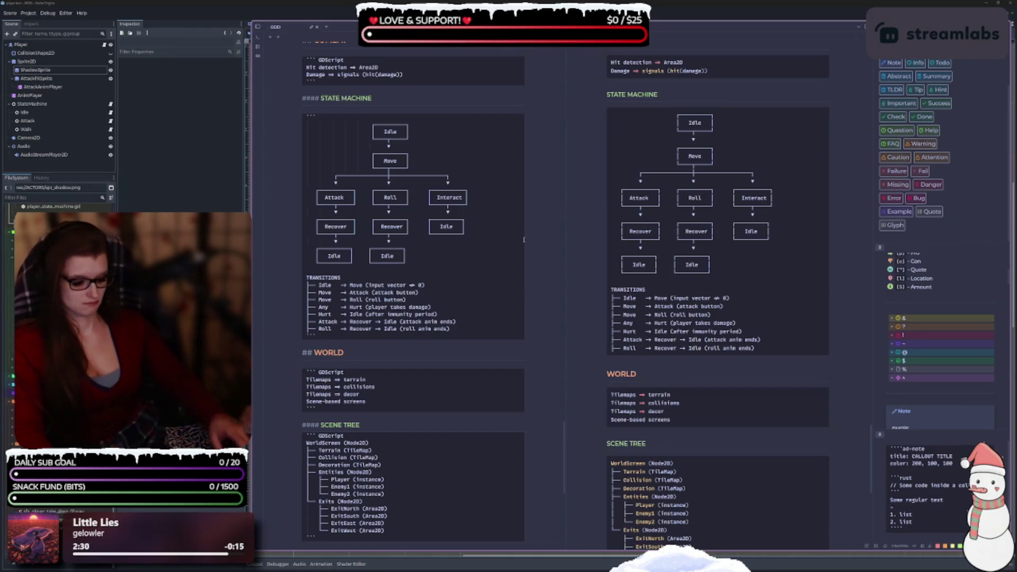
key(Delete)
text(:)
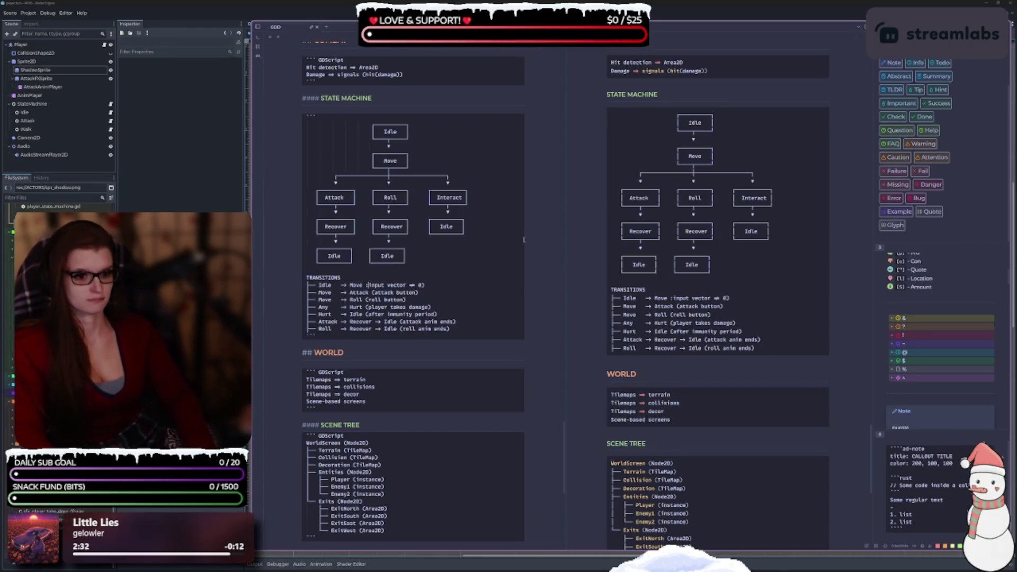
key(End)
key(BackSpace)
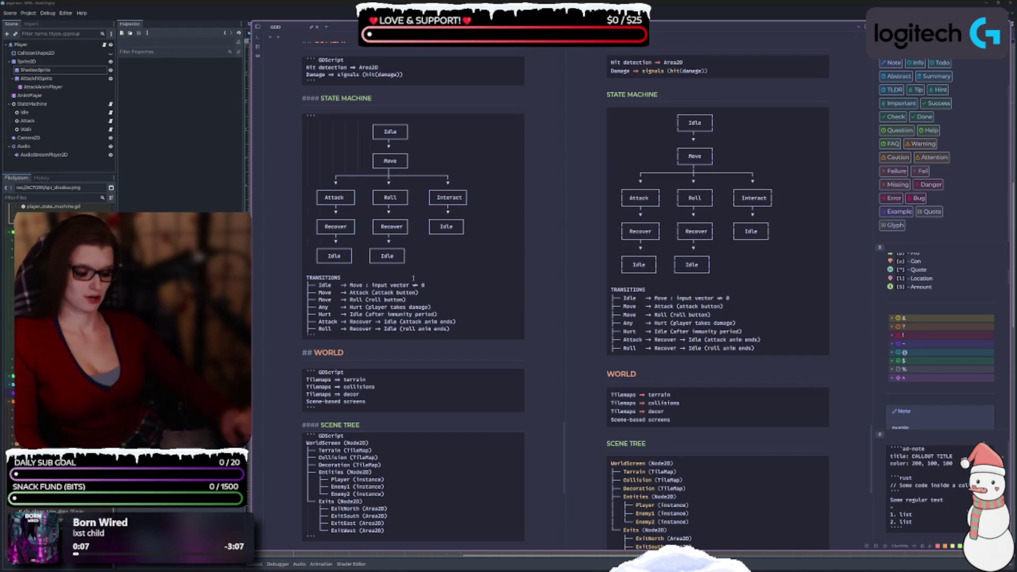
key(Delete)
key(End)
text())
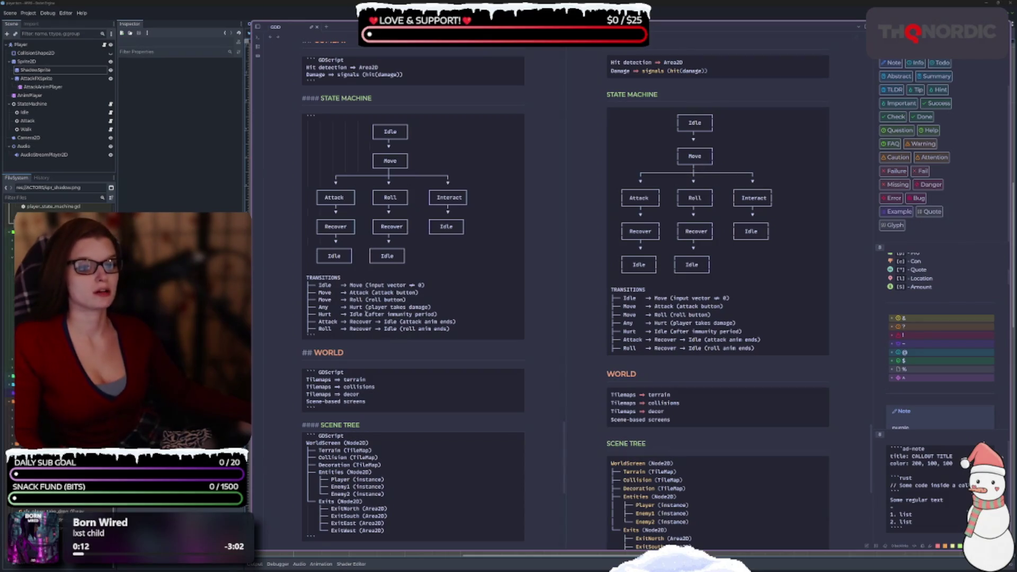
Step: Realign the Hurt → Idle line and put a long arrow before Move's '(input vector ≠ 0)' condition
key(ctrl+v)
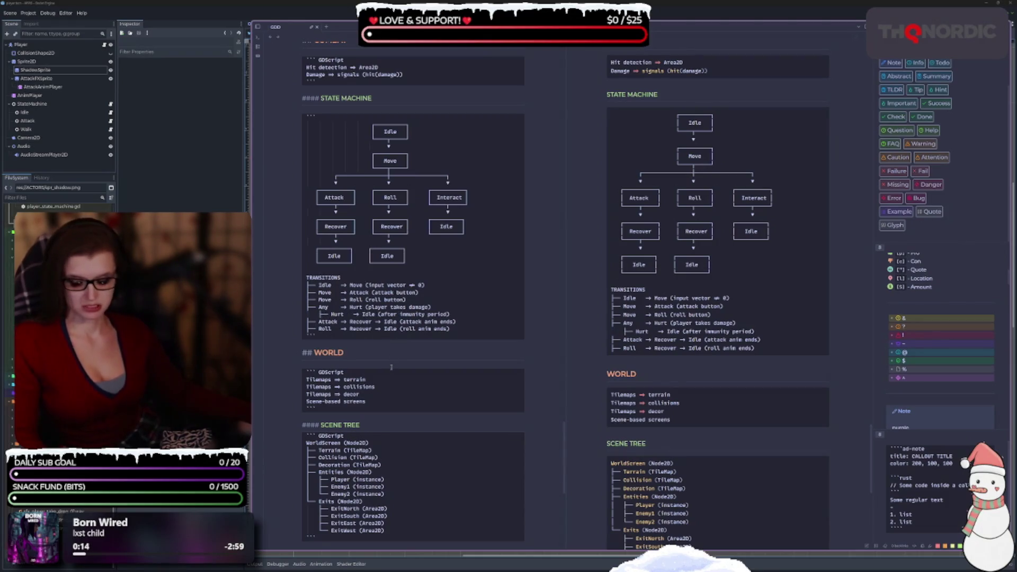
key(ctrl+z)
key(ctrl+z)
key(ctrl+z)
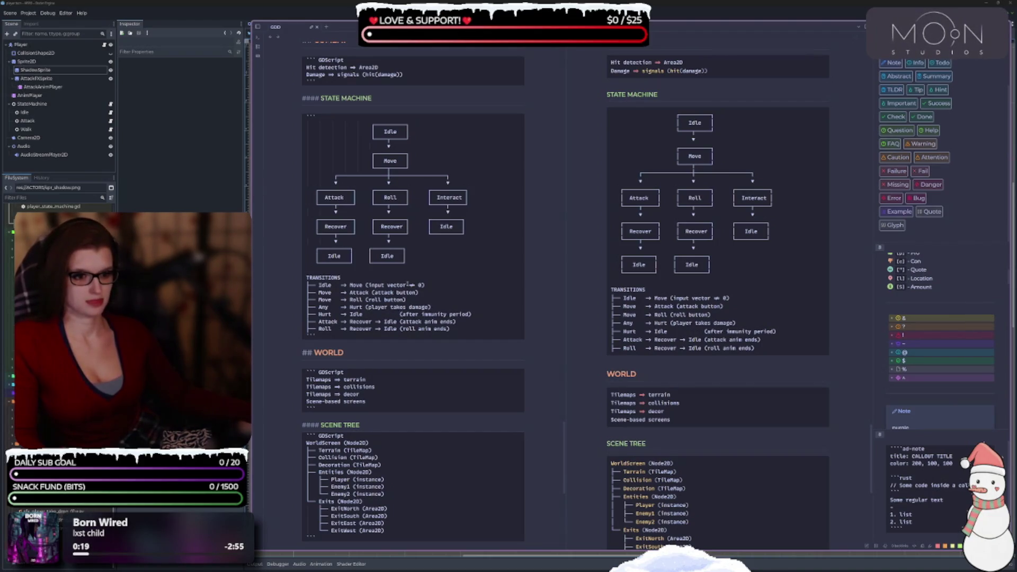
key(BackSpace)
key(BackSpace)
key(BackSpace)
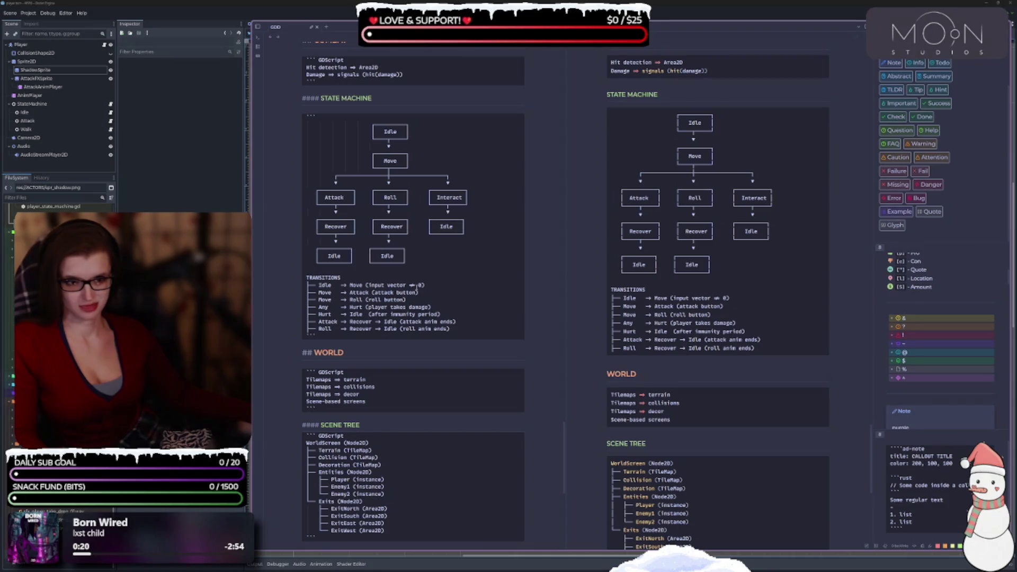
key(BackSpace)
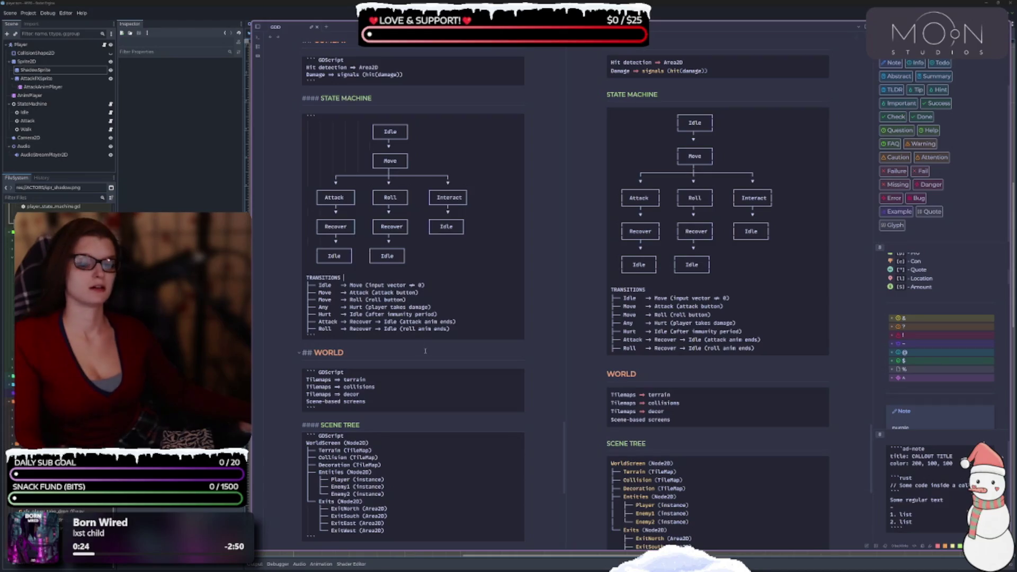
click(366, 285)
text(-)
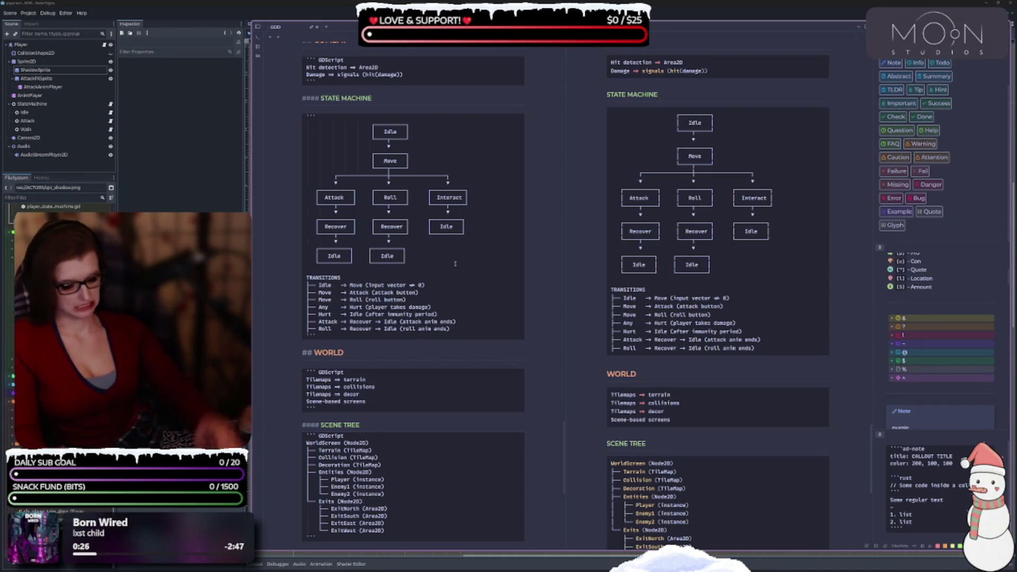
text(-> Move )
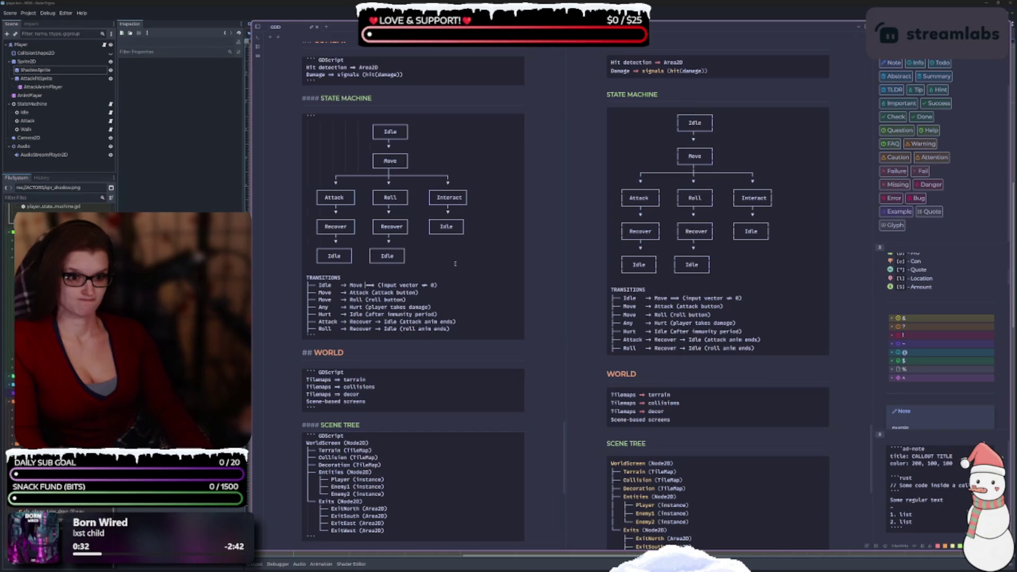
text(<)
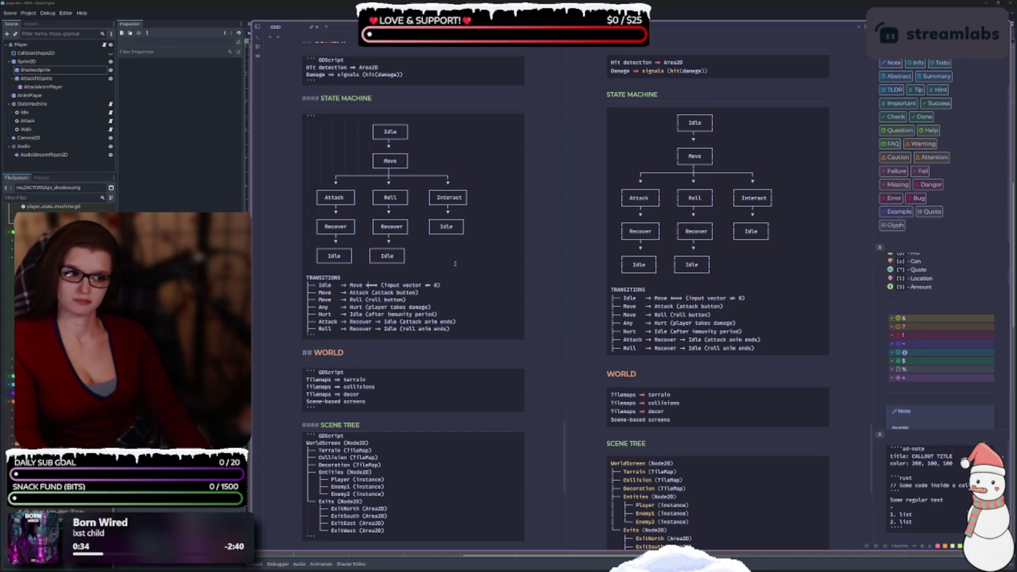
key(BackSpace)
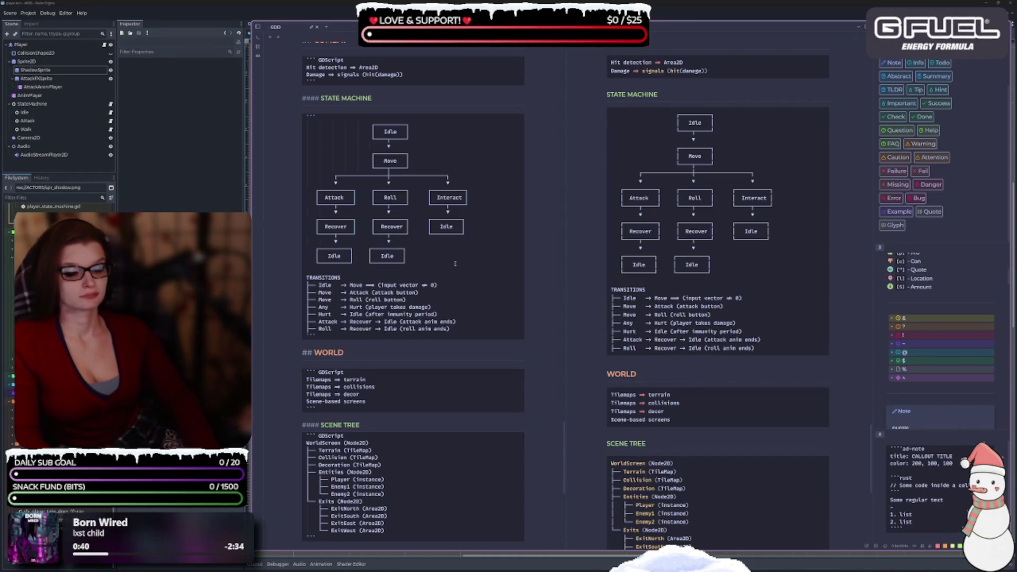
key(BackSpace)
key(BackSpace)
key(BackSpace)
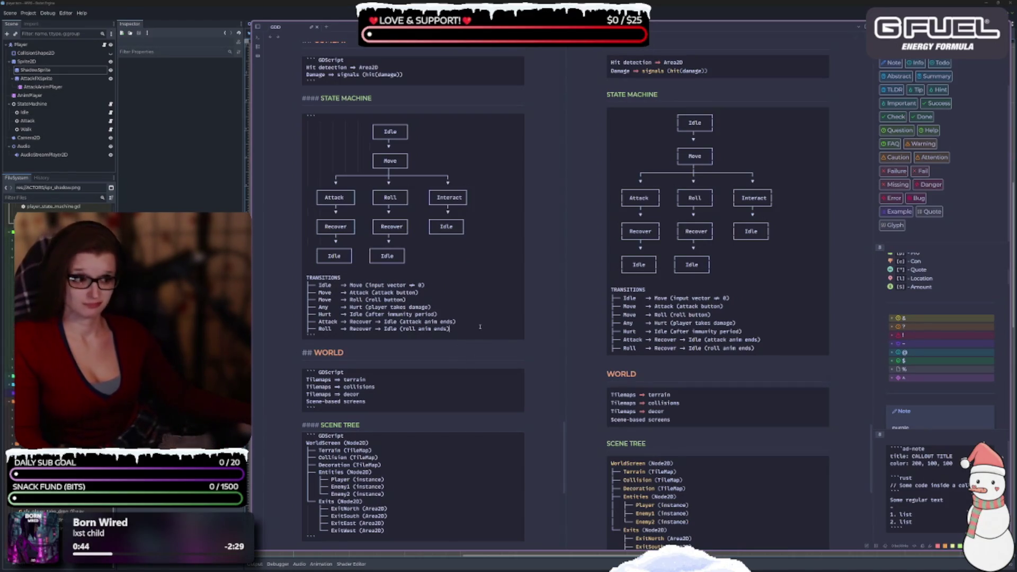
Step: Insert an empty line between the ENEMY code block and the SCENE TREE heading
scroll(473, 325, down, 5)
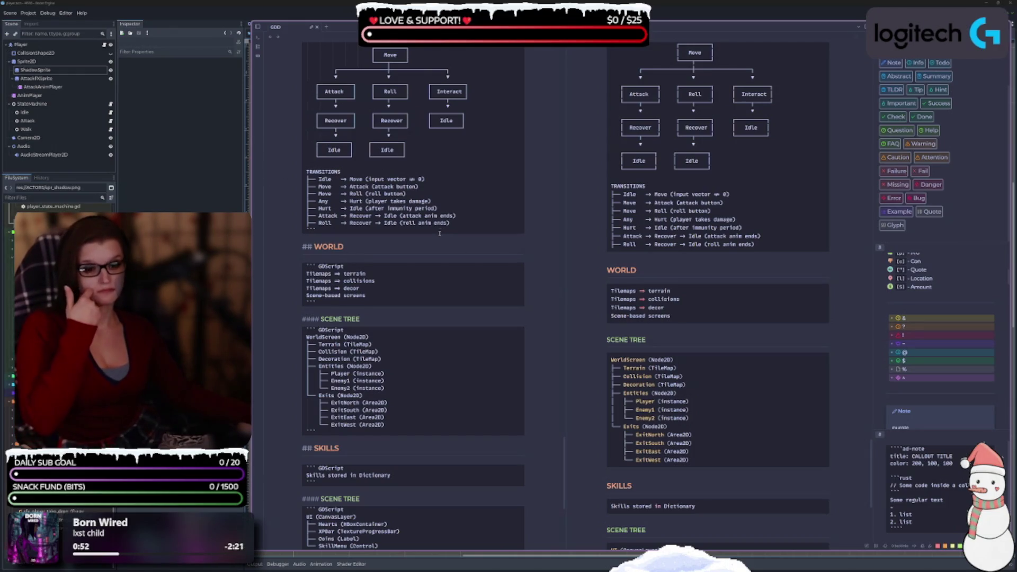
scroll(436, 240, down, 5)
scroll(436, 240, up, 15)
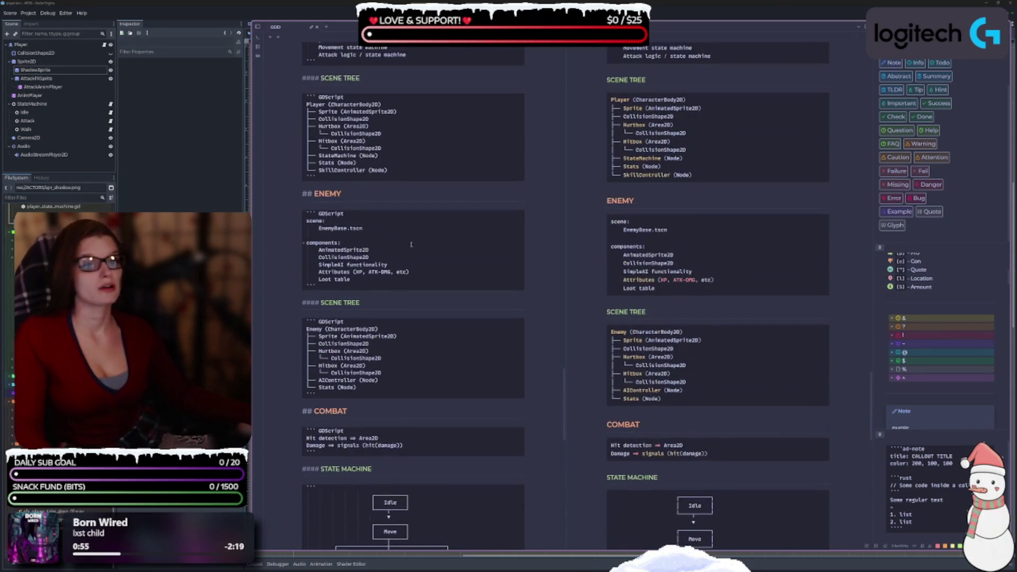
scroll(417, 238, down, 4)
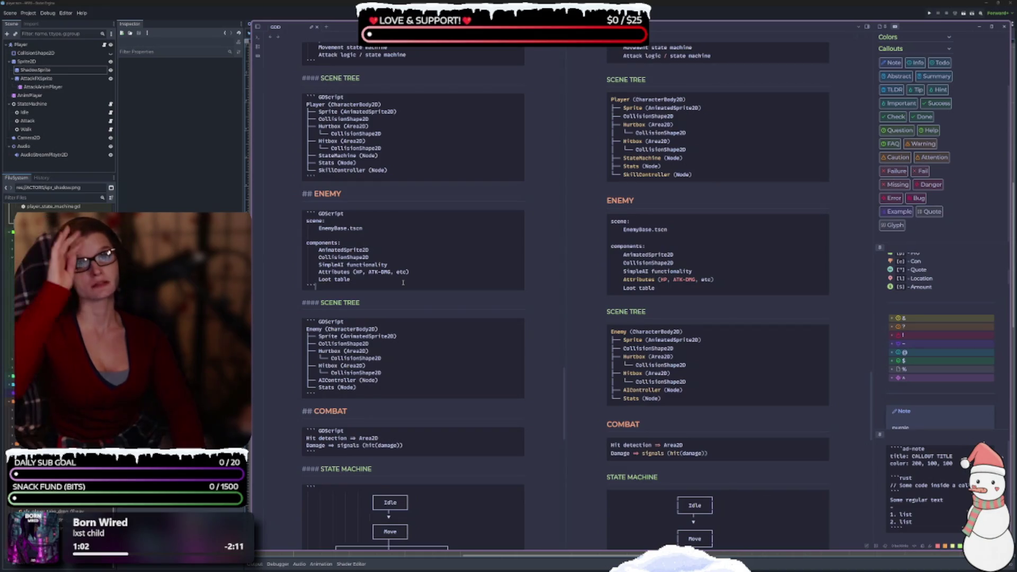
key(Return)
key(Return)
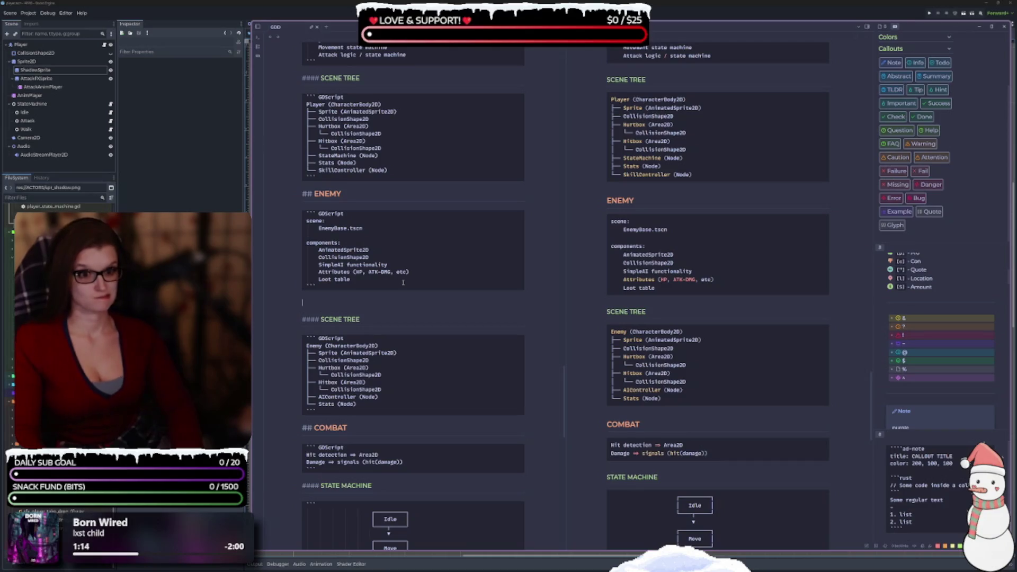
Step: Add the heading '#### STATE MACHINE(SIMPLIFIED)' and wrap SIMPLIFIED in == highlight marks
text(####)
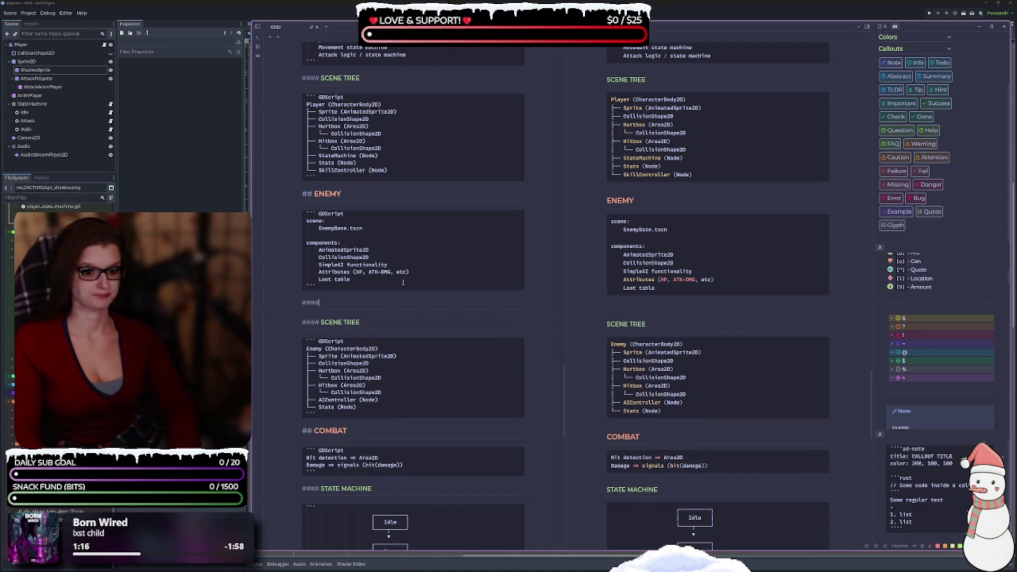
text( STATE MACHINE)
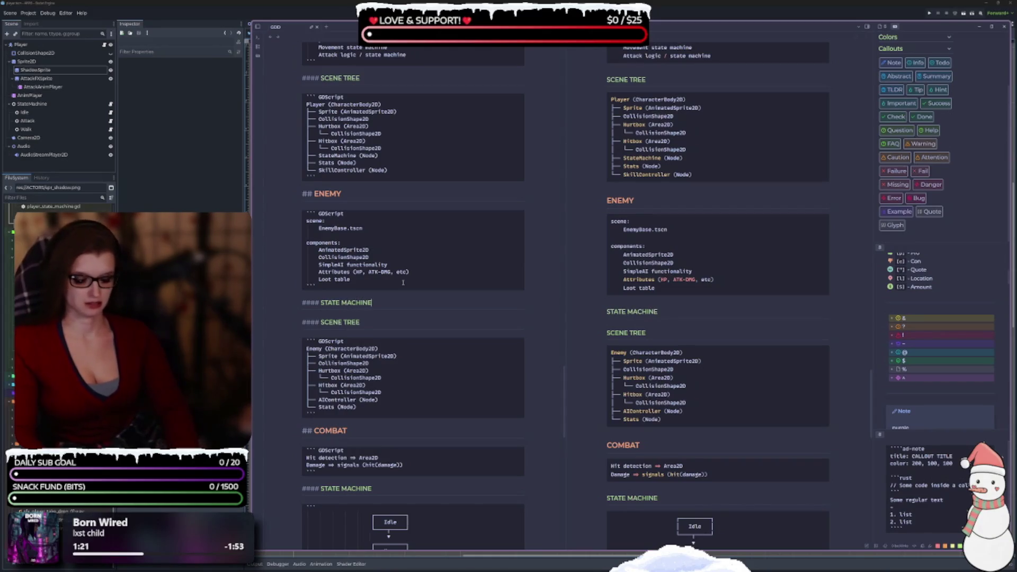
text(()
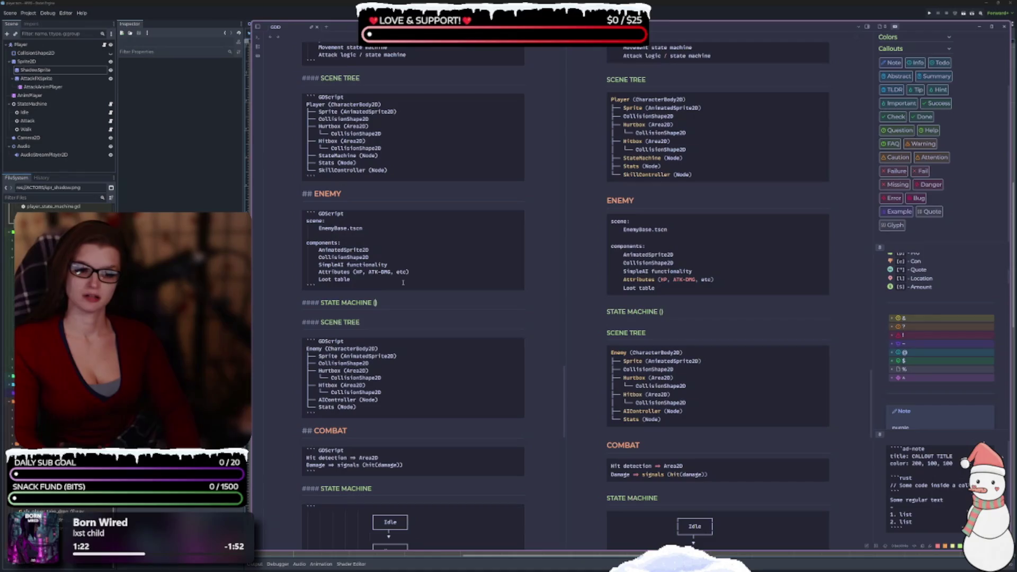
text(SIMPLIFIED)
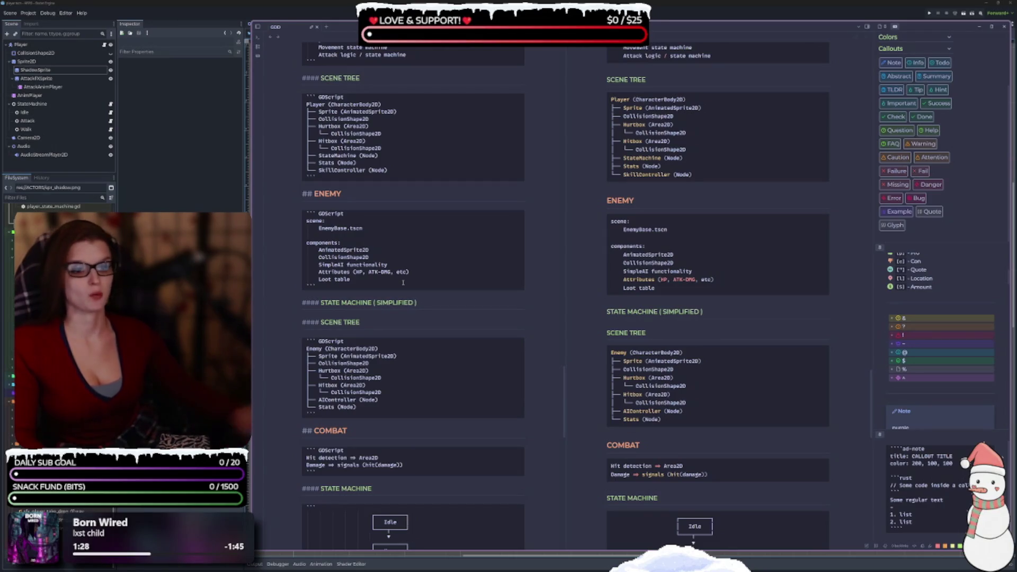
click(434, 305)
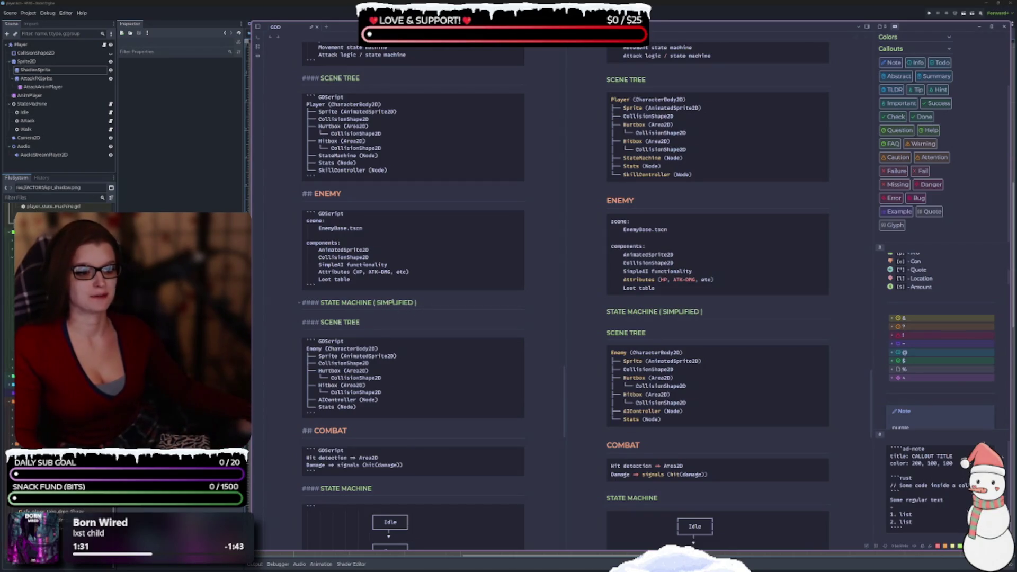
double_click(392, 303)
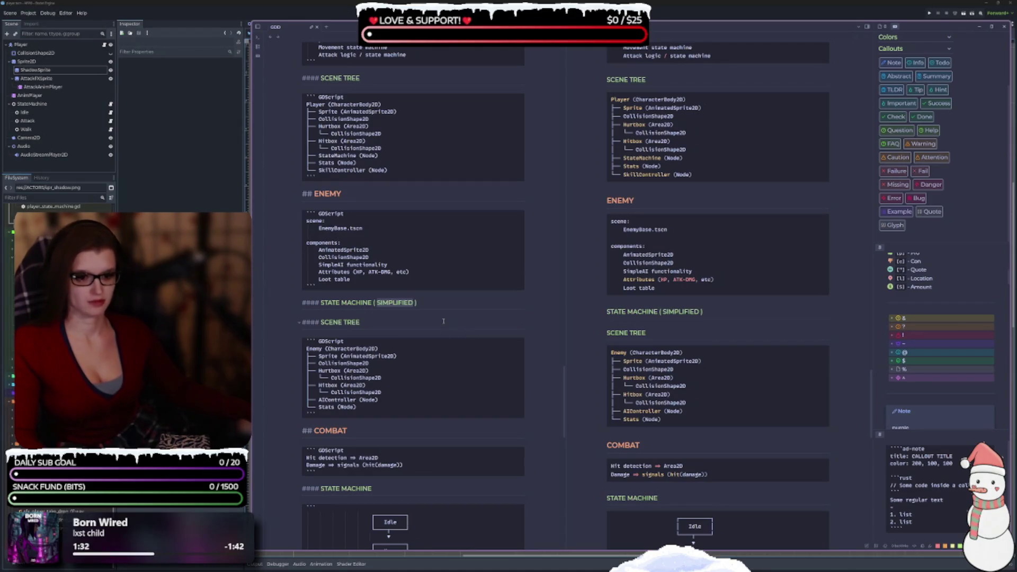
text(==)
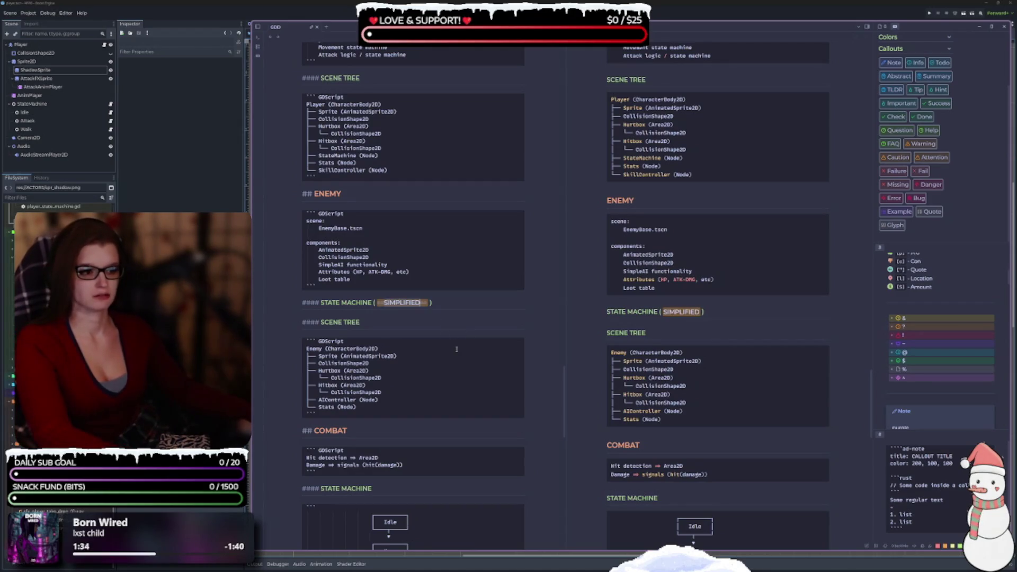
Step: Start an empty ``` code block below the new heading
click(452, 303)
key(Return)
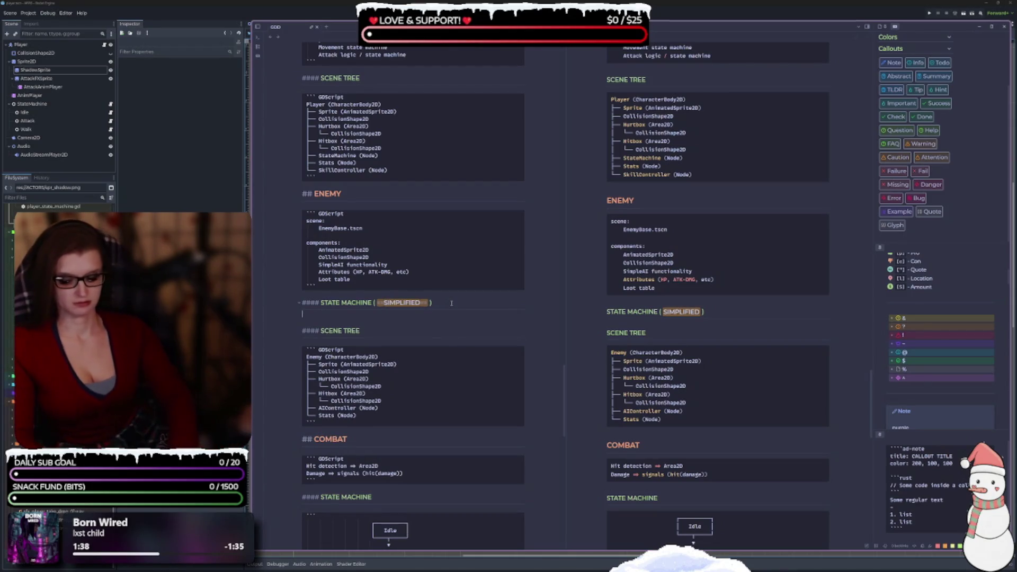
text(```)
key(Return)
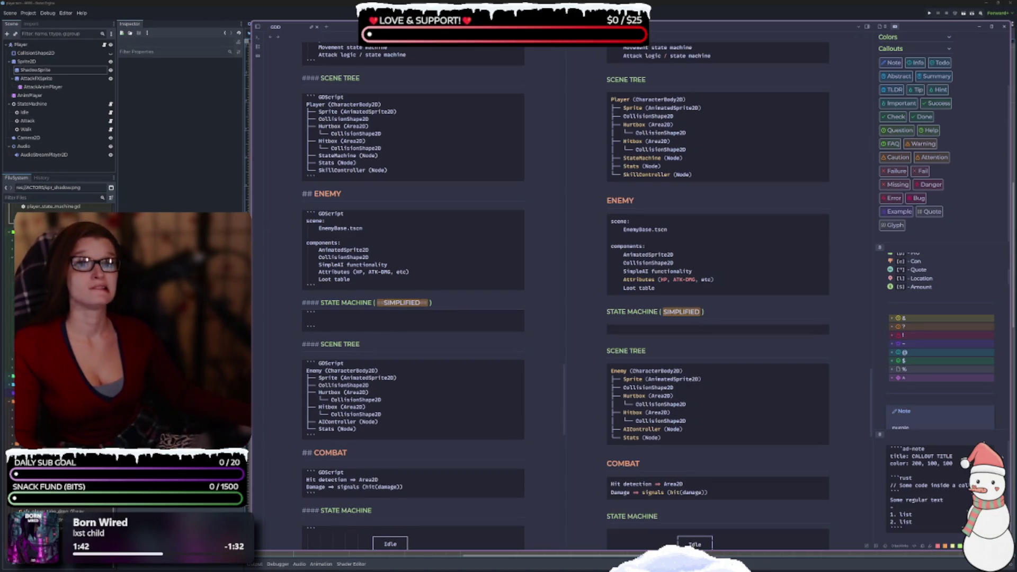
Step: Paste the Idle → Wander → Chase → Attack → Recover → Idle sequence and add a dash before each arrow
click(328, 316)
text(Idle → Wander → Chase → Attack → Recover → Idle)
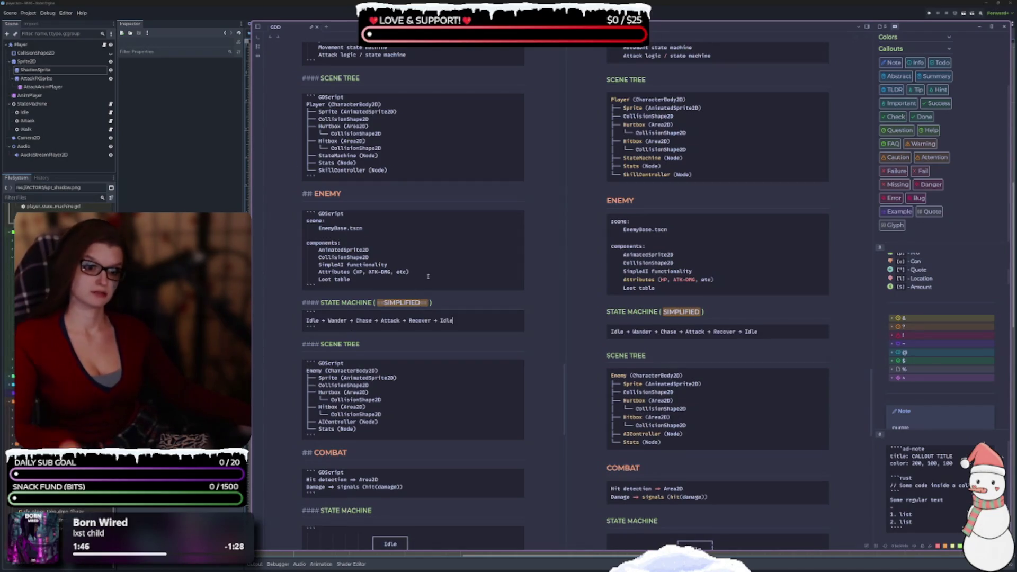
click(320, 321)
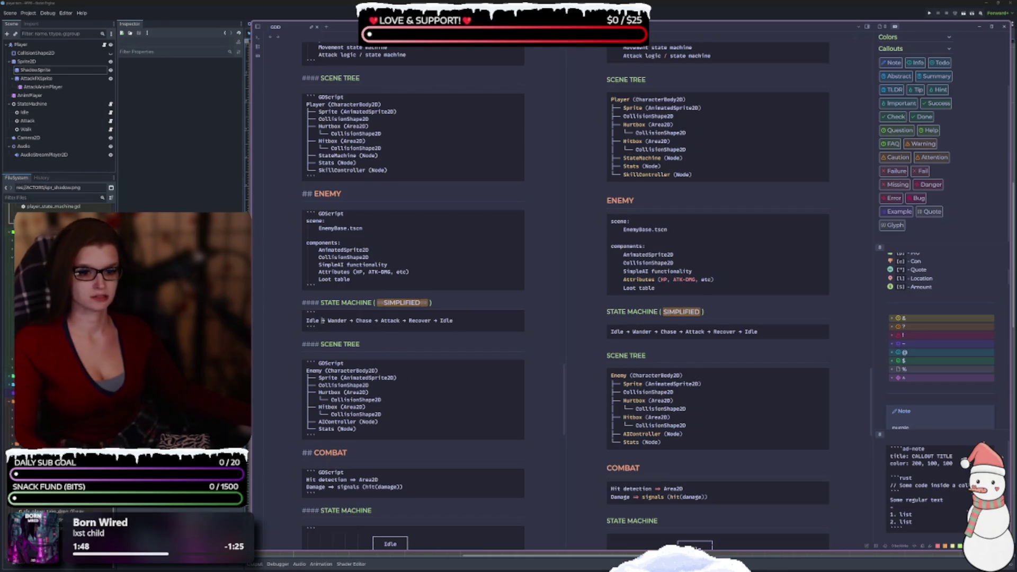
text(-)
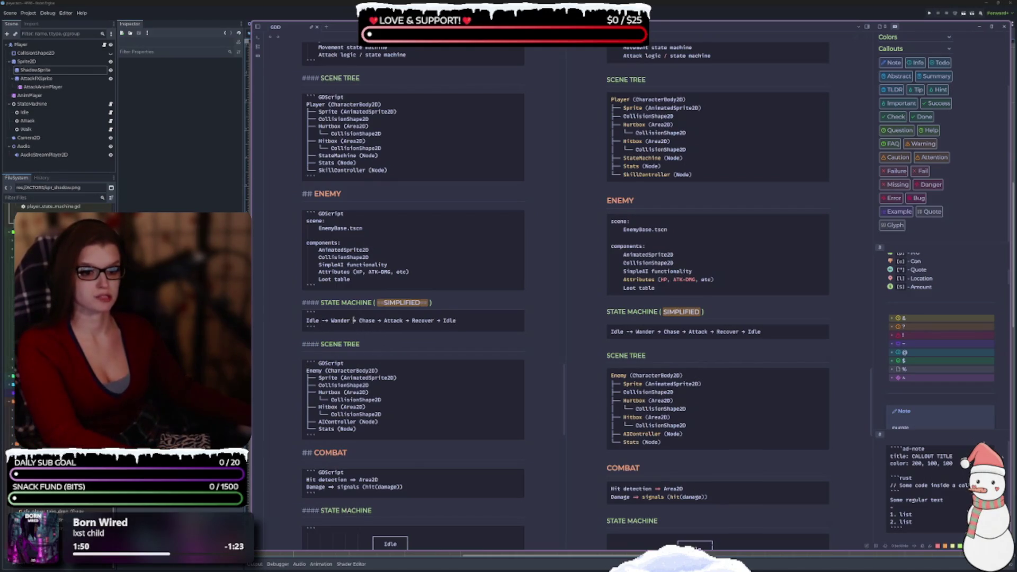
click(353, 320)
text(-)
click(381, 321)
text(-)
click(412, 321)
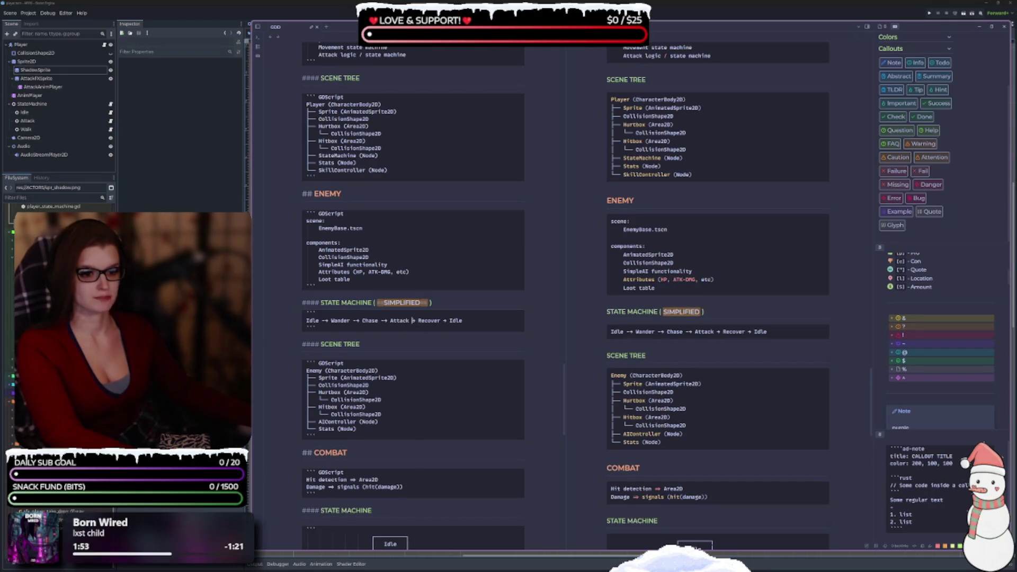
text(-)
click(446, 321)
text(-)
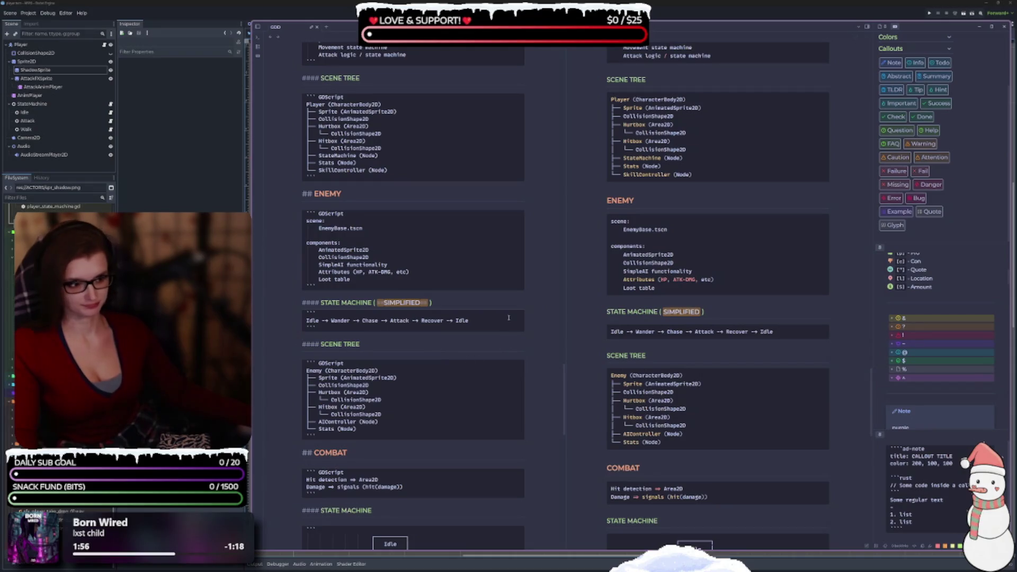
Step: Lengthen the arrows further, adding '----' before the arrow after Wander
key(Down)
key(Down)
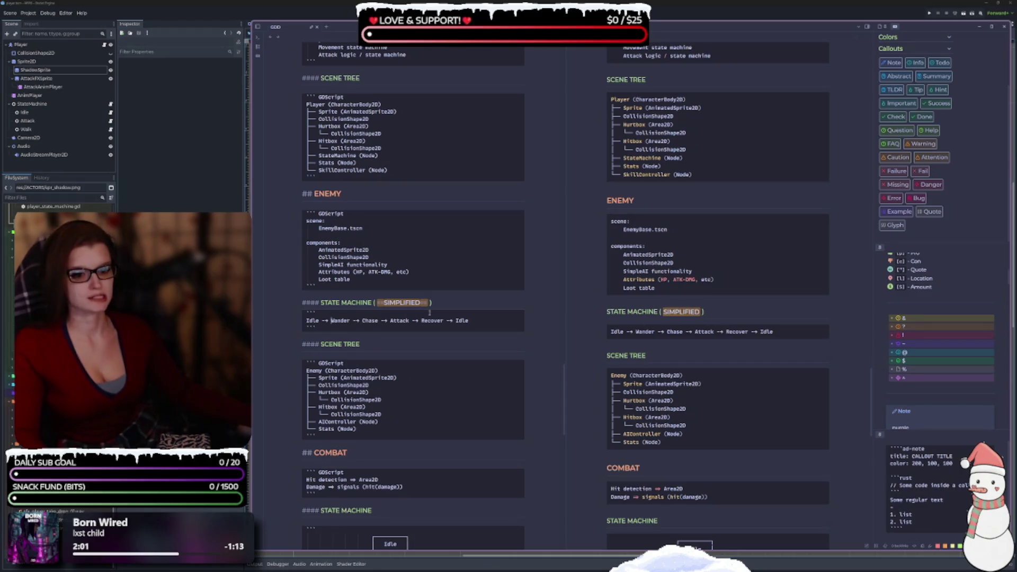
text(-)
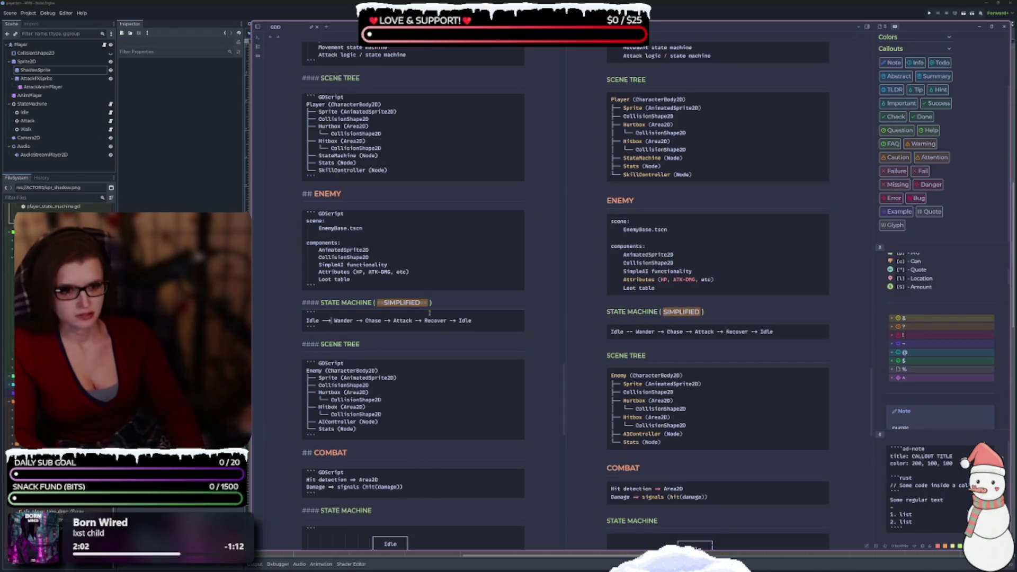
key(shift+Left)
key(shift+Left)
key(shift+Left)
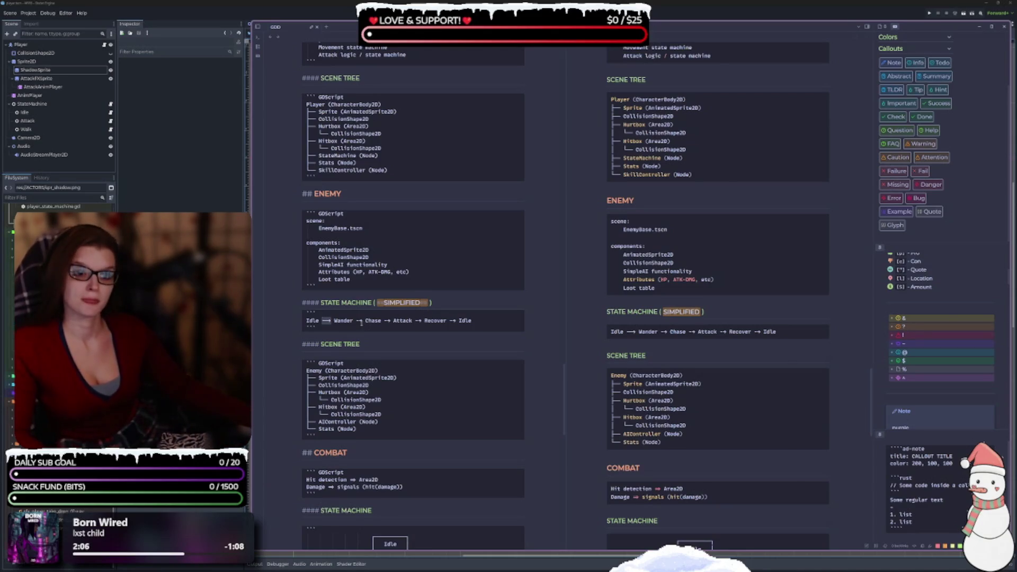
click(361, 322)
text(-)
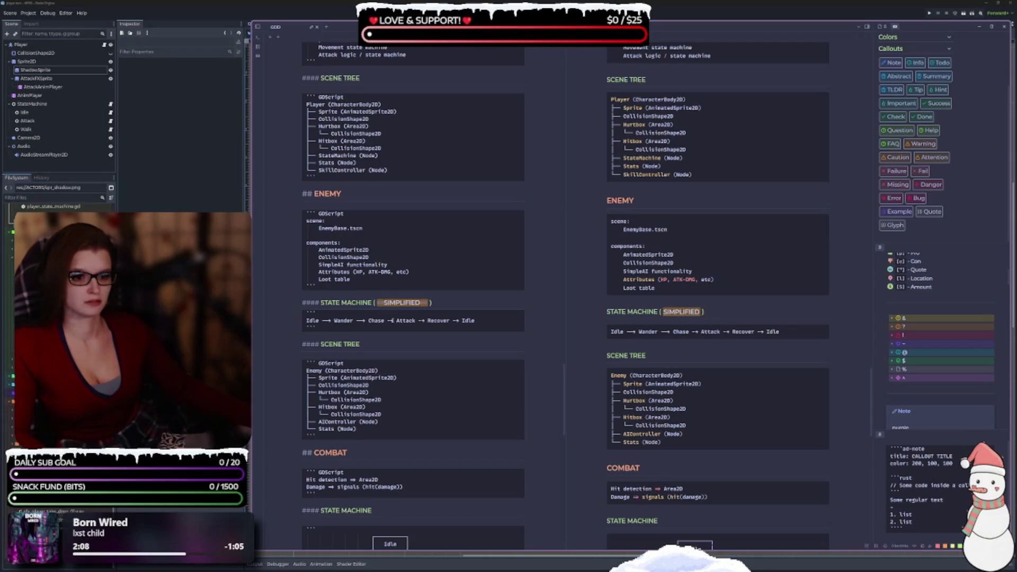
text(-)
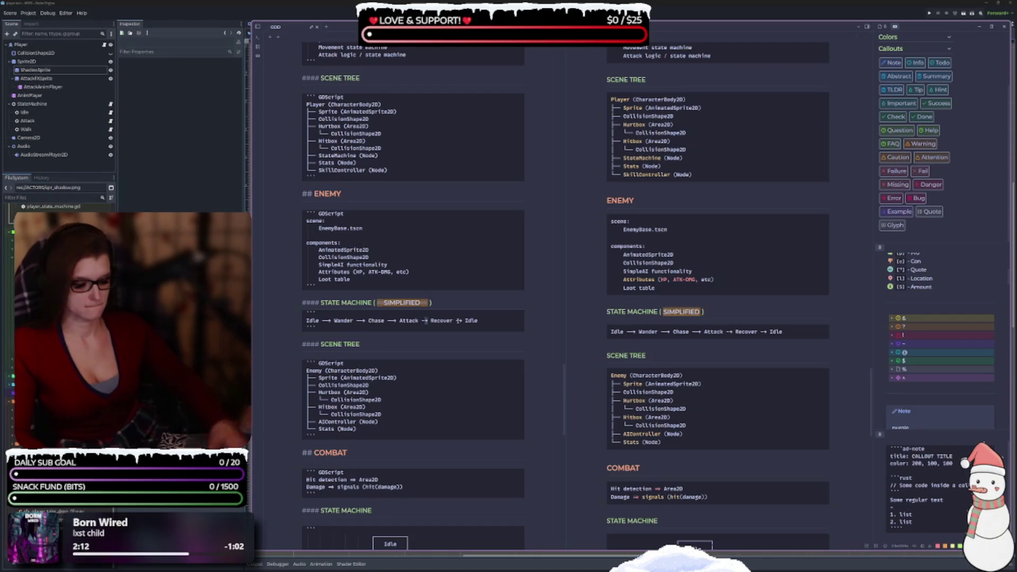
text(-)
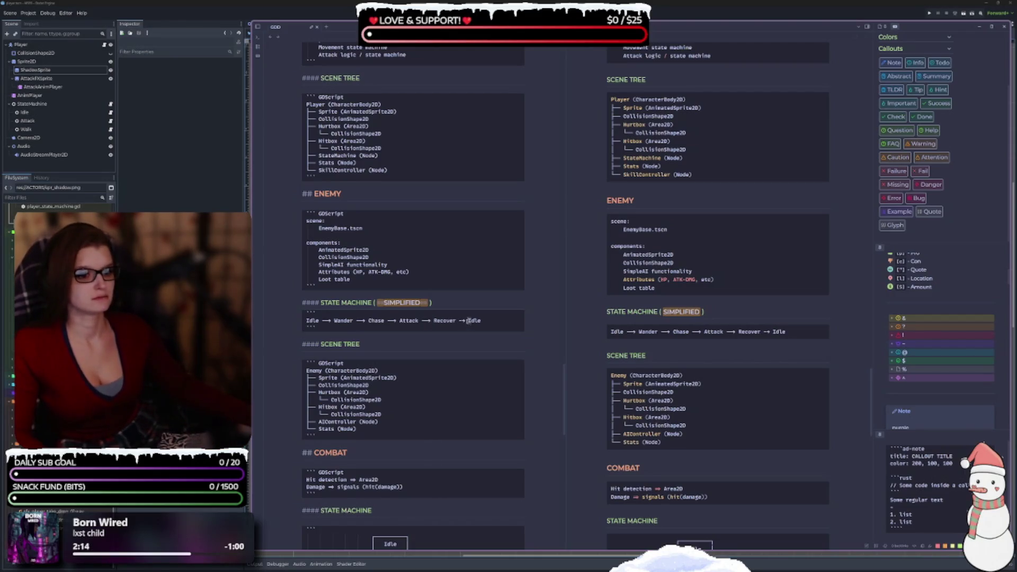
text(-)
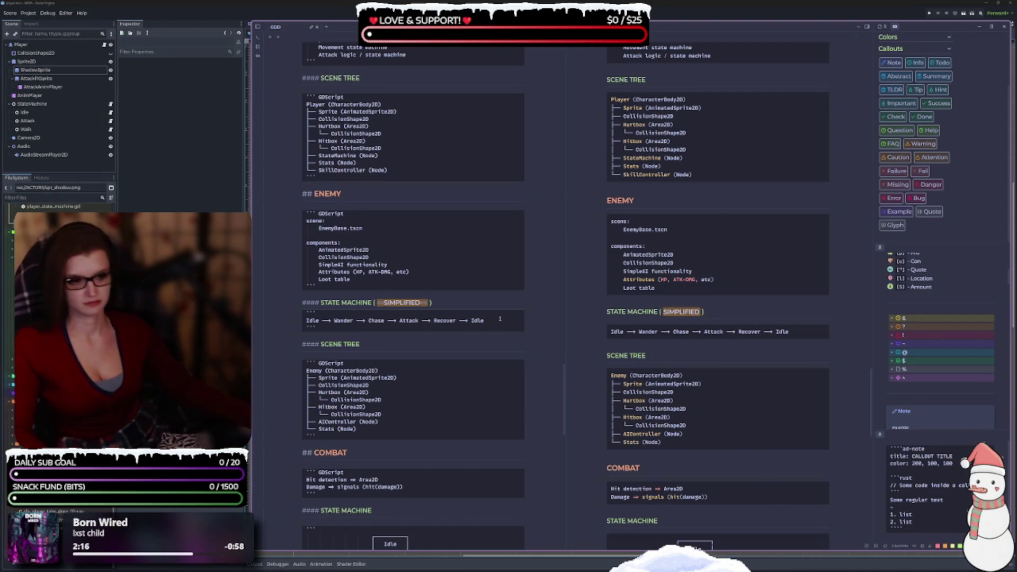
scroll(420, 402, down, 2)
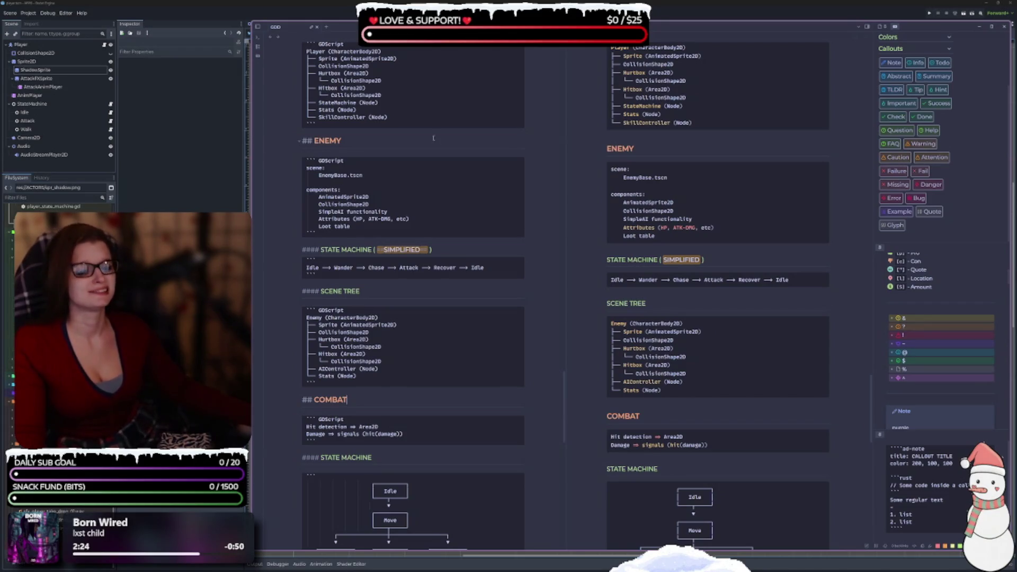
Step: Review the state diagram, World and Skills sections, then expand the Files and outline sidebar
scroll(433, 138, down, 3)
scroll(435, 239, up, 10)
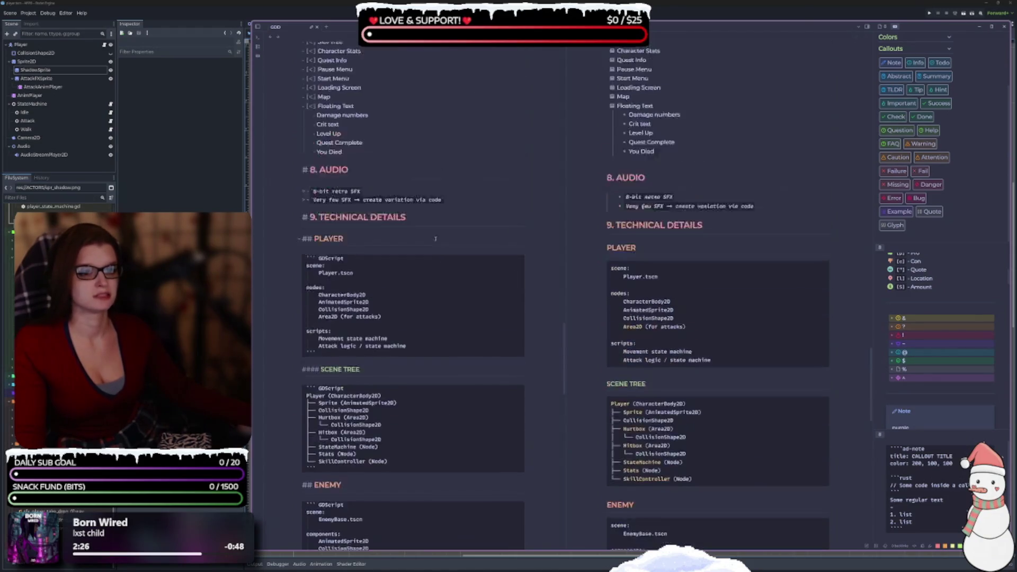
scroll(436, 239, up, 3)
scroll(418, 218, down, 15)
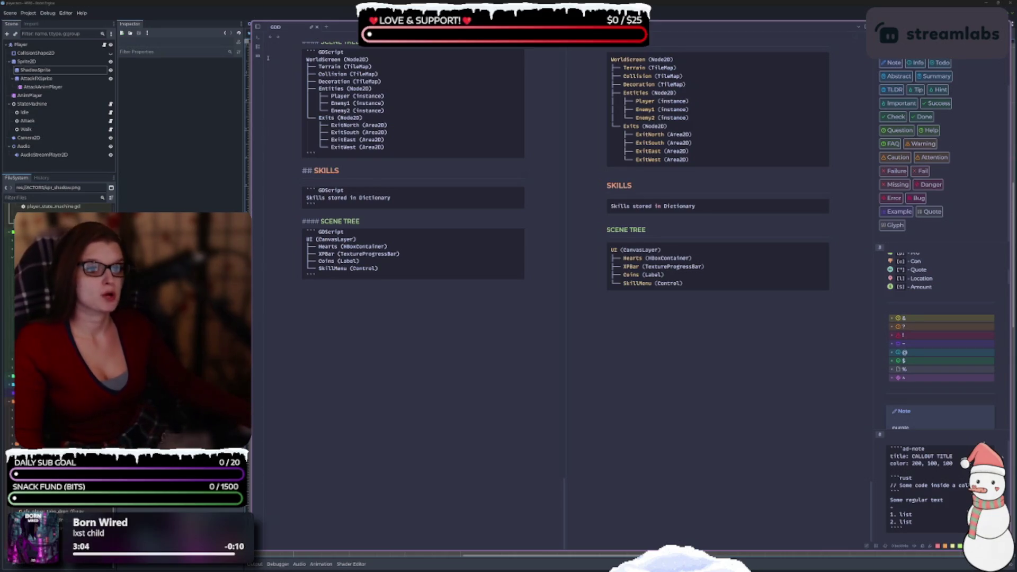
scroll(500, 401, up, 3)
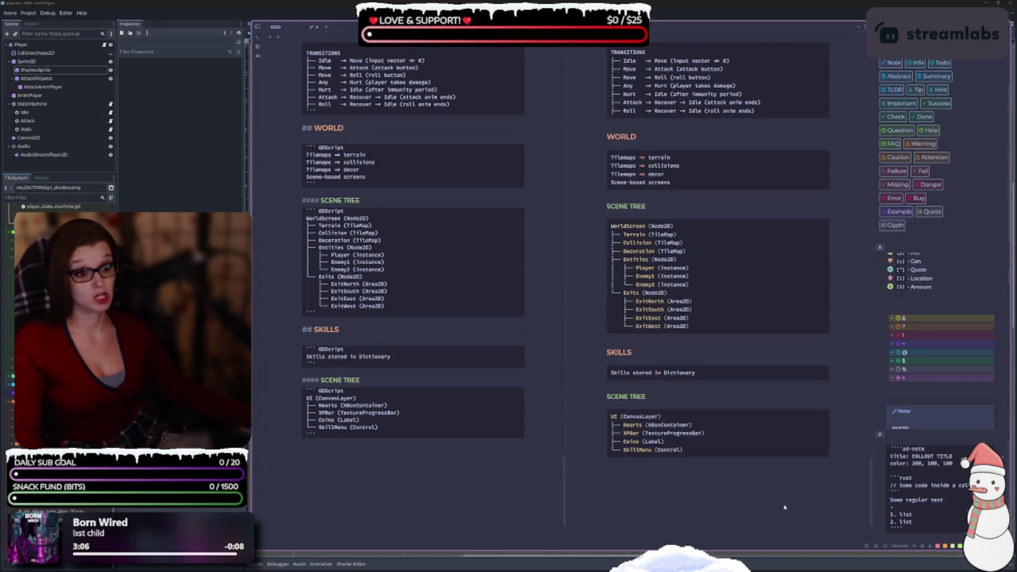
scroll(368, 157, up, 3)
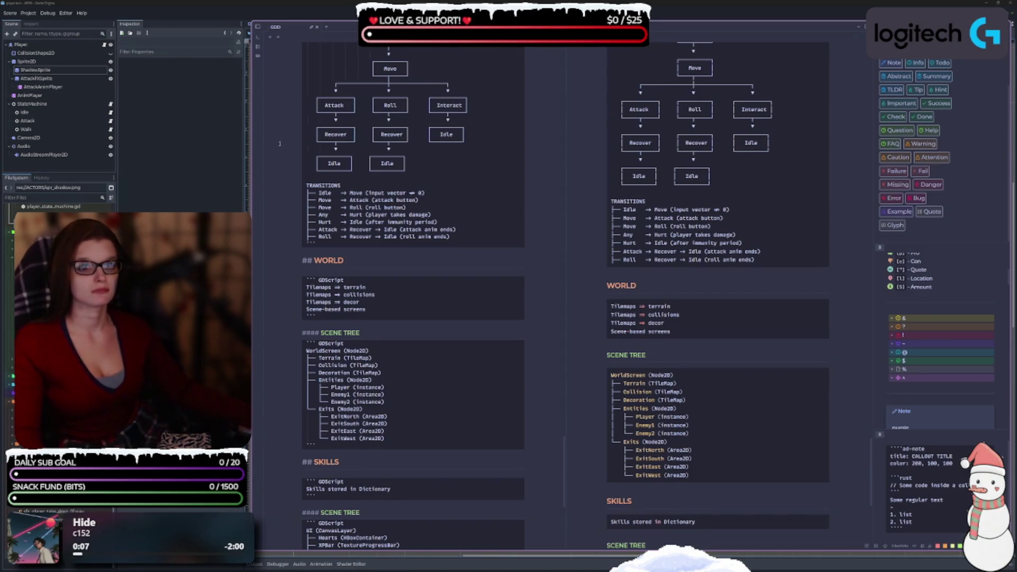
click(258, 27)
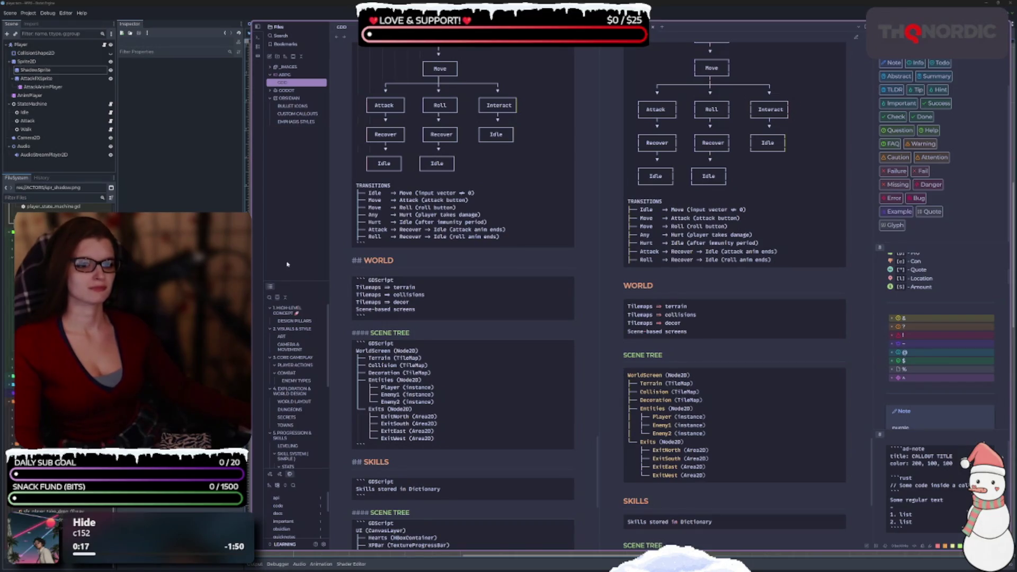
Step: Add a '---' divider and a '###### CODE REF' heading at the document end
scroll(380, 253, down, 5)
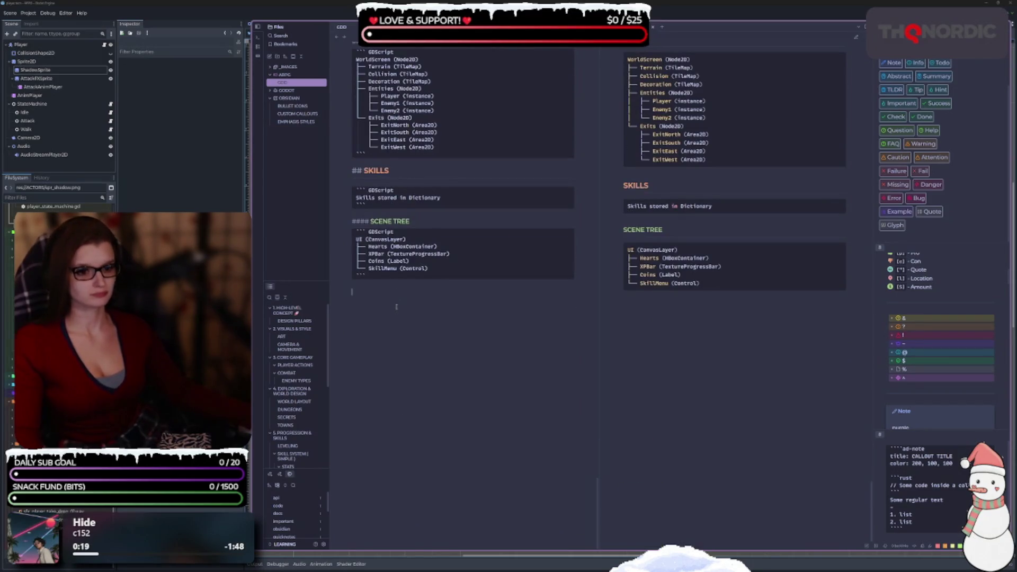
key(Return)
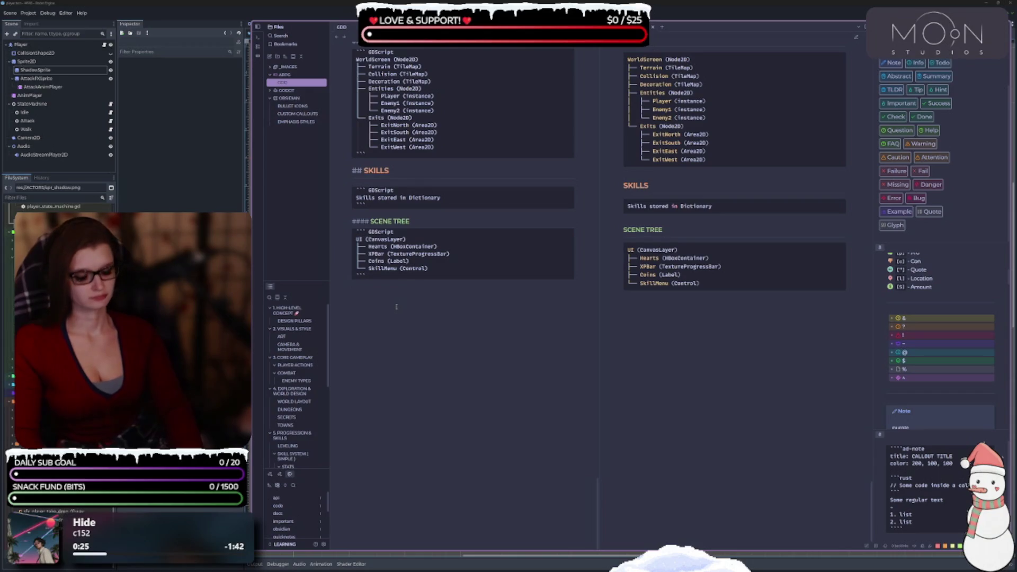
text(--  )
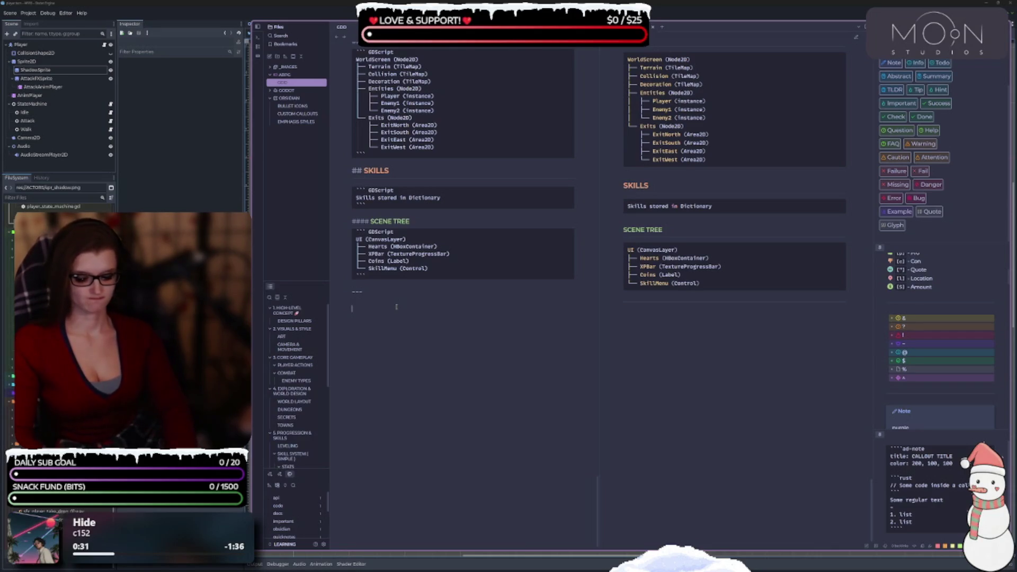
text(#####)
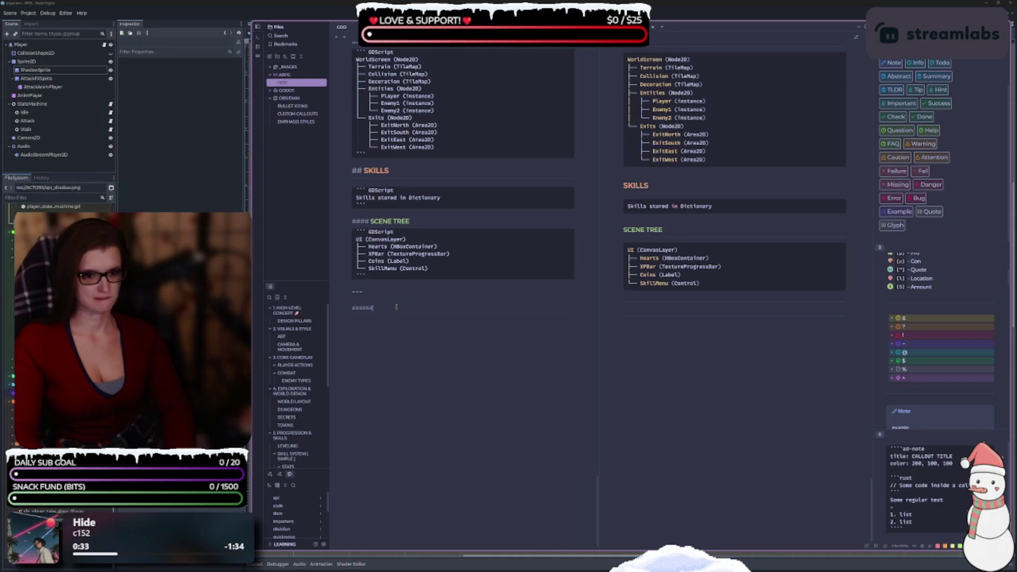
text(C)
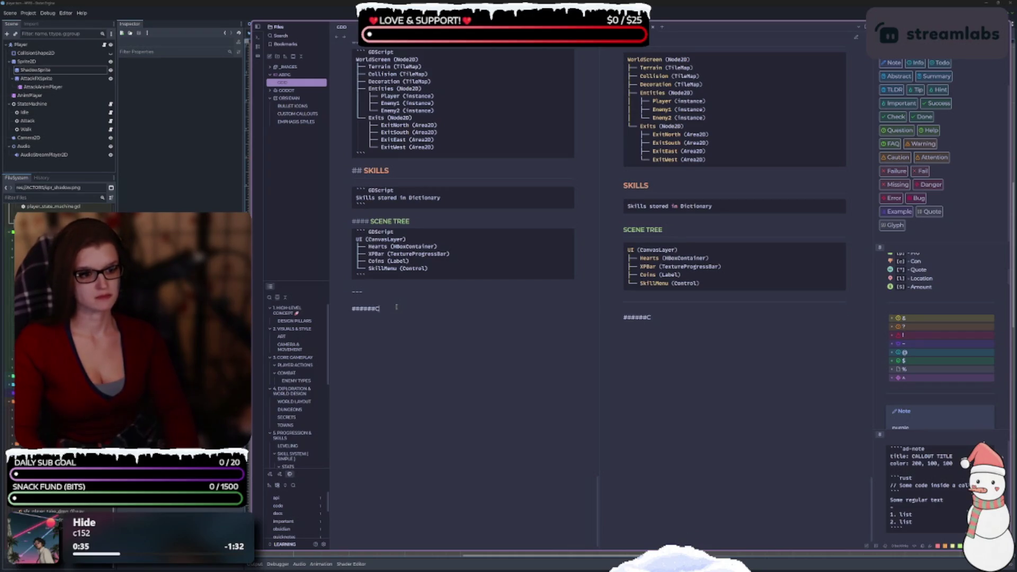
key(BackSpace)
text(CODE)
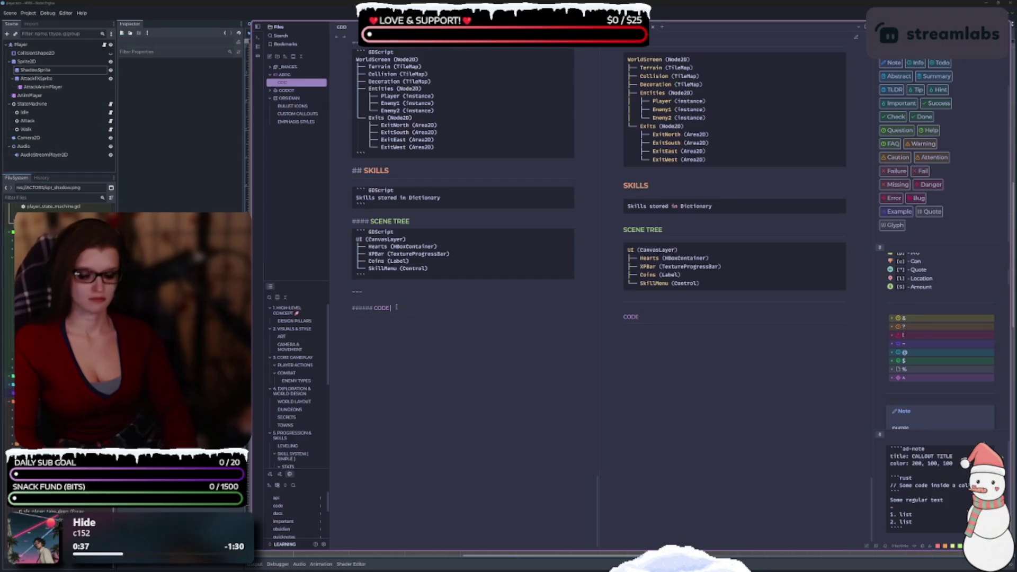
text( REF)
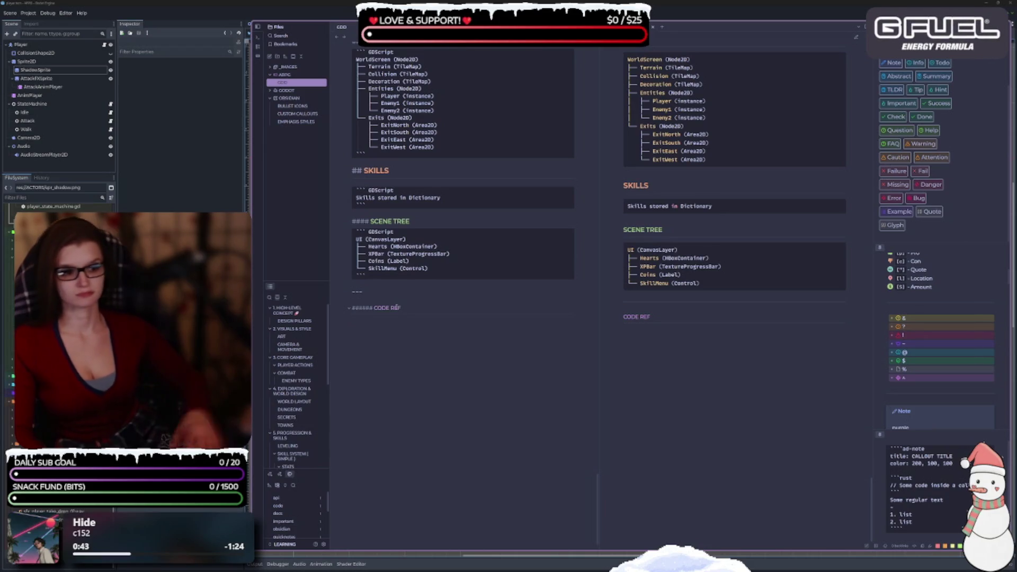
Step: Open a ```GDScript block under CODE REF, paste the state-machine script and add a '## Player State Machine' comment
key(Return)
key(Return)
text(```)
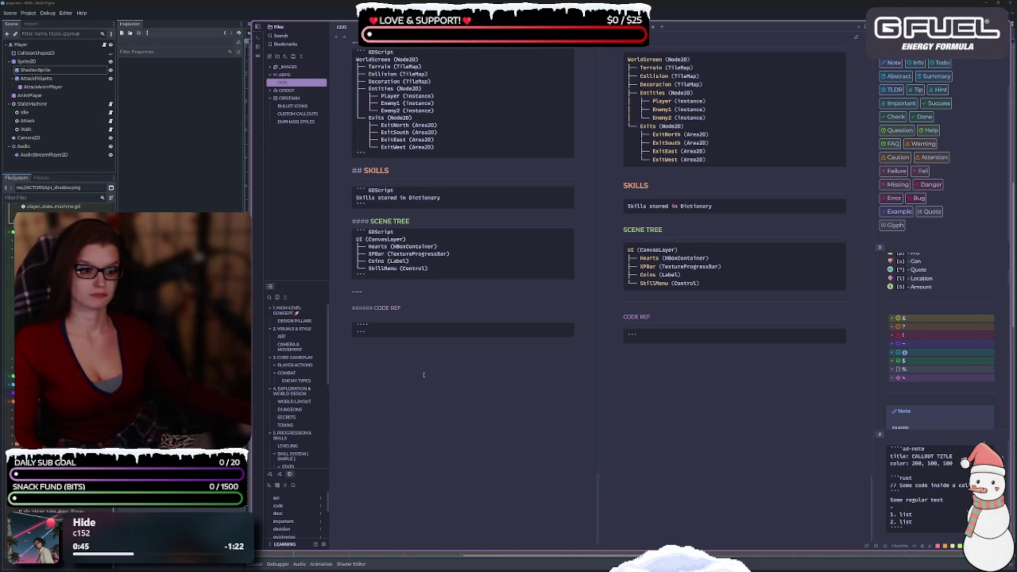
key(BackSpace)
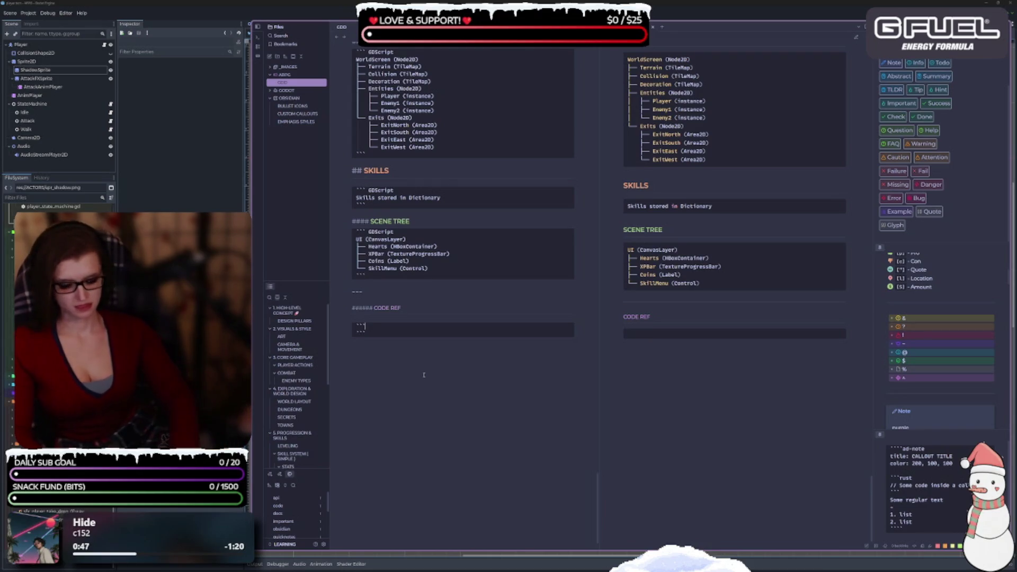
text(gd)
key(BackSpace)
key(BackSpace)
key(BackSpace)
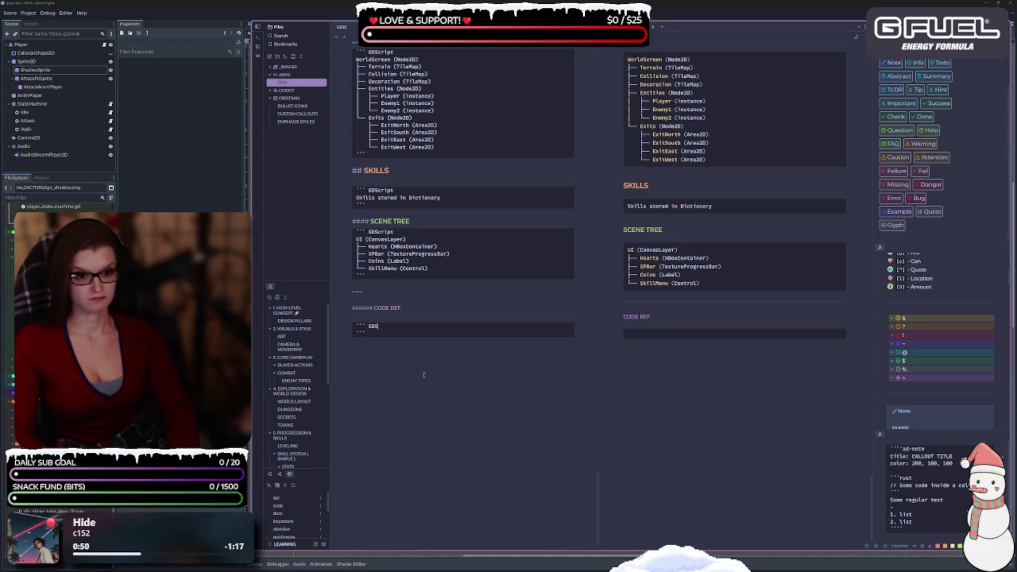
text(cript)
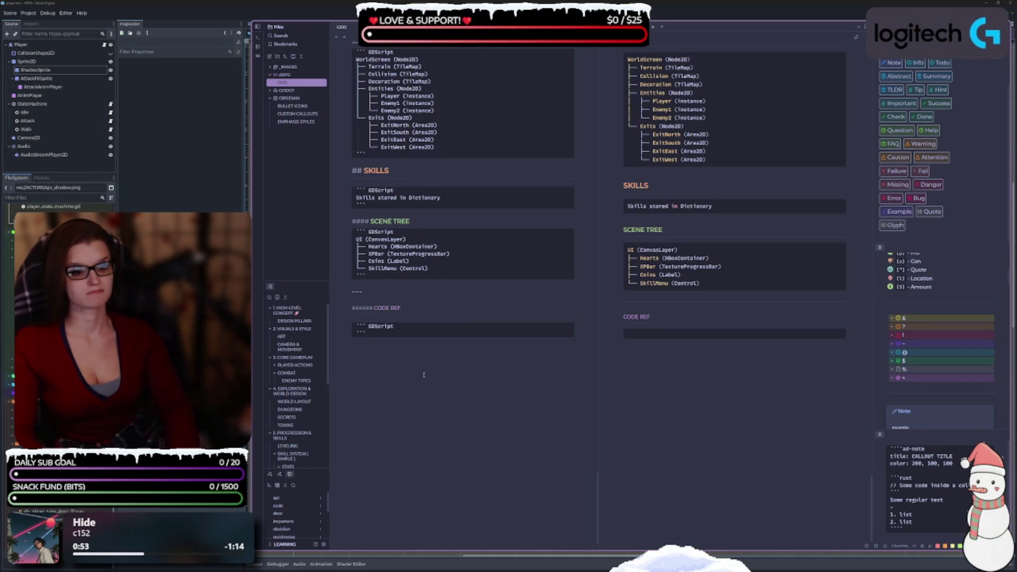
key(Return)
scroll(459, 347, down, 1)
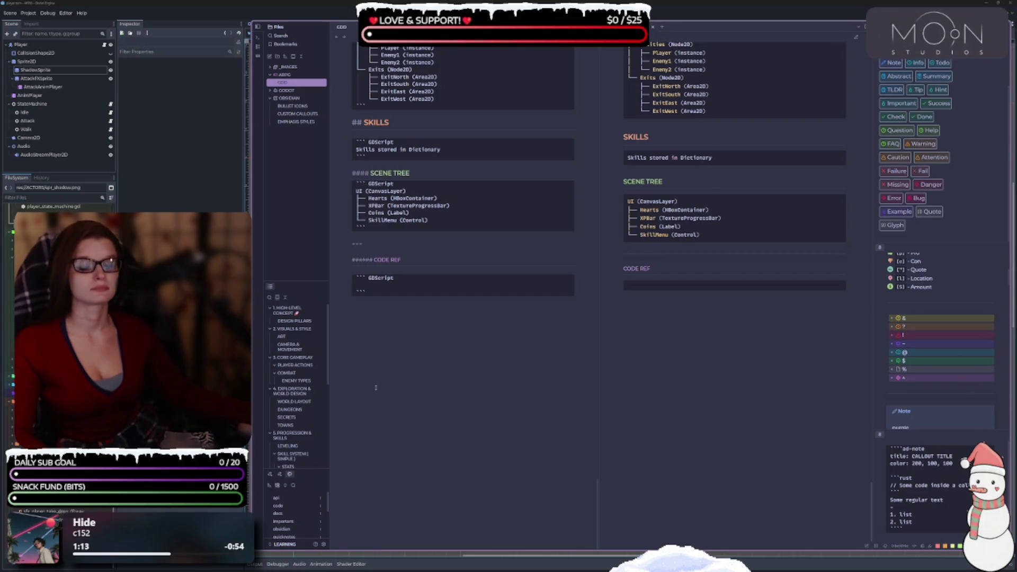
text(extends Node  var current_state = null var states = {}  func _ready(): 	for child in get_children(): 		states[child.name] = child 		child.state_machine = self  	change_state("Idle")  func change_state(new_state_name: String): 	if current_state: 		current_state.exit()  	current_state = states[new_state_name] 	current_state.enter()  func _process(delta): 	if current_state: 		current_state.update(delta)  func _physics_process(delta): 	if current_state: 		current_state.physics_update(delta))
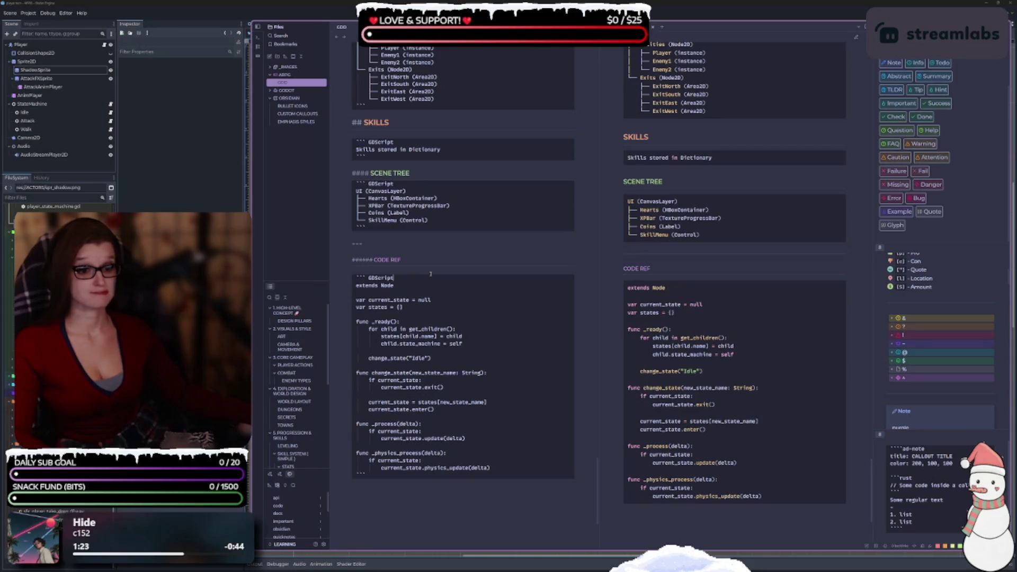
key(Return)
text(## )
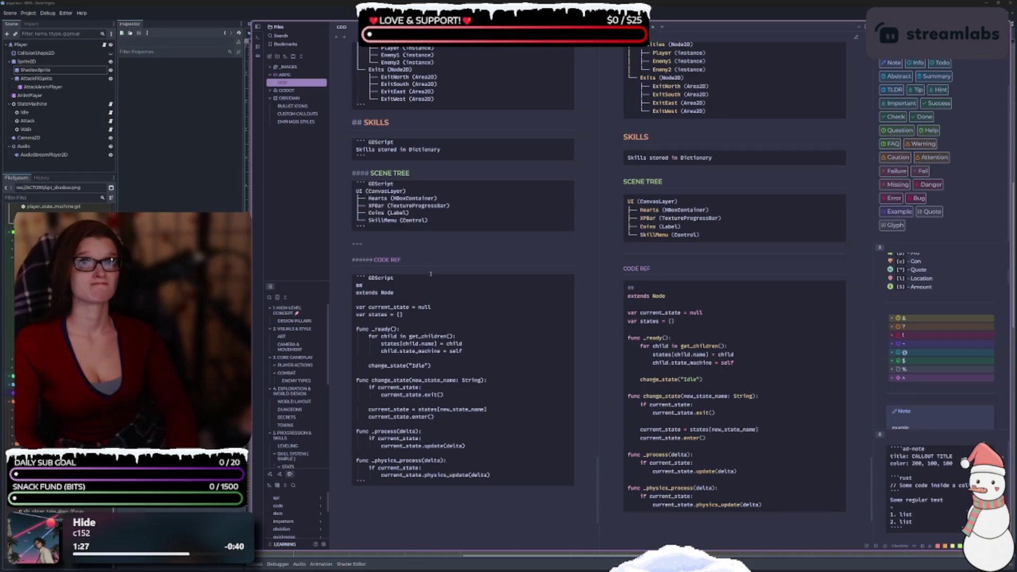
text(Playe)
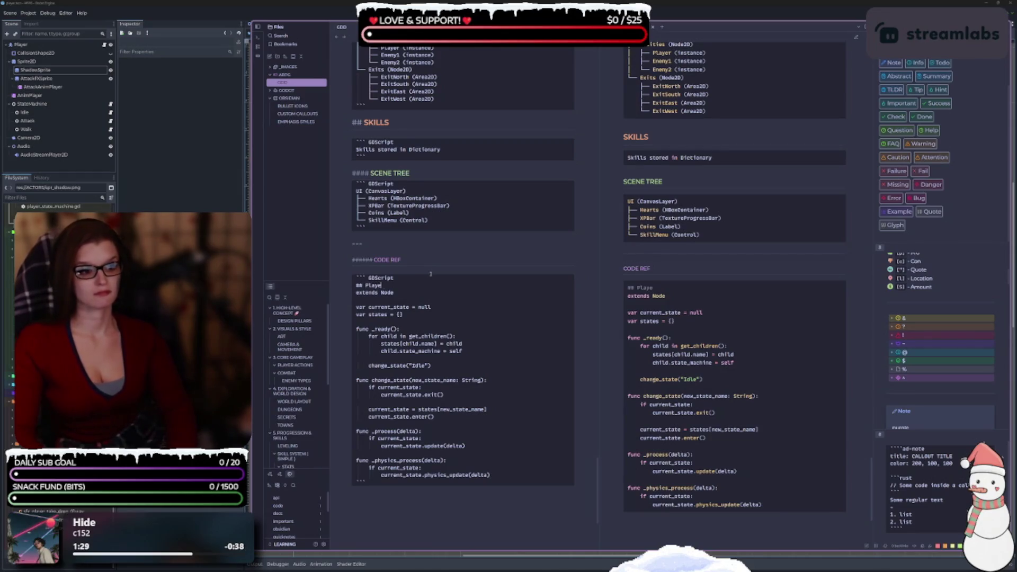
text(r State Machi)
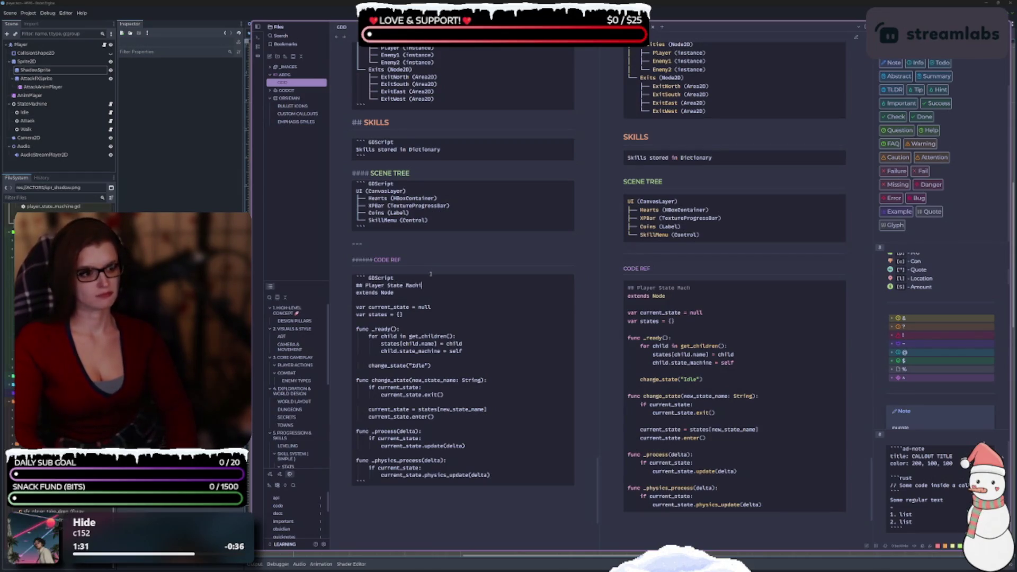
text(ne)
Step: Begin a second GDScript code block below the first one
scroll(393, 388, down, 4)
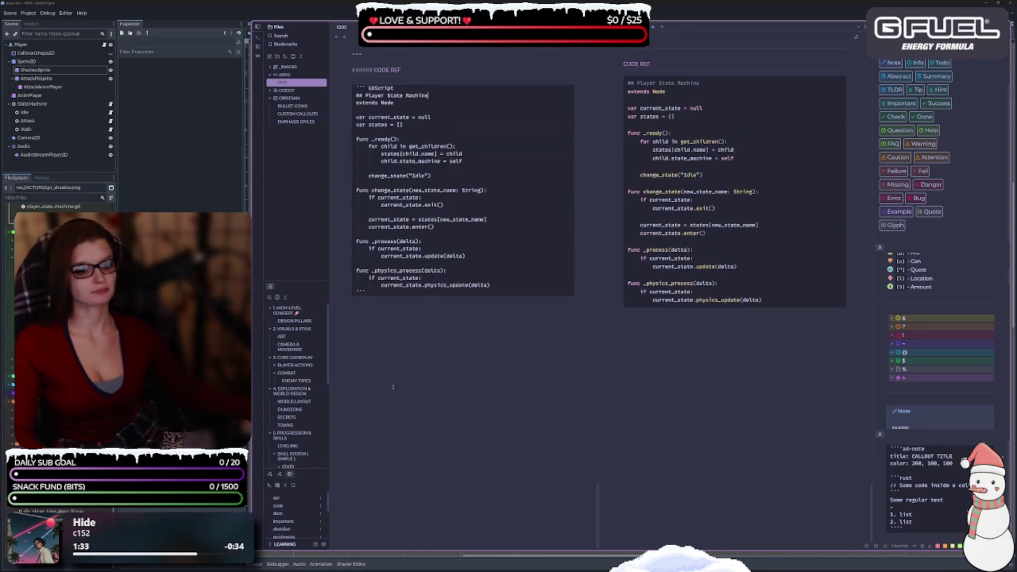
click(407, 335)
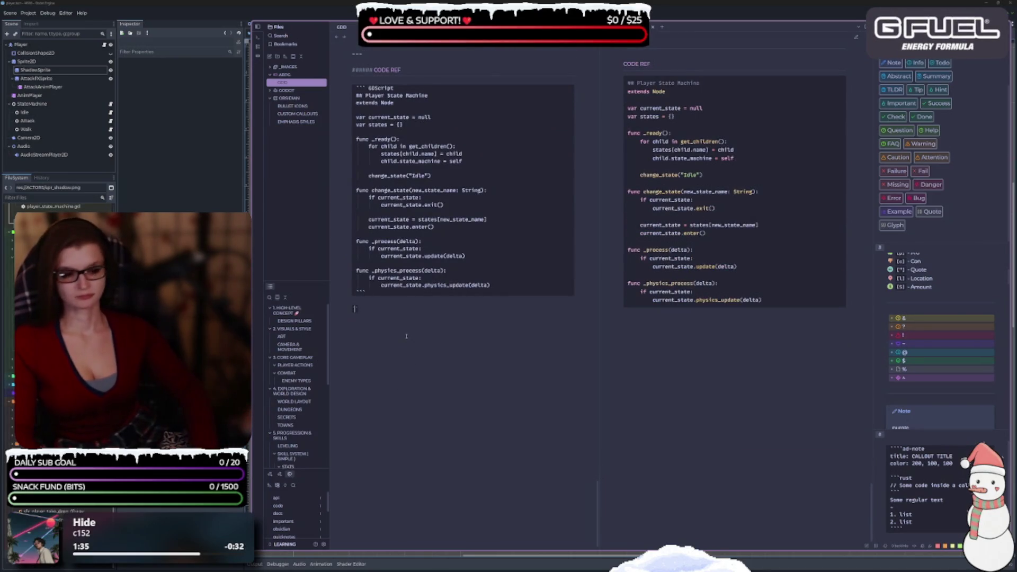
text(` G)
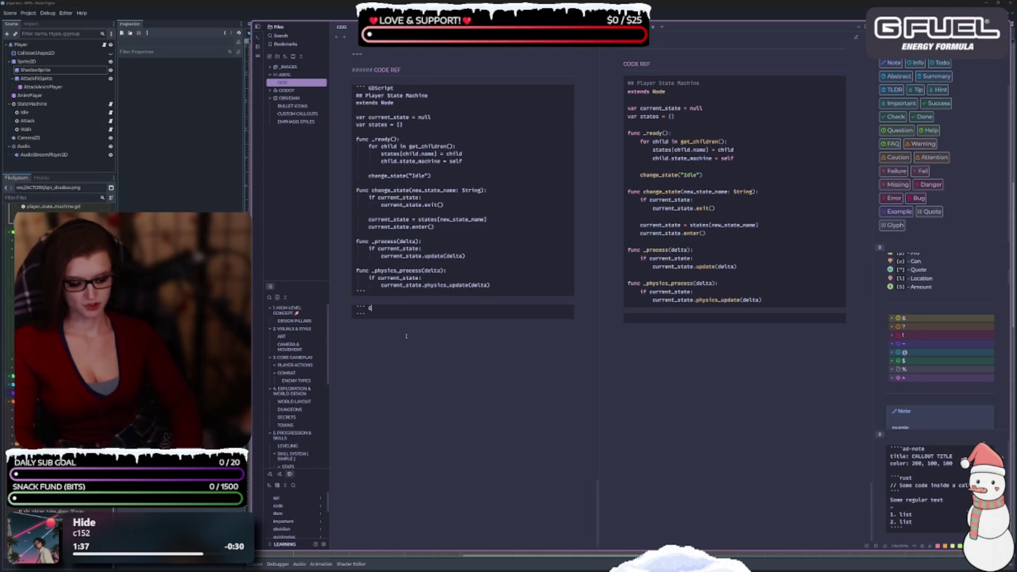
text(DScript)
key(Return)
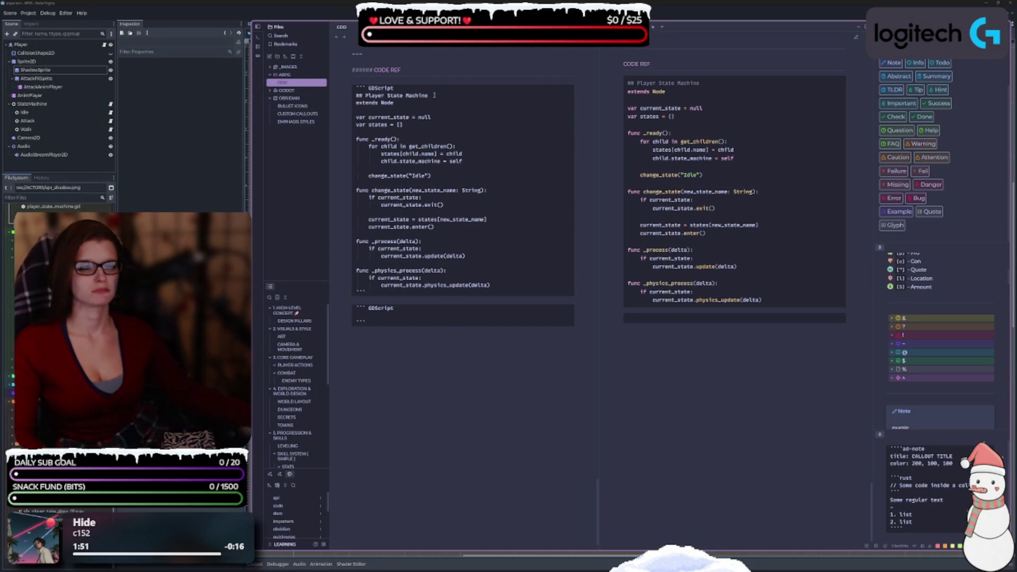
Step: Retitle the first block's comment from Player State Machine to StateMachine.gd
drag(365, 95, 428, 95)
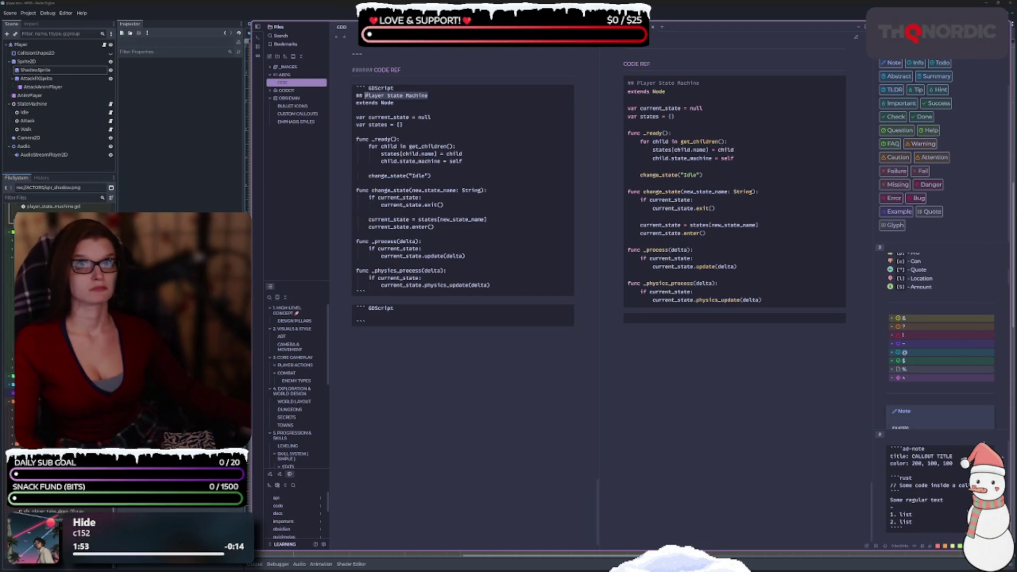
text(State)
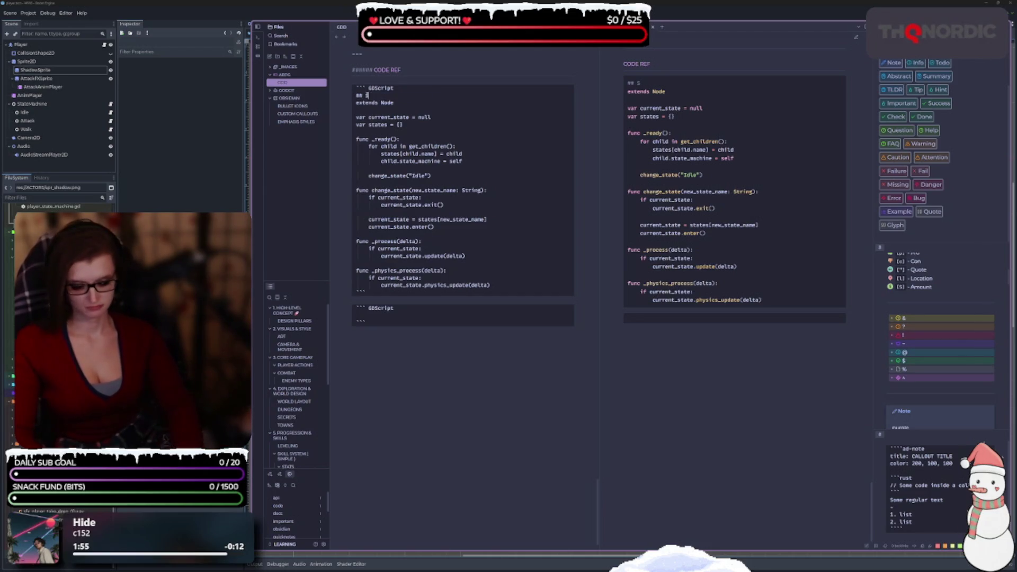
key(BackSpace)
key(BackSpace)
text(Mac)
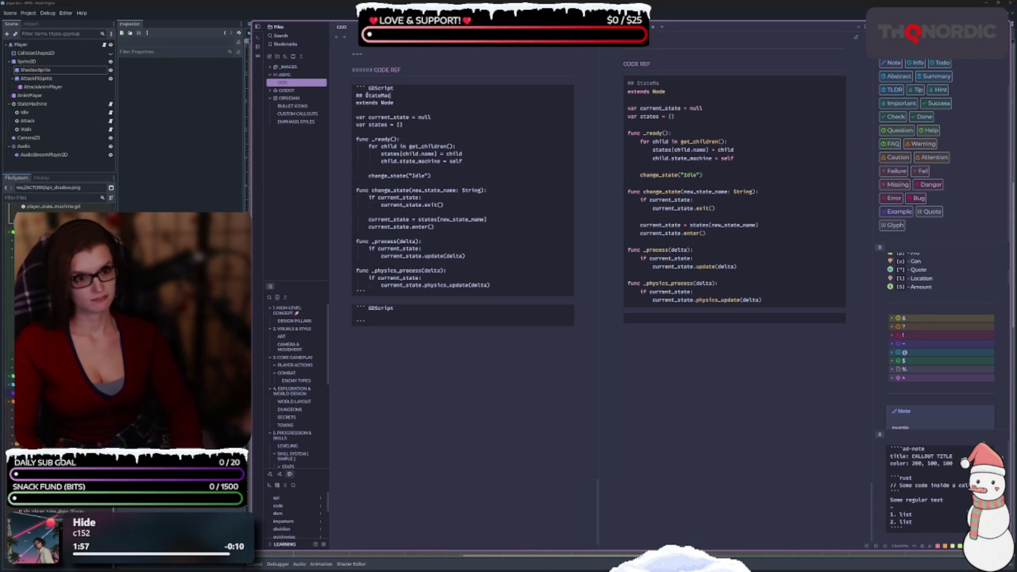
text(hine.tscn)
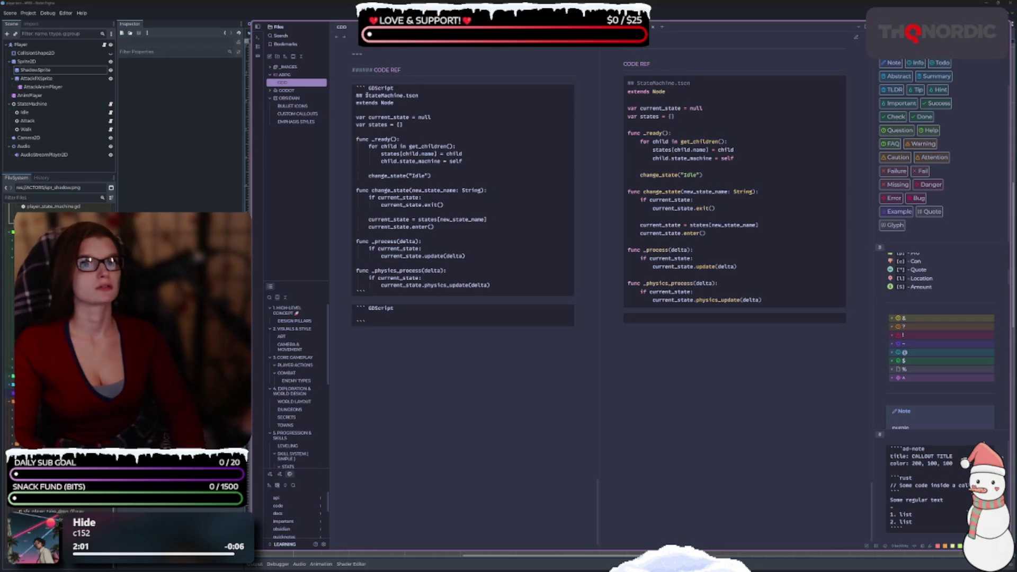
key(BackSpace)
key(BackSpace)
key(BackSpace)
text(gd)
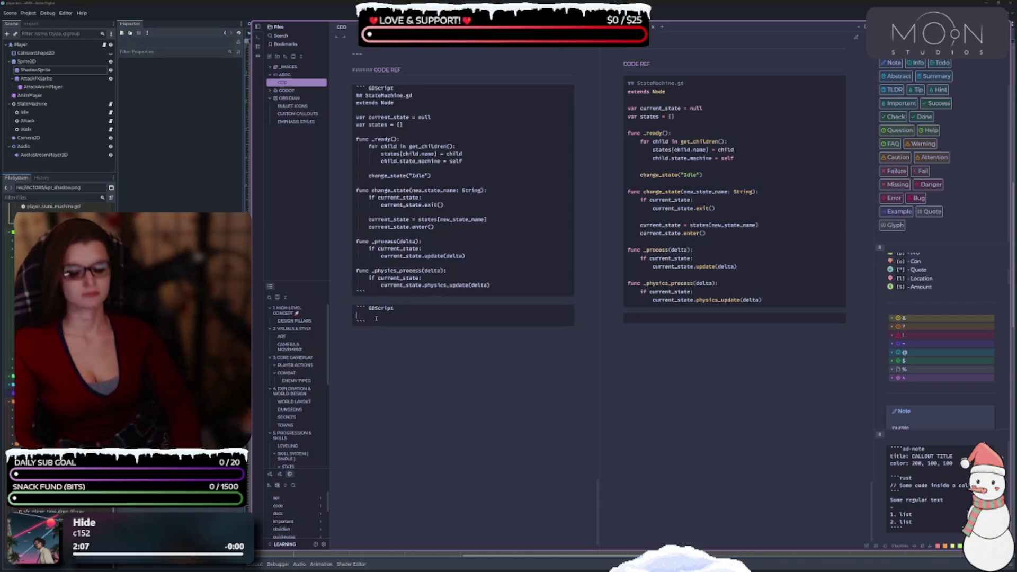
text(State.)
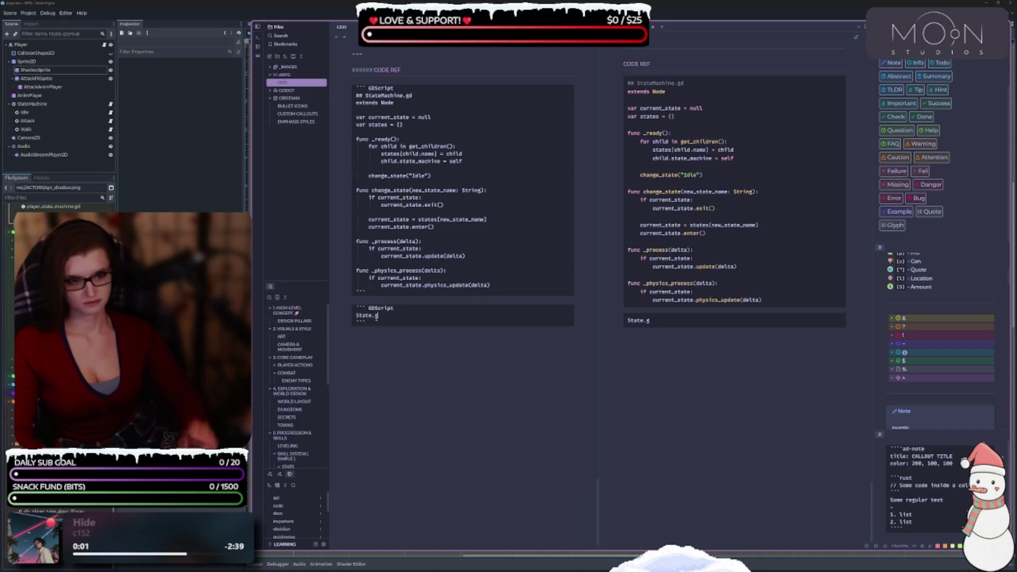
text(gd)
Step: Paste the State base script into the second block under a '## State.gd' comment title
key(Return)
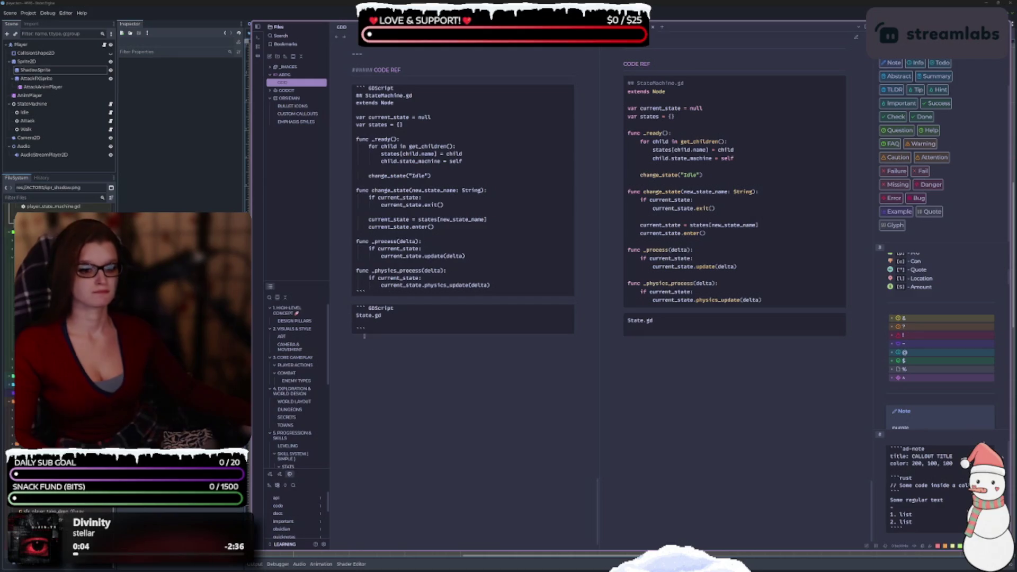
text(extends Node  var state_machine  func enter(): pass func exit(): pass func update(delta): pass func physics_update(delta): pass)
scroll(448, 317, down, 3)
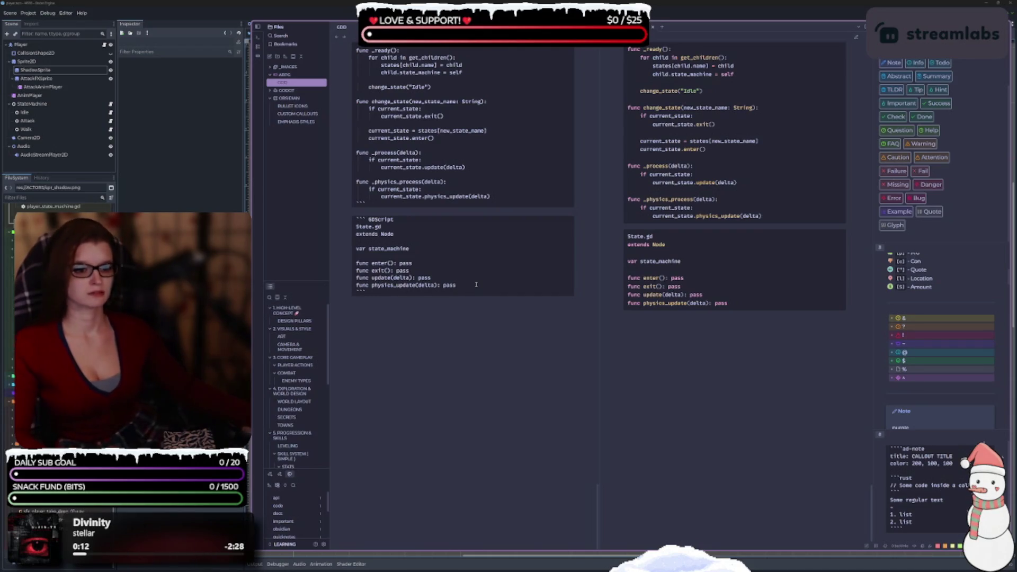
key(Return)
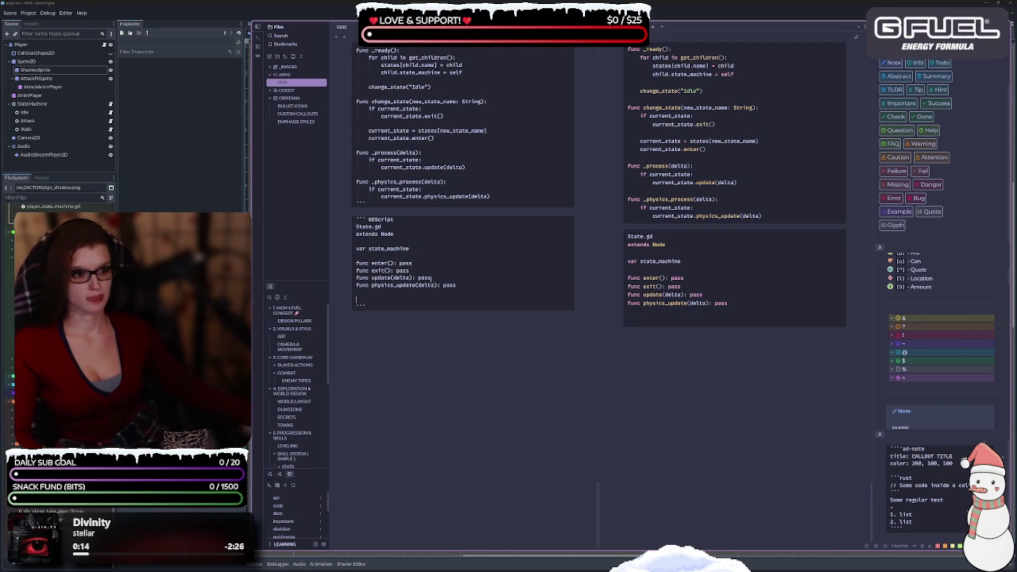
click(354, 226)
text(##)
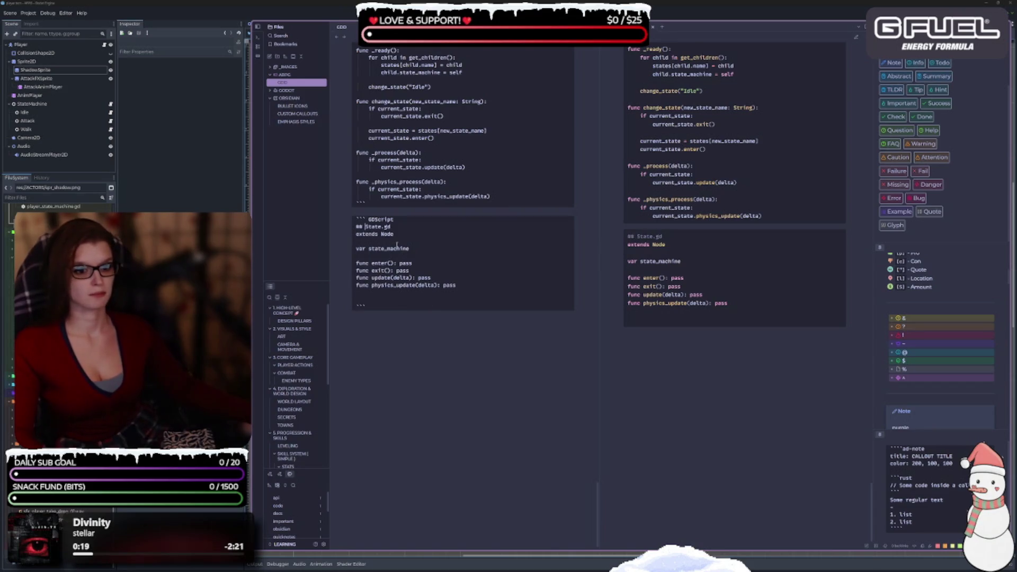
Step: Delete the blank lines before State.gd's closing fence and move below the block
scroll(420, 294, up, 3)
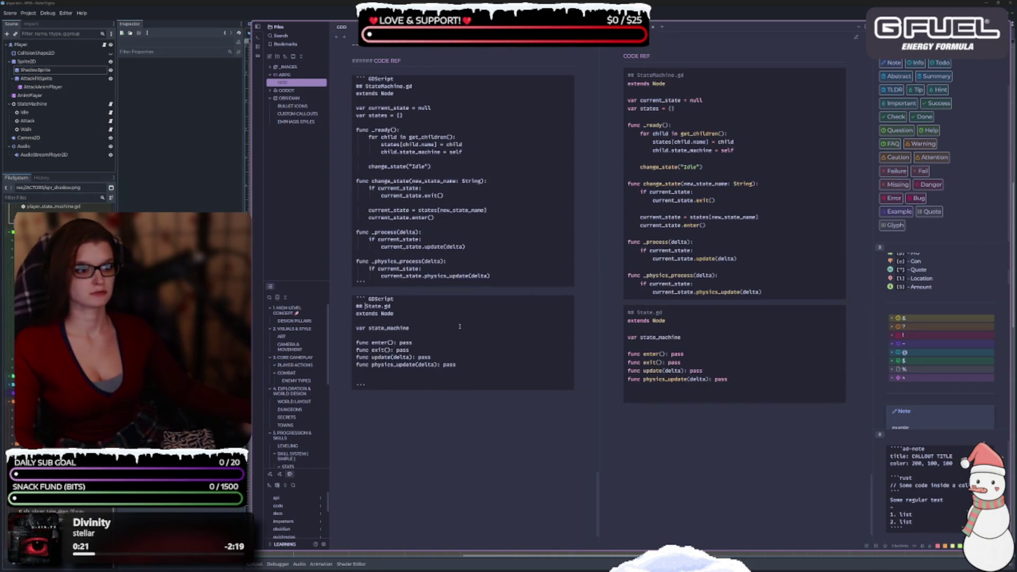
scroll(459, 326, down, 3)
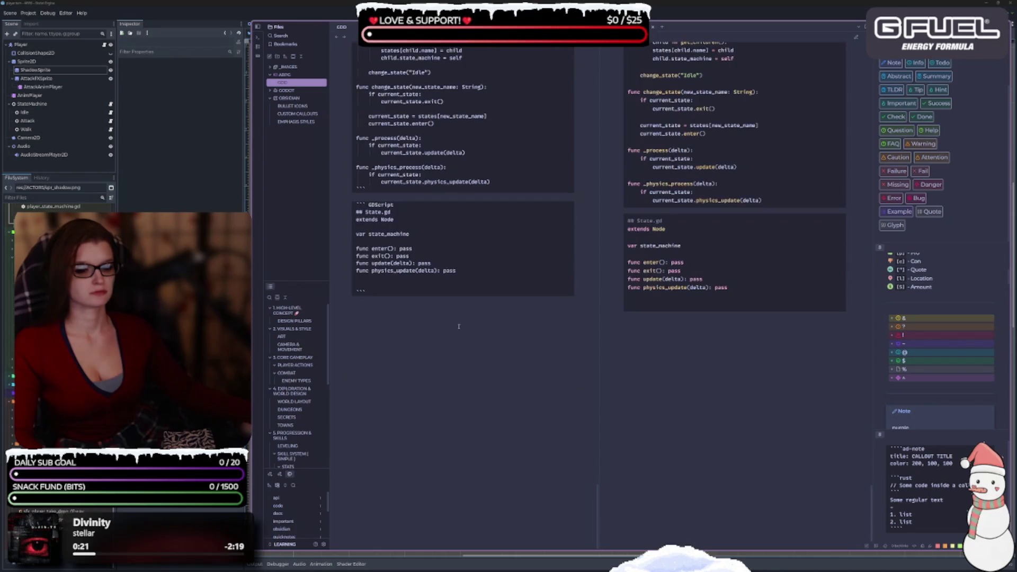
click(405, 286)
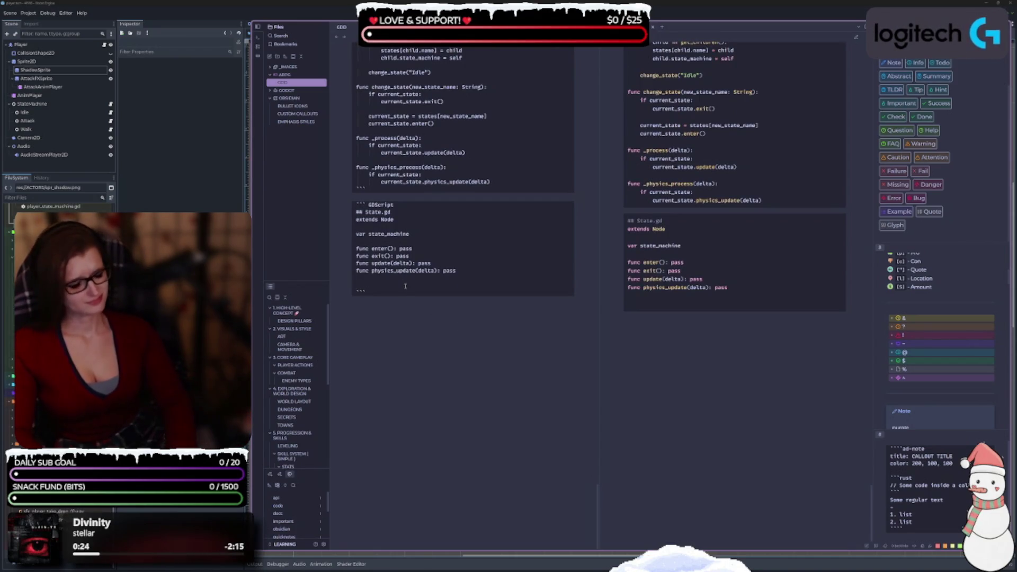
key(BackSpace)
key(BackSpace)
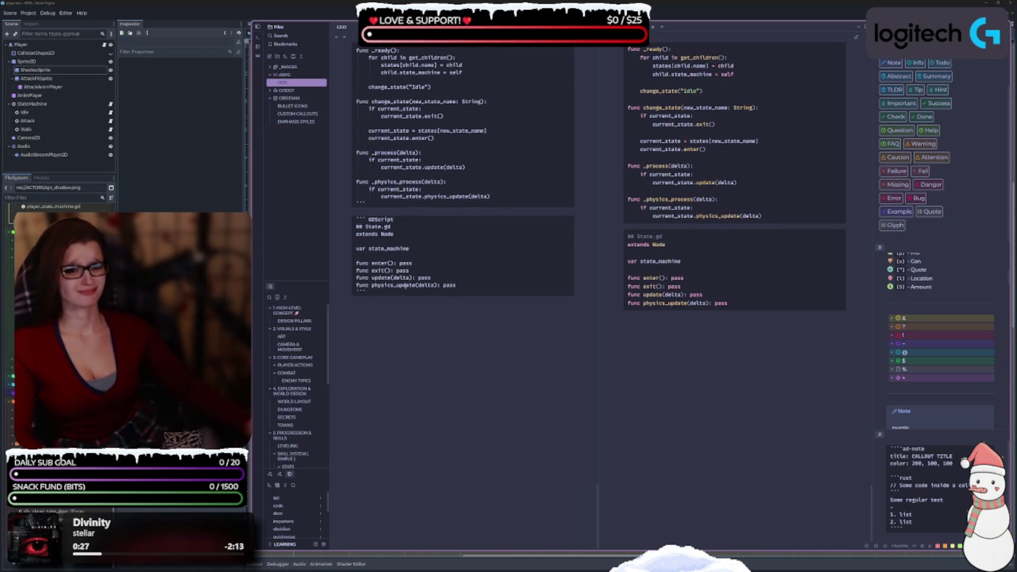
click(399, 317)
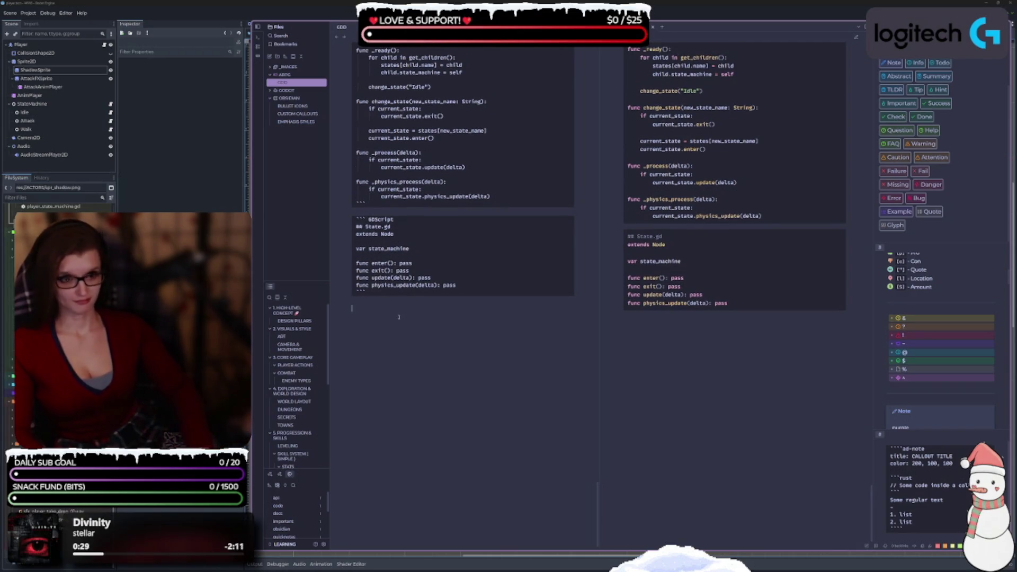
Step: Create a ```GDScript block titled '## Idle.gd' and copy the whole block
text(``)
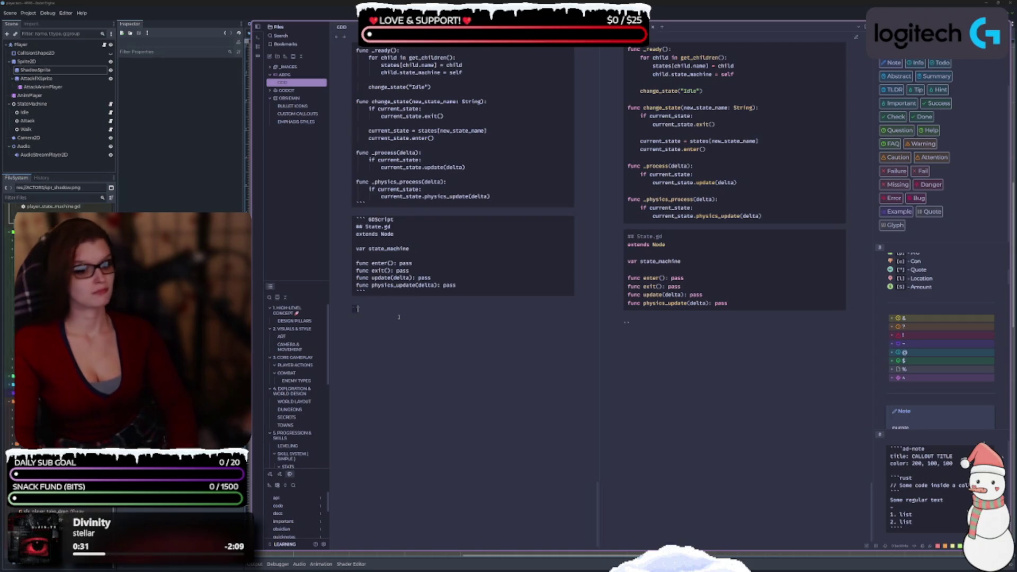
text(`)
key(Return)
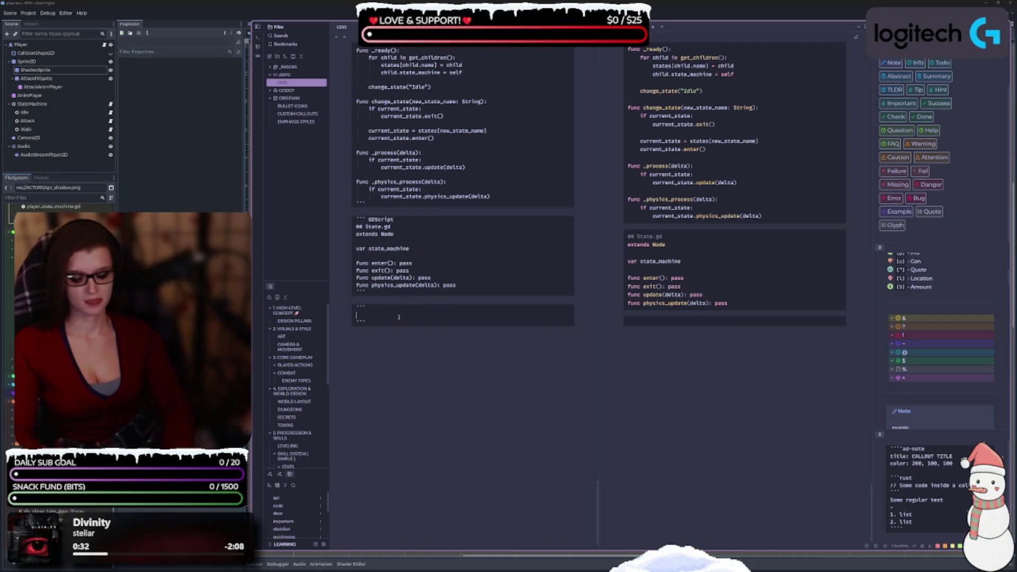
text(## )
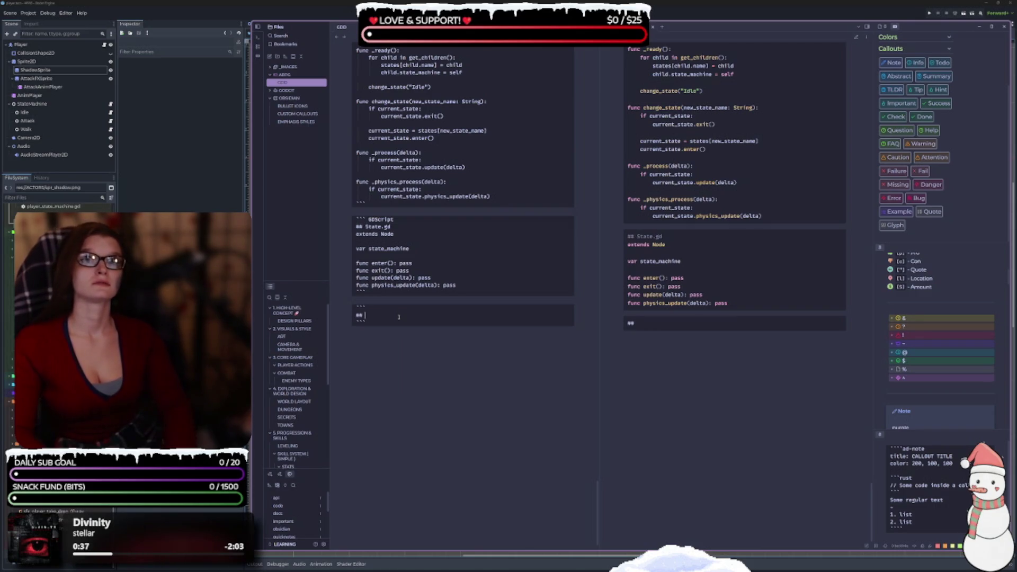
text(Idle.gd)
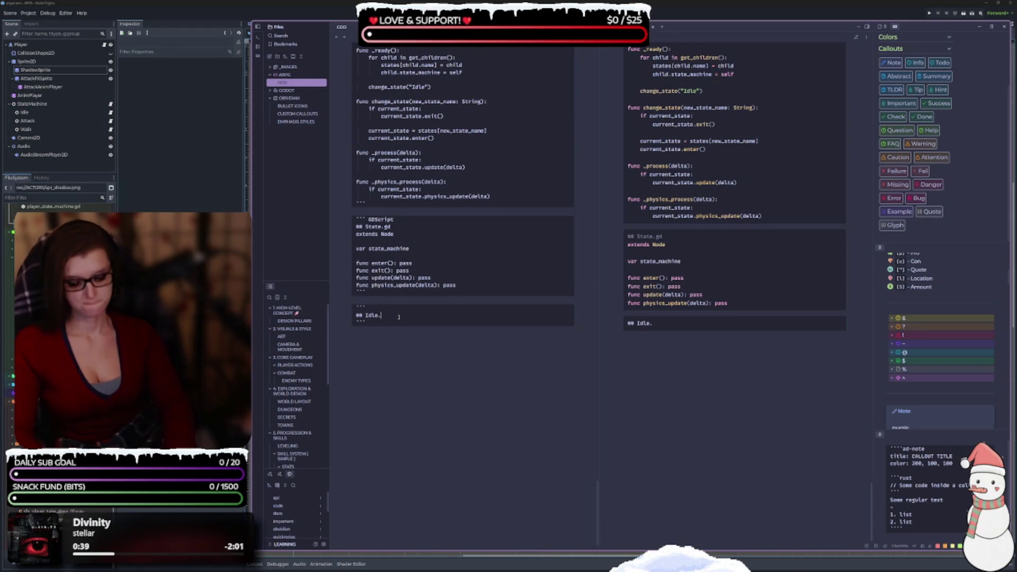
click(383, 304)
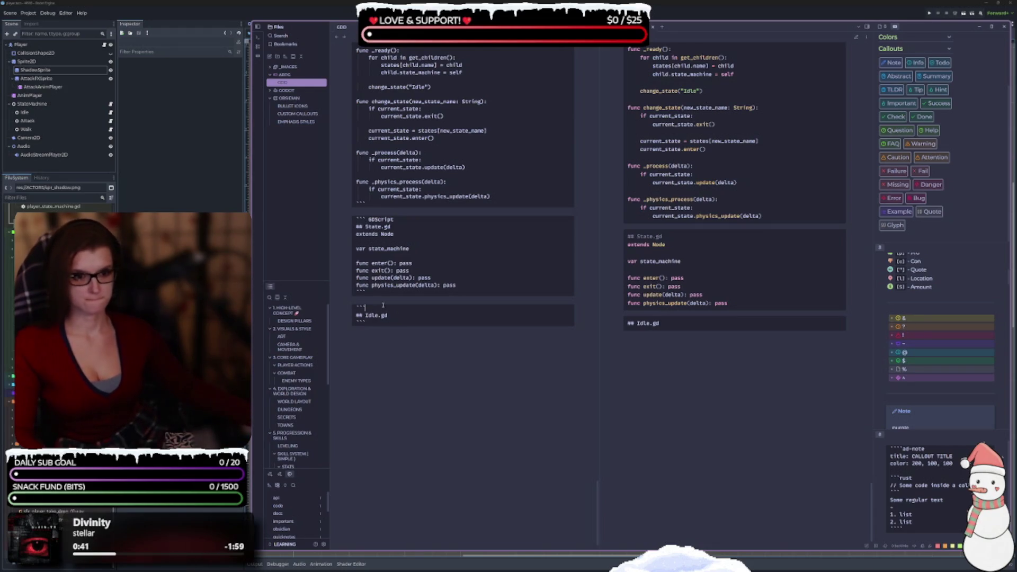
text( GDScr)
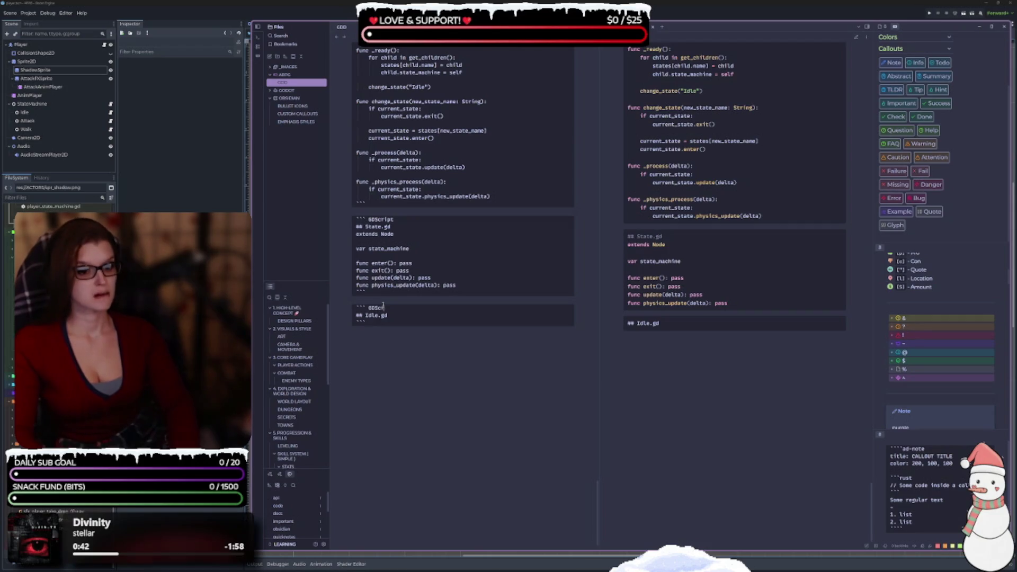
text(ipt)
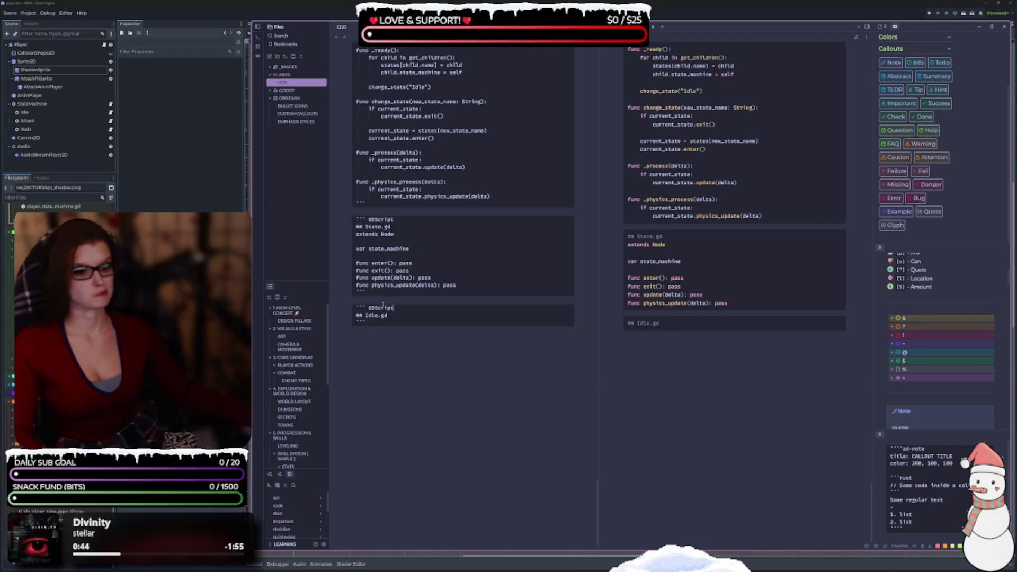
drag(370, 321, 410, 295)
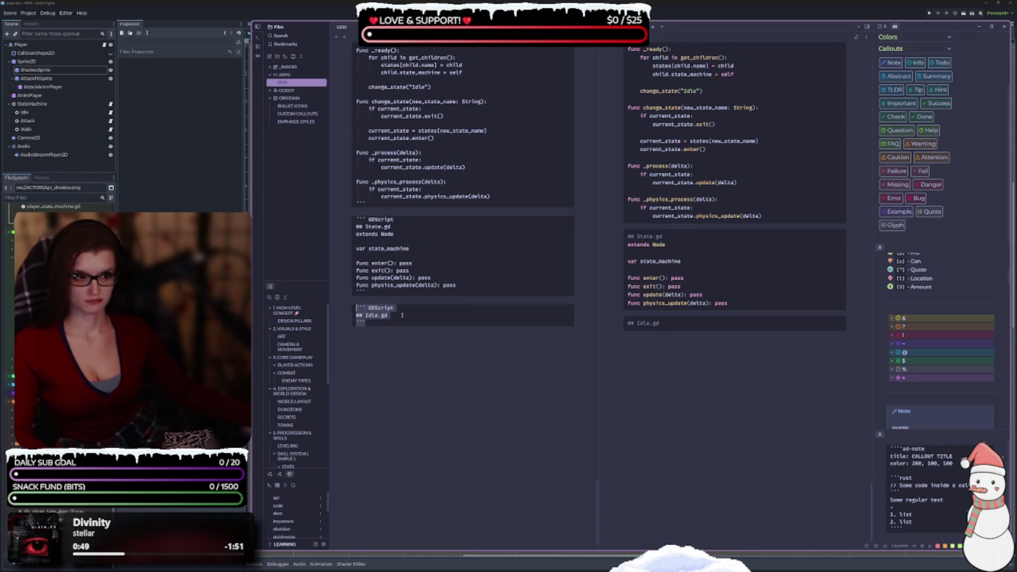
click(402, 315)
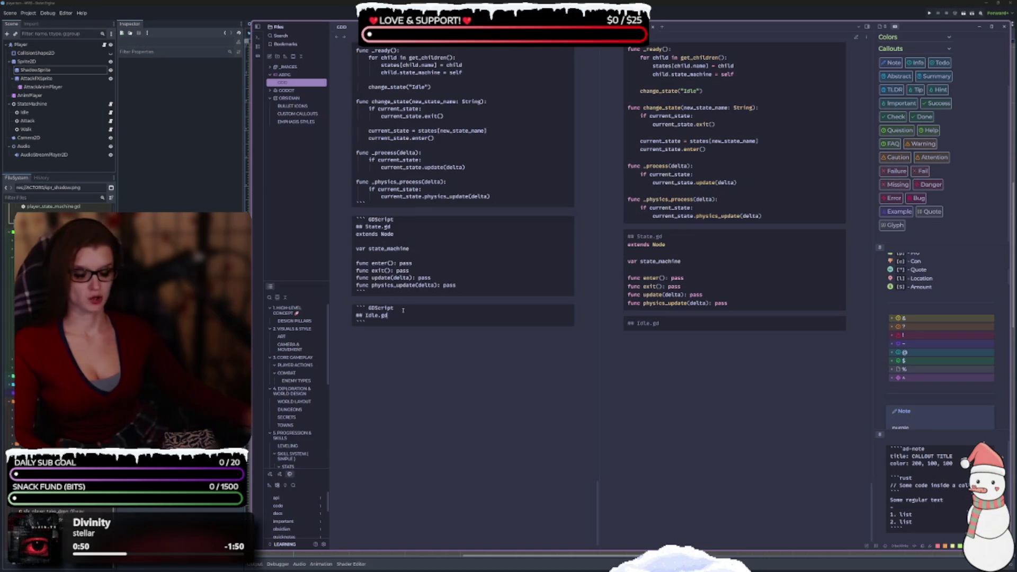
key(Return)
drag(393, 328, 350, 310)
key(ctrl+c)
click(381, 338)
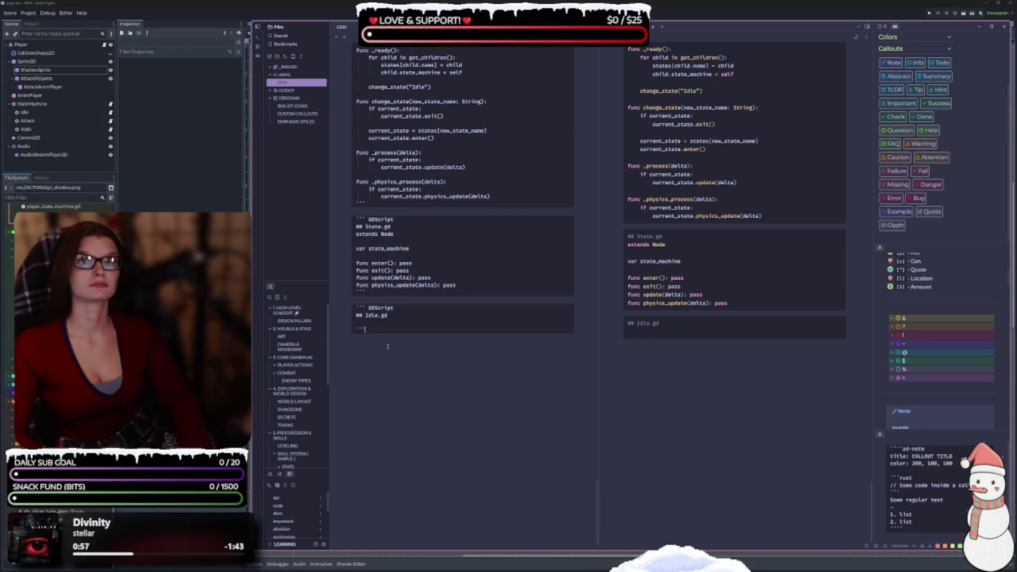
Step: Paste two more Idle.gd blocks and separate the three with blank lines
key(ctrl+v)
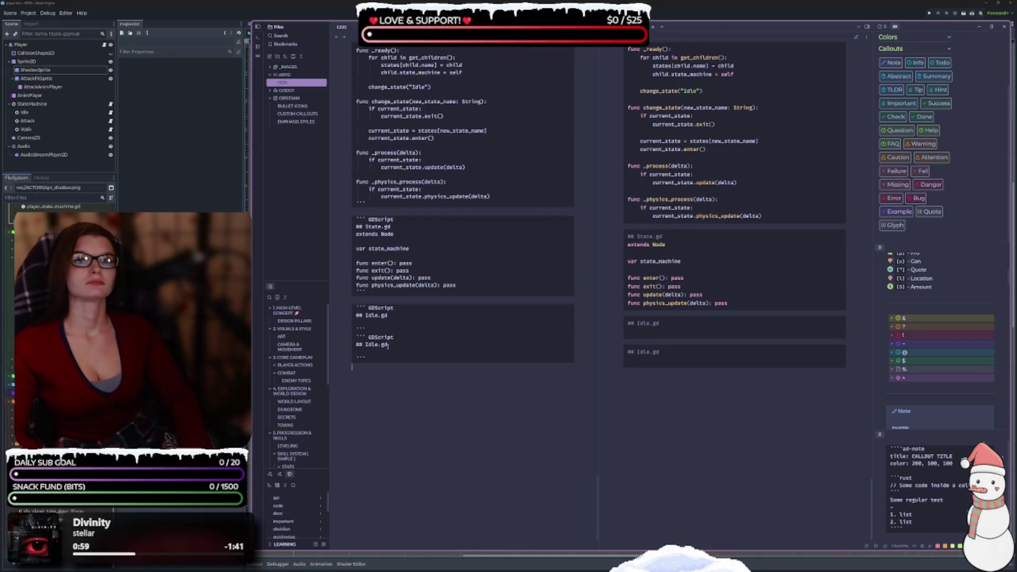
key(ctrl+v)
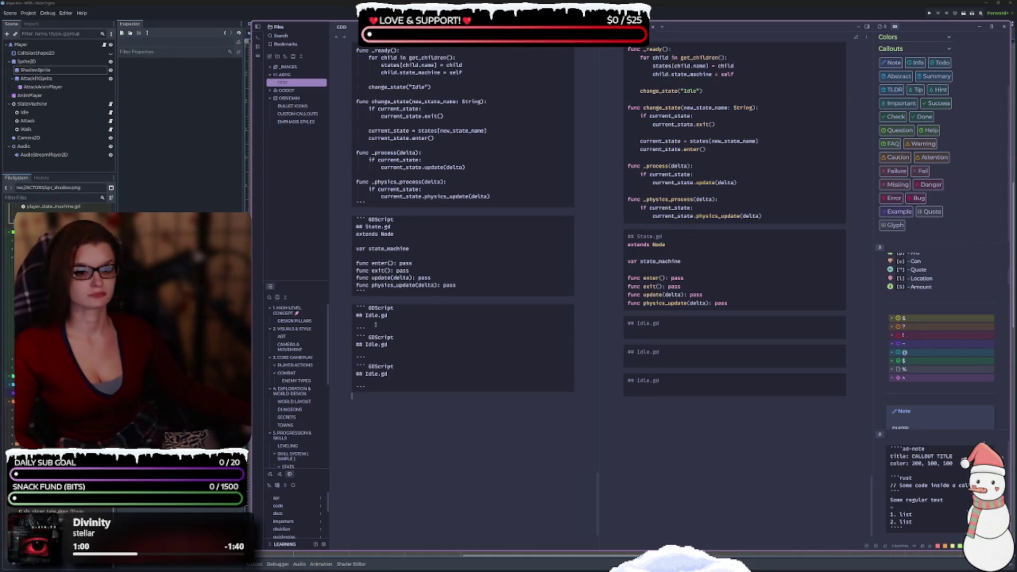
click(375, 324)
key(Return)
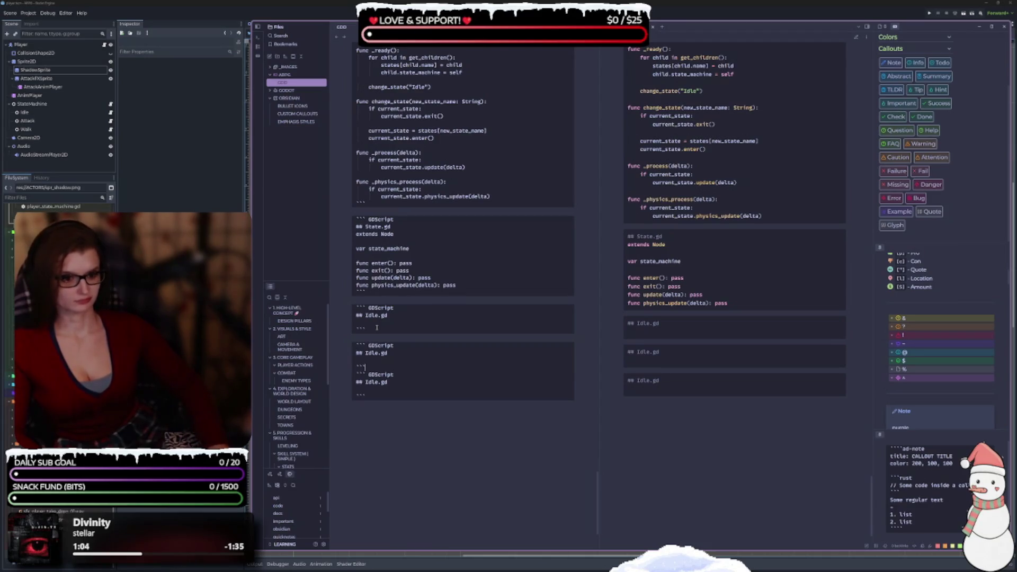
key(Down)
key(Down)
key(Down)
key(Return)
Step: Paste further Idle.gd copies at the document end, bringing the total to eight
key(Down)
key(Down)
key(Down)
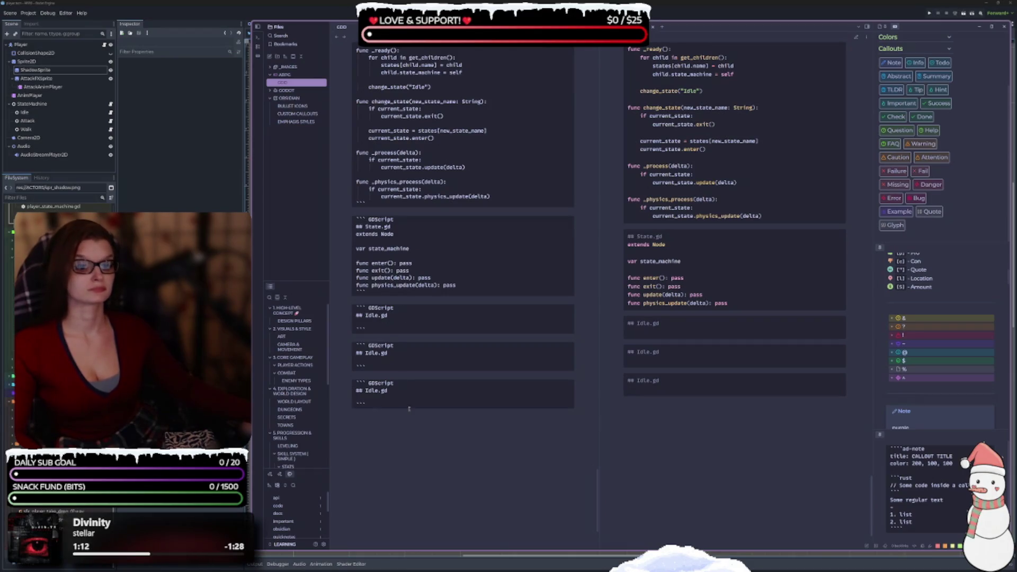
key(ctrl+v)
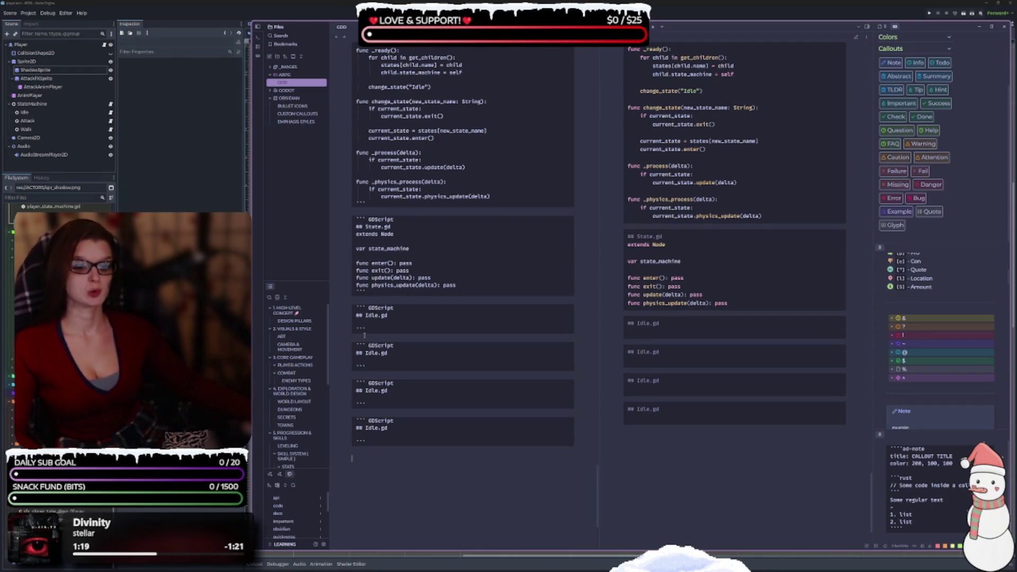
key(ctrl+v)
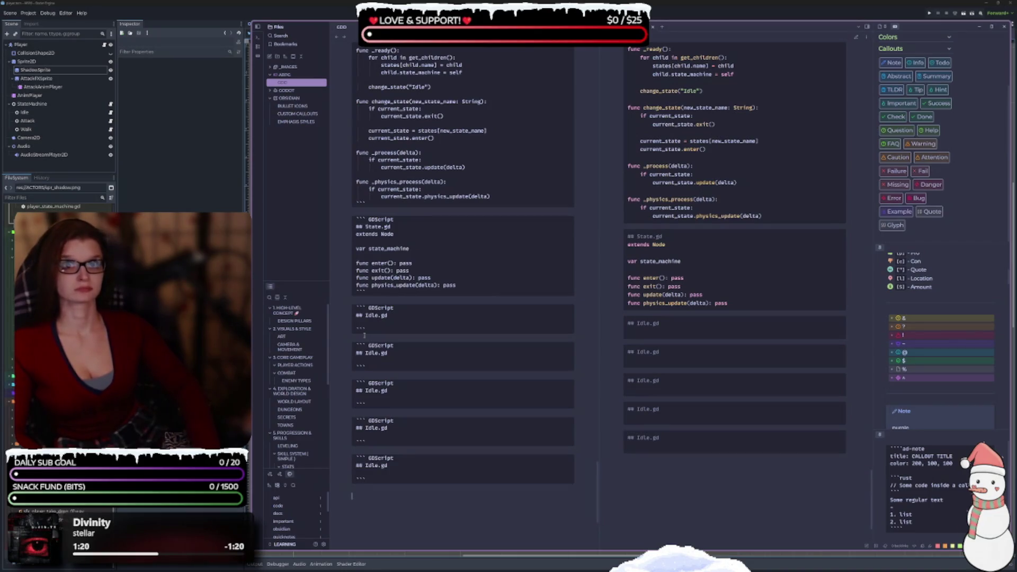
text(```GDScript ## Idle.gd  ```)
key(ctrl+v)
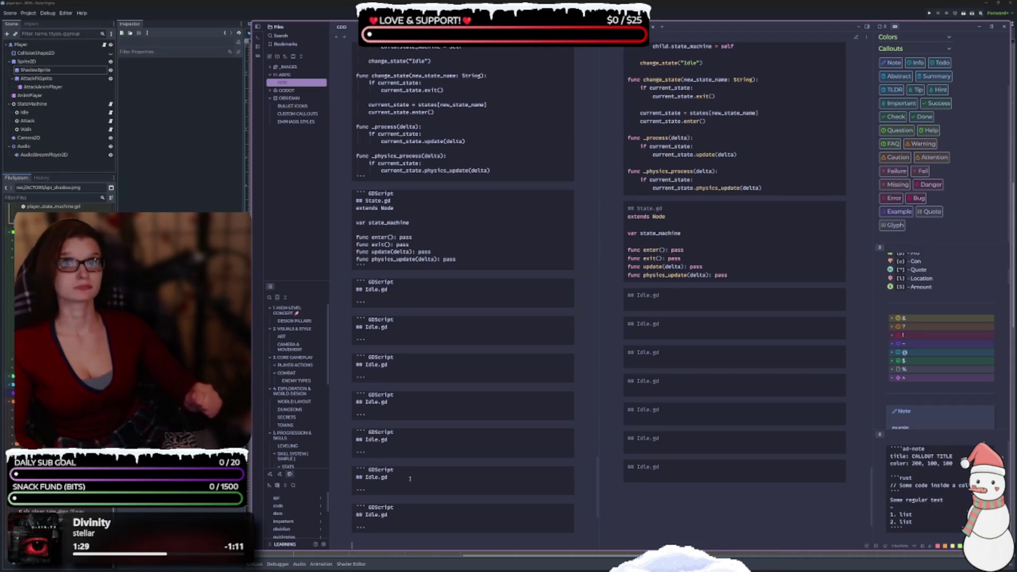
key(ctrl+v)
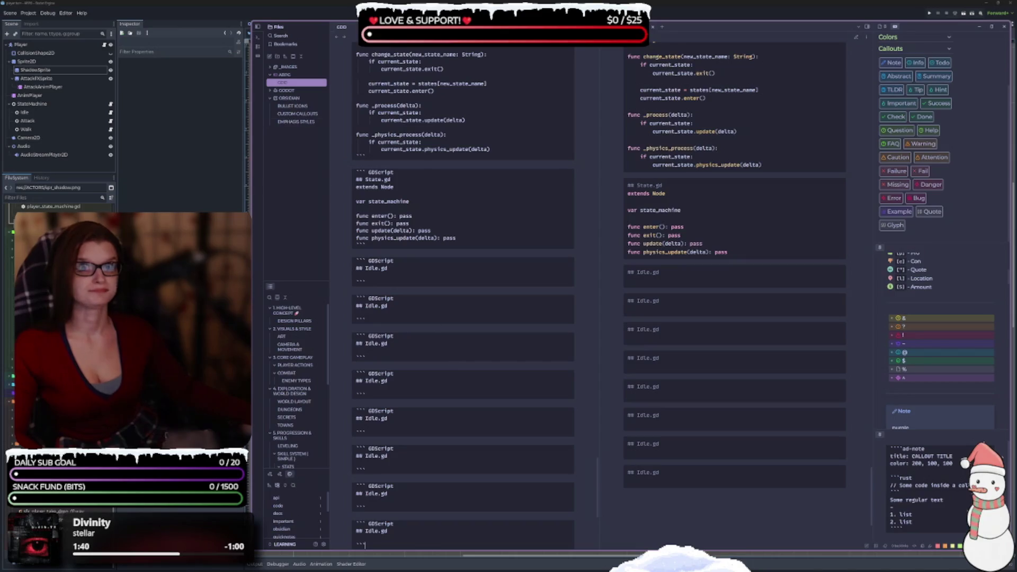
scroll(499, 432, down, 2)
scroll(499, 431, down, 1)
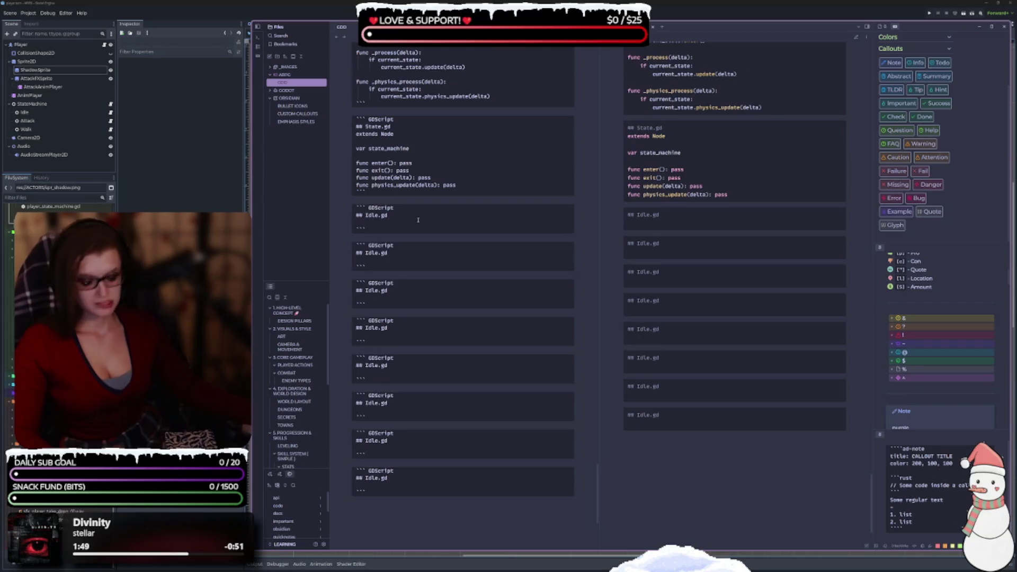
Step: Paste the Idle state script into the first block and retitle the next block's heading to Move
text(extends "res://scripts/player/states/State.gd"  func enter(): 	owner.velocity = Vector2.ZERO 	owner.play_animation("idle")  func physics_update(delta): 	var input = owner.get_input_vector() 	if input != Vector2.ZERO: 		state_machine.change_state("Move")  	if owner.is_attack_pressed(): 		state_machine.change_state("Attack"))
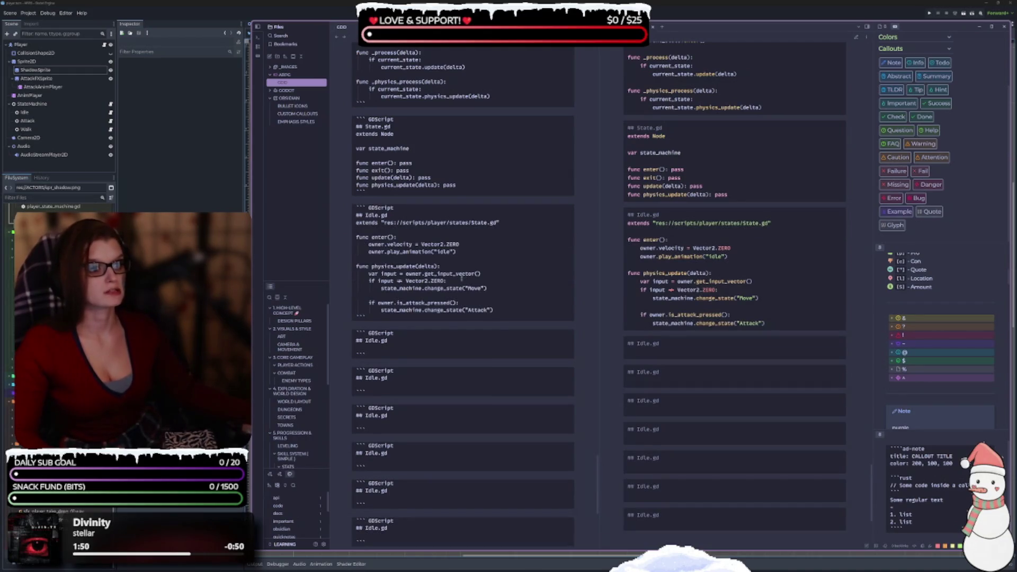
scroll(456, 296, down, 3)
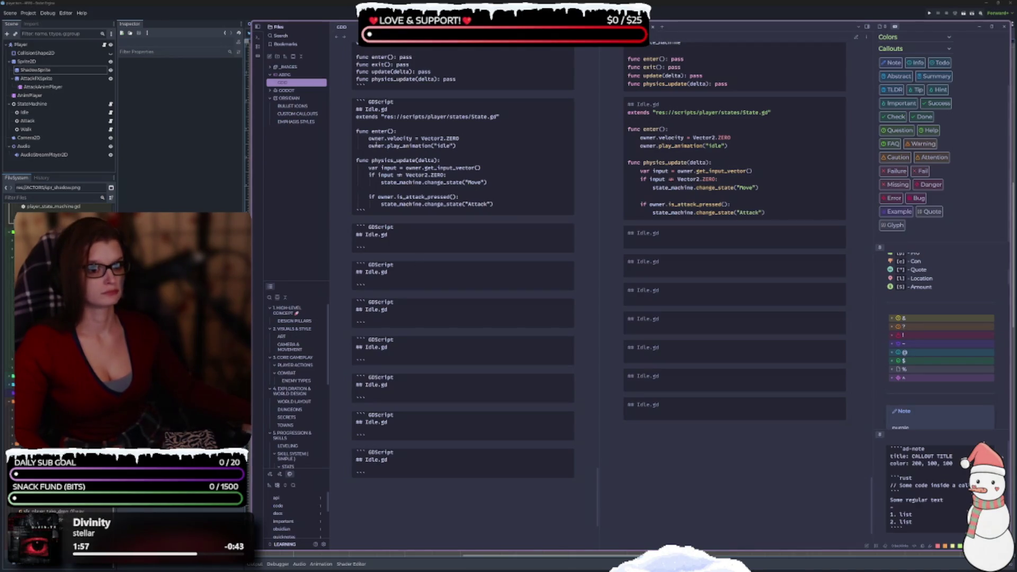
double_click(374, 234)
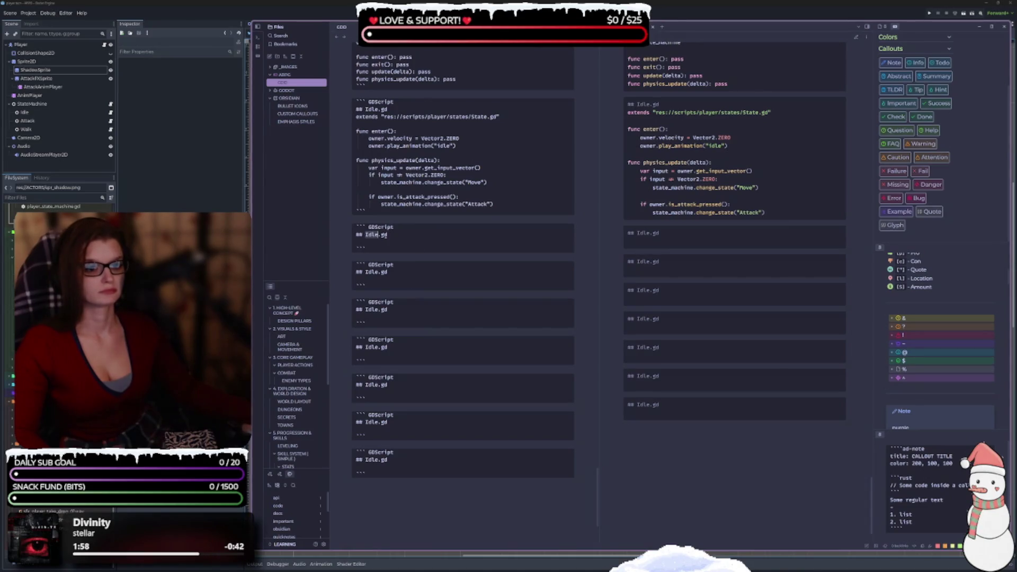
text(Mo)
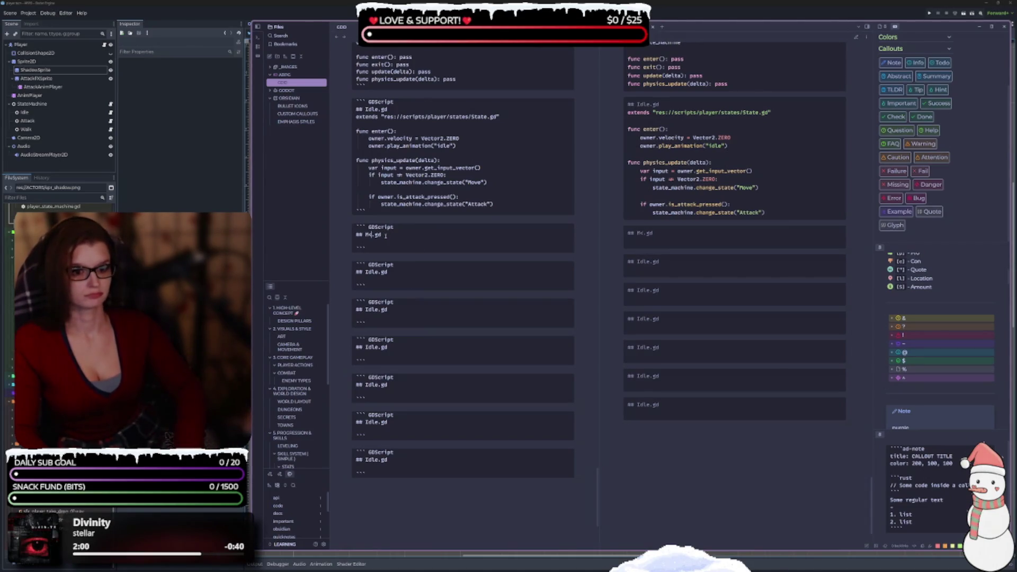